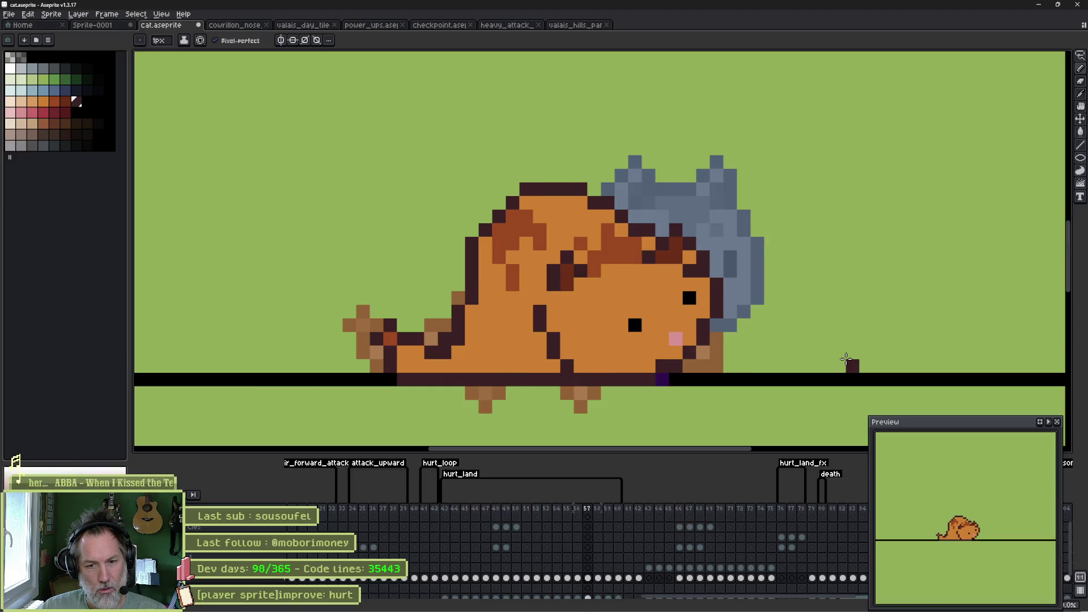
Step: Lasso the cat's head and helmet on frame 57 and raise them slightly
key("Left")
key("Right")
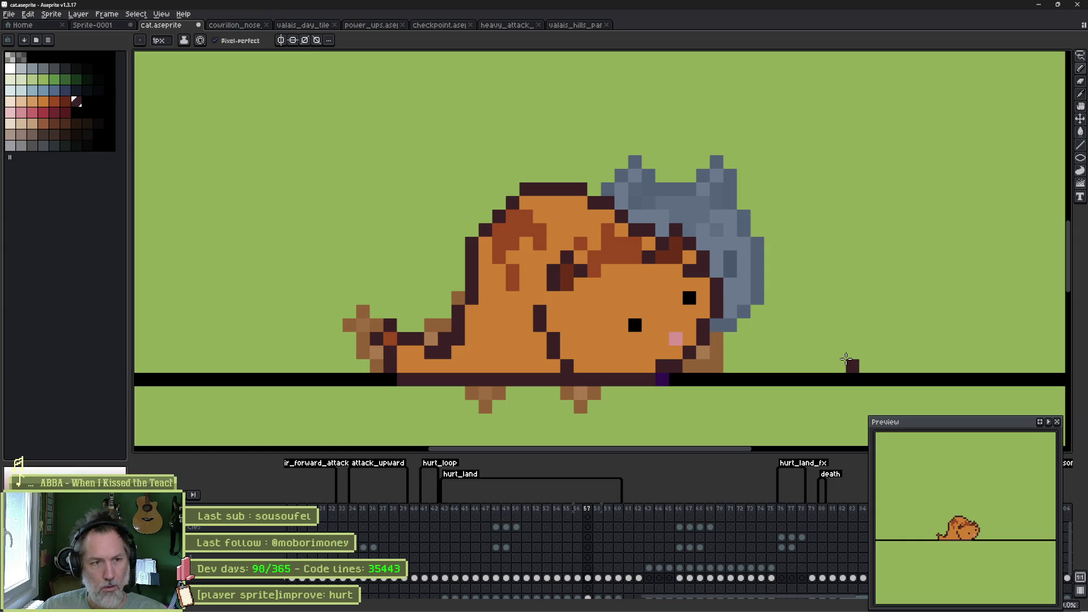
key("m")
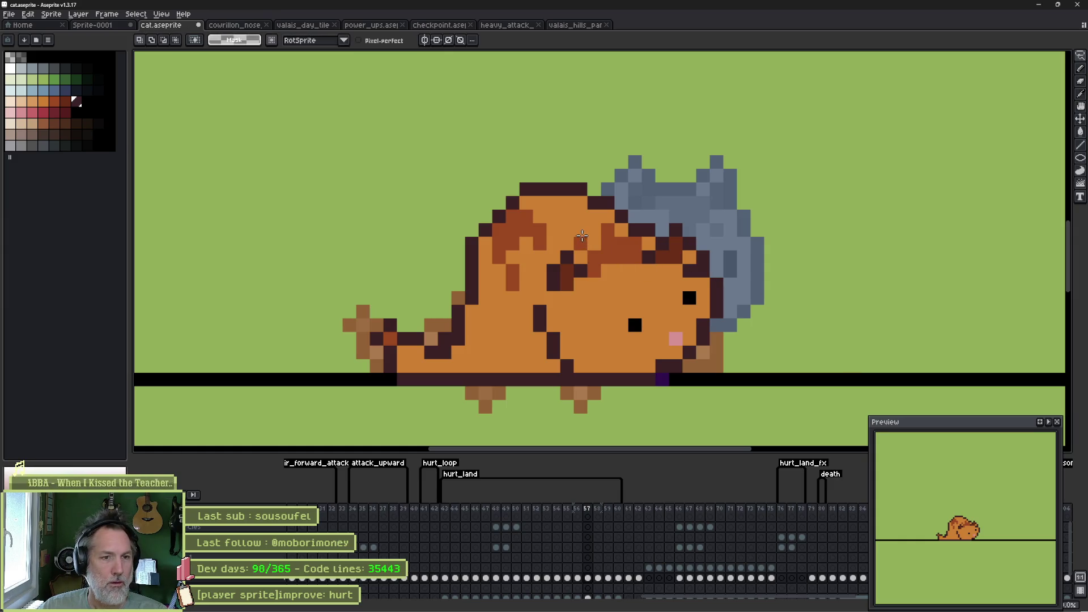
mouse_move(564, 253)
left_mouse_down()
mouse_move(581, 243)
mouse_move(729, 255)
mouse_move(717, 363)
mouse_move(601, 380)
mouse_move(550, 349)
mouse_move(538, 252)
left_mouse_up()
left_click_drag(645, 301, 652, 275)
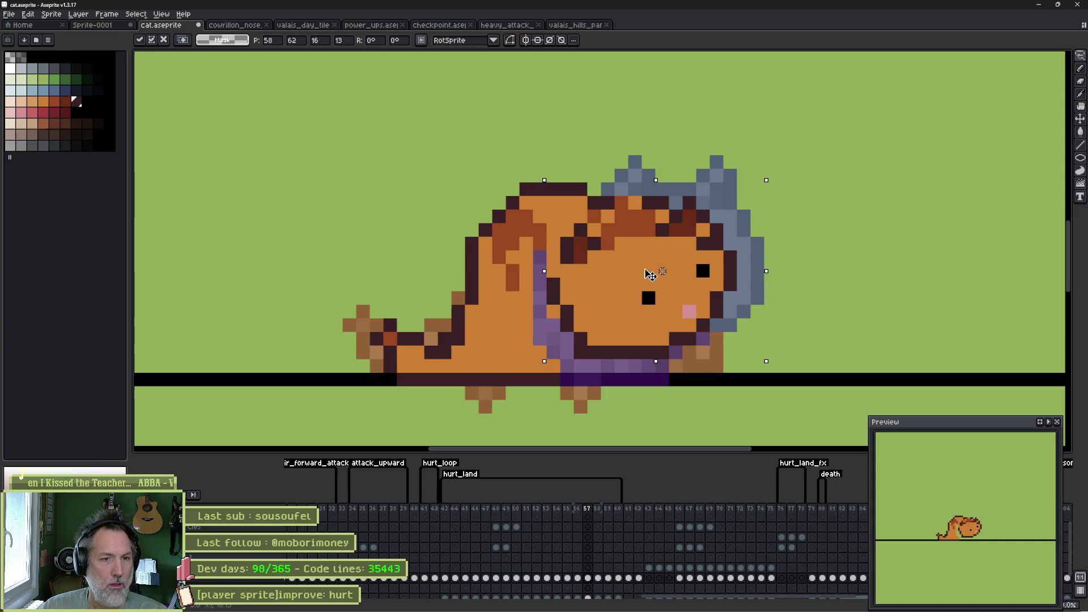
key("Return")
Step: Flip between frames 57 and 58 to compare the new head position
key("comma")
key("period")
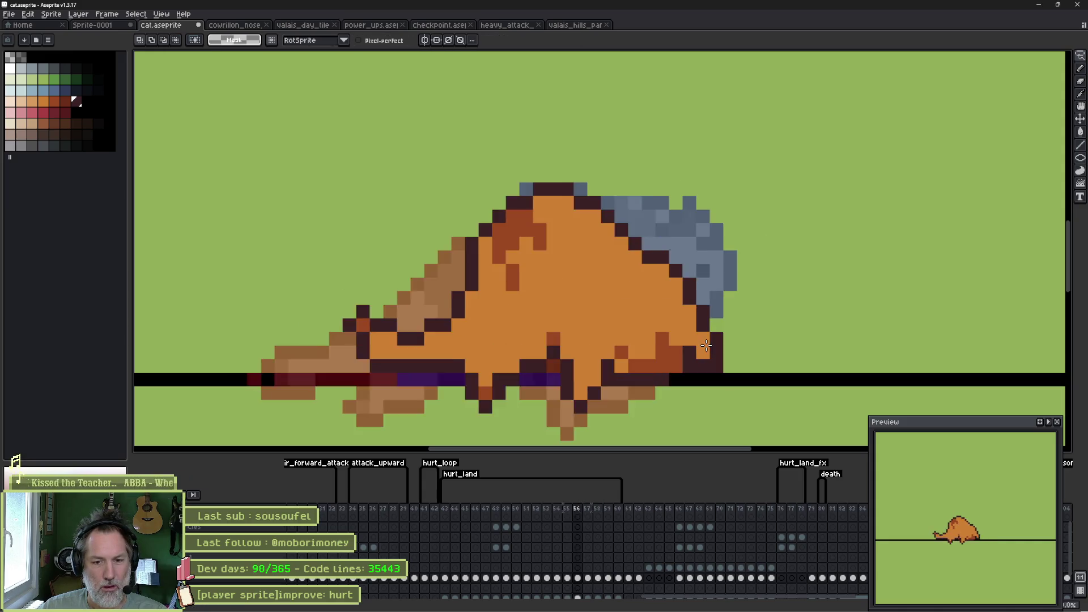
key("period")
key("comma")
key("comma")
key("period")
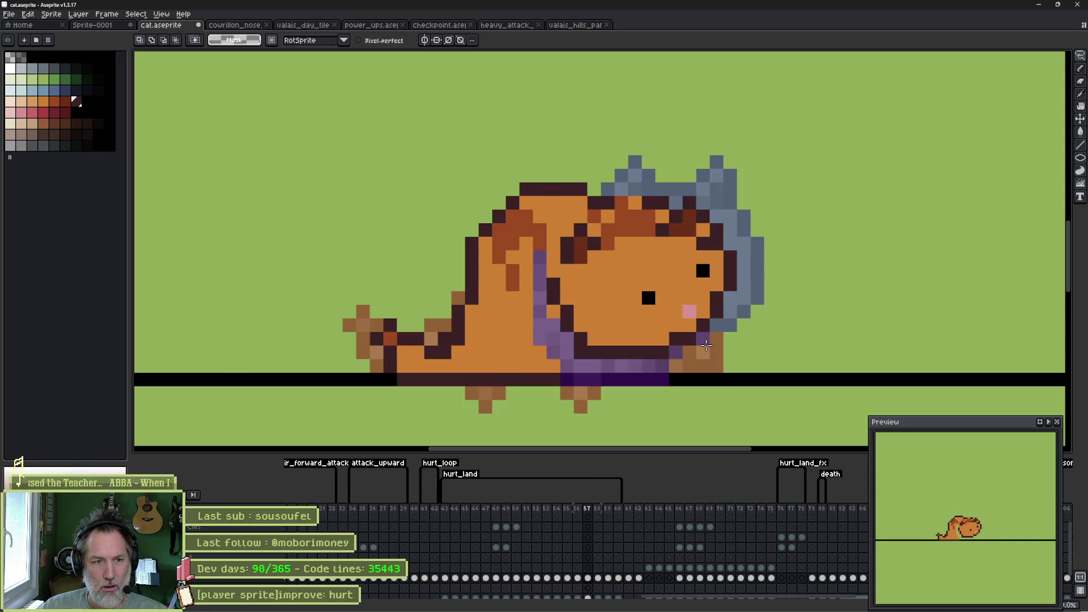
Step: Move the selected head down one pixel, commit it, and compare against neighbouring frames
left_click_drag(630, 328, 624, 342)
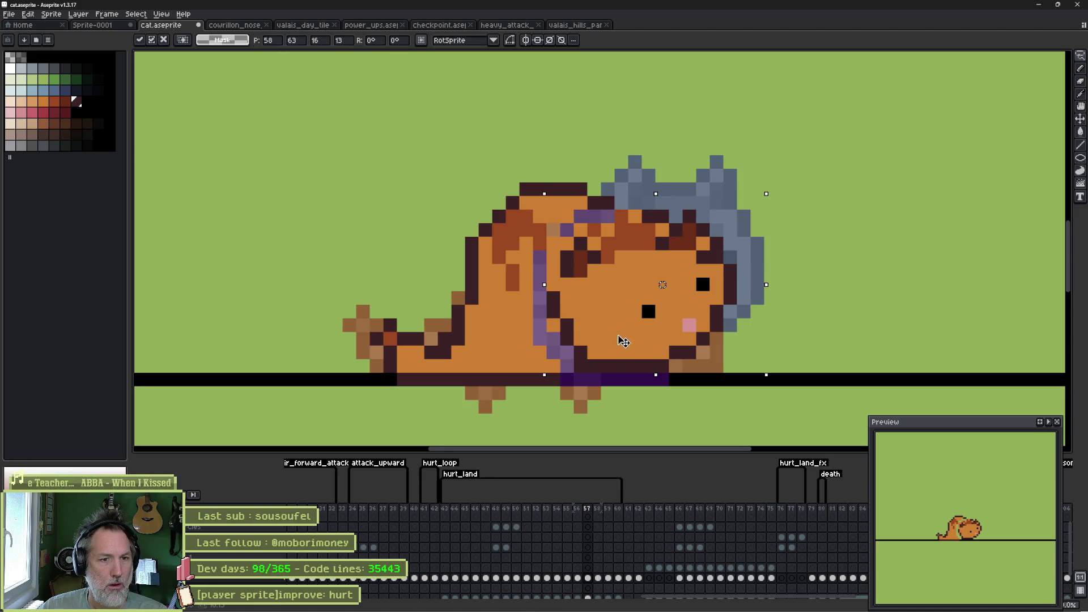
key("Return")
key("comma")
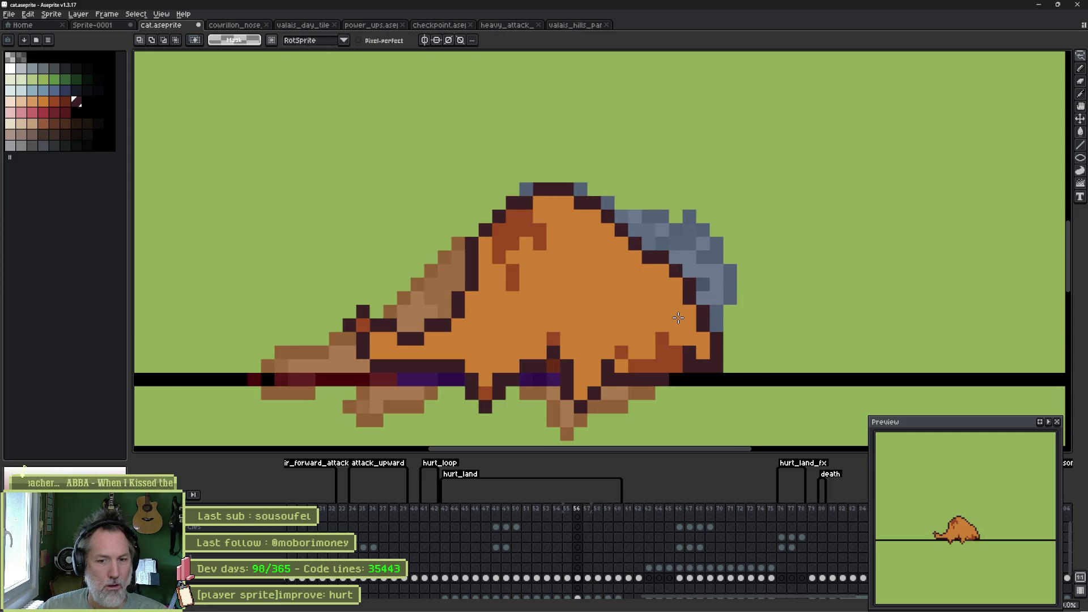
key("period")
key("period")
key("comma")
key("period")
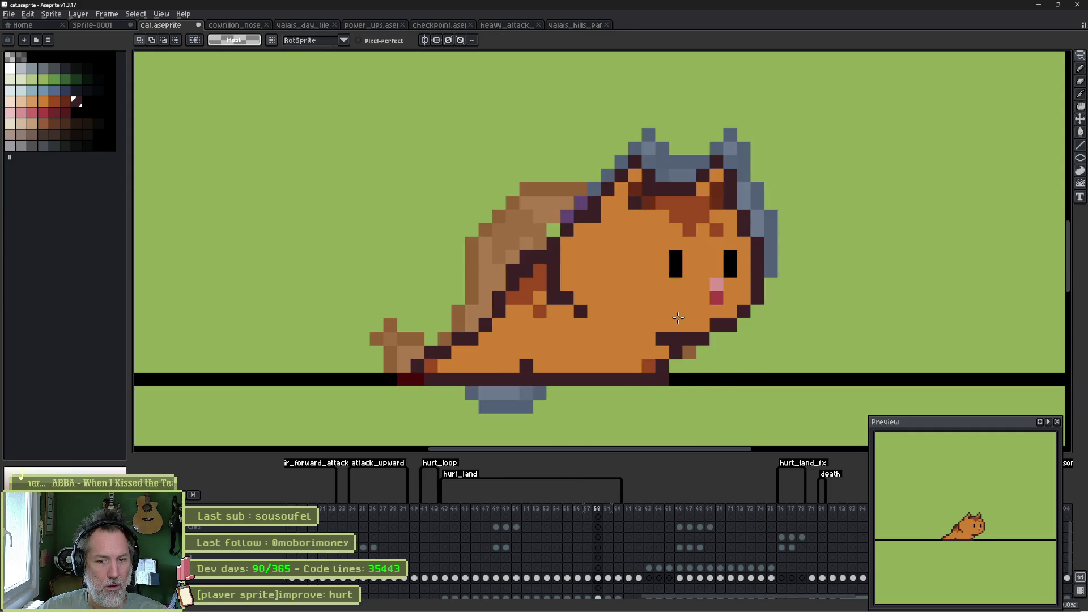
key("comma")
key("comma")
key("period")
key("period")
key("comma")
key("comma")
key("comma")
key("period")
key("period")
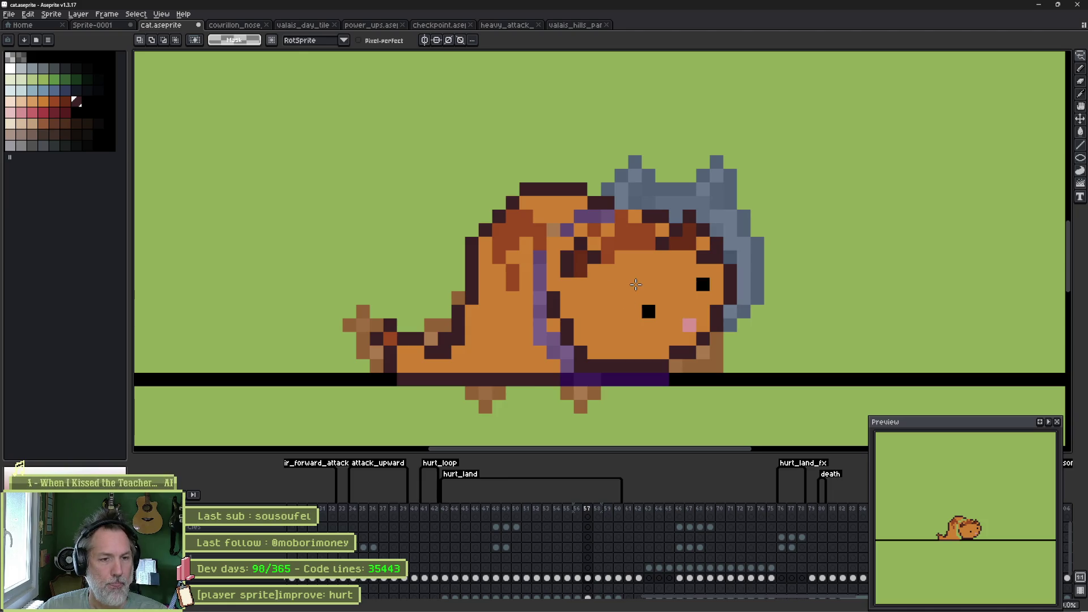
Step: With the 1px pencil, add black eye and cheek pixels and paint stray pixels orange
key("b")
left_click(647, 326)
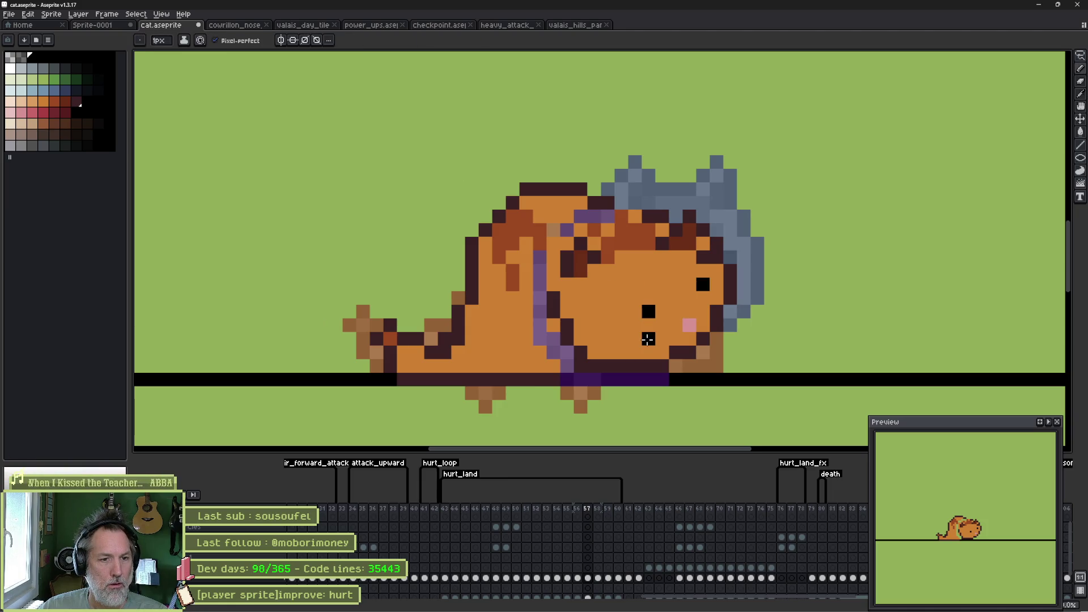
left_click(703, 313)
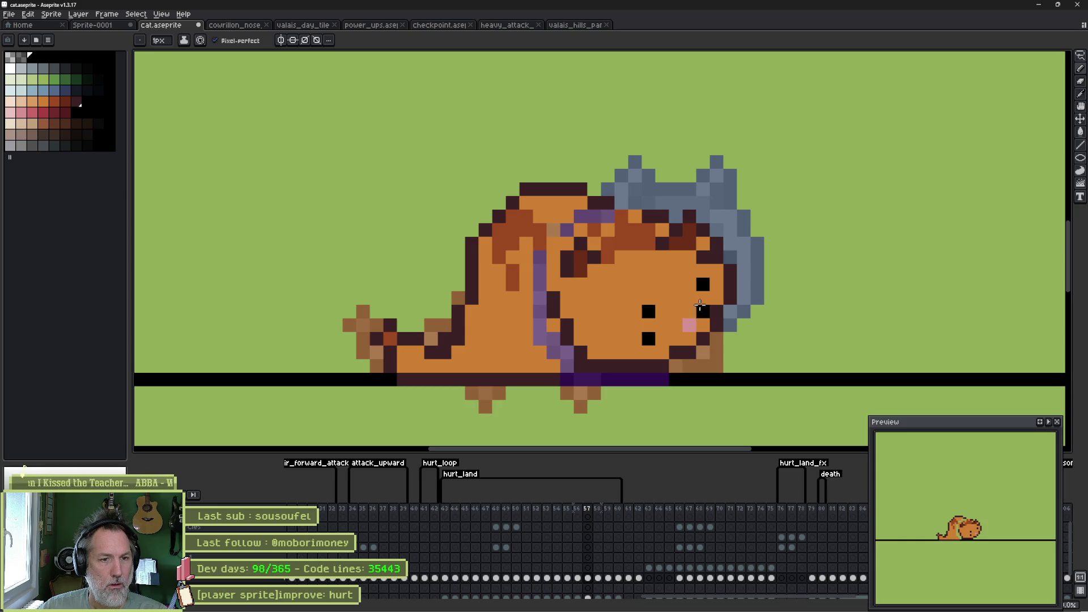
left_click(686, 289, "alt")
left_click(703, 284)
left_click(649, 311)
left_click(685, 329, "alt")
left_click(676, 339, "alt")
left_click(689, 324)
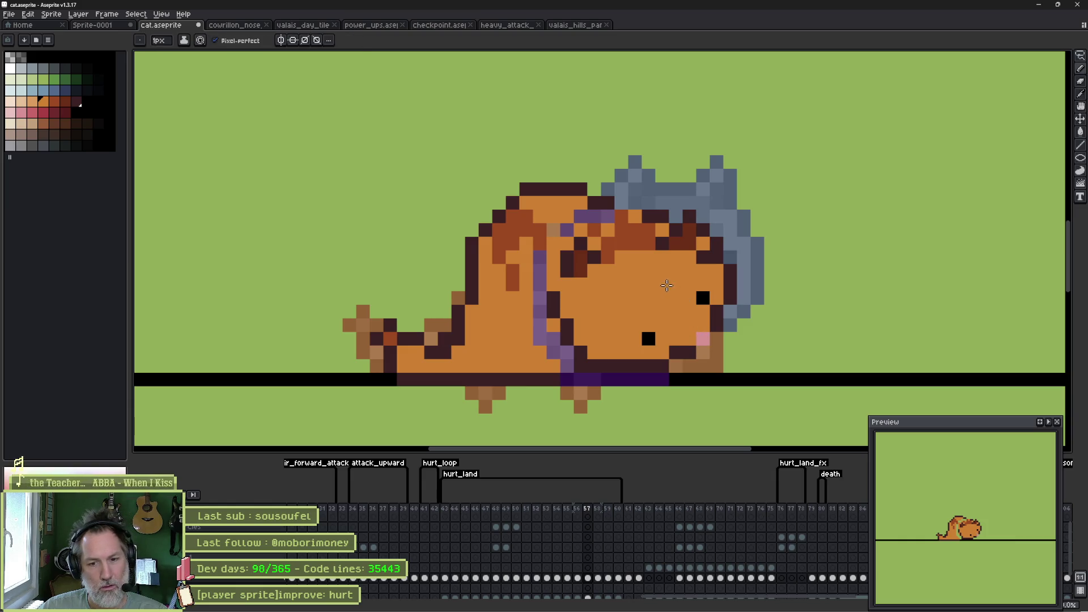
Step: Turn the pink nose pixel dark brown and close the gap in the outline
left_click(689, 352, "alt")
left_click(703, 338)
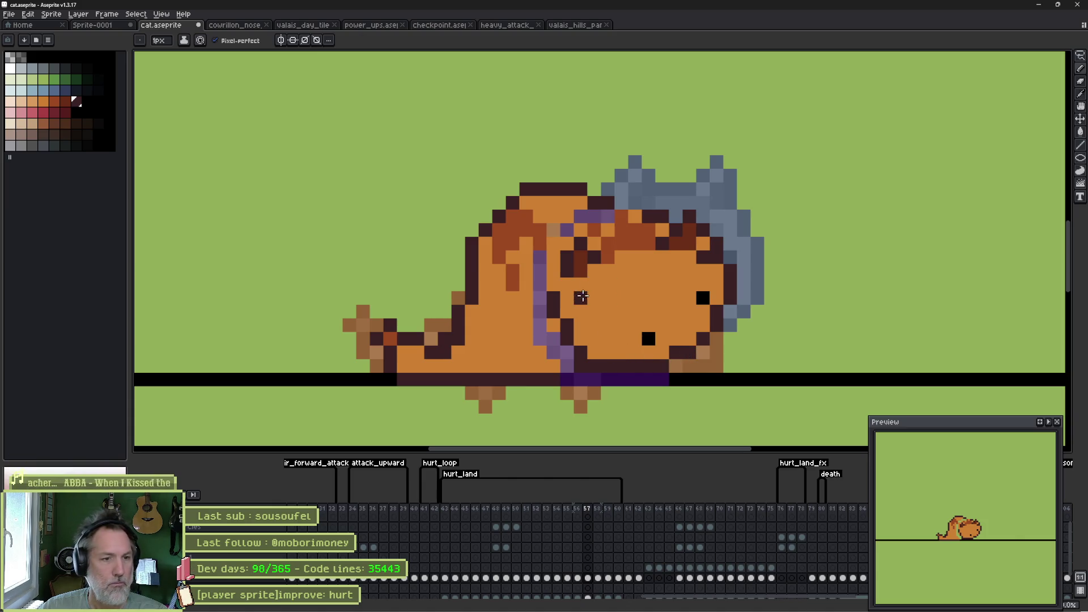
left_click(567, 284)
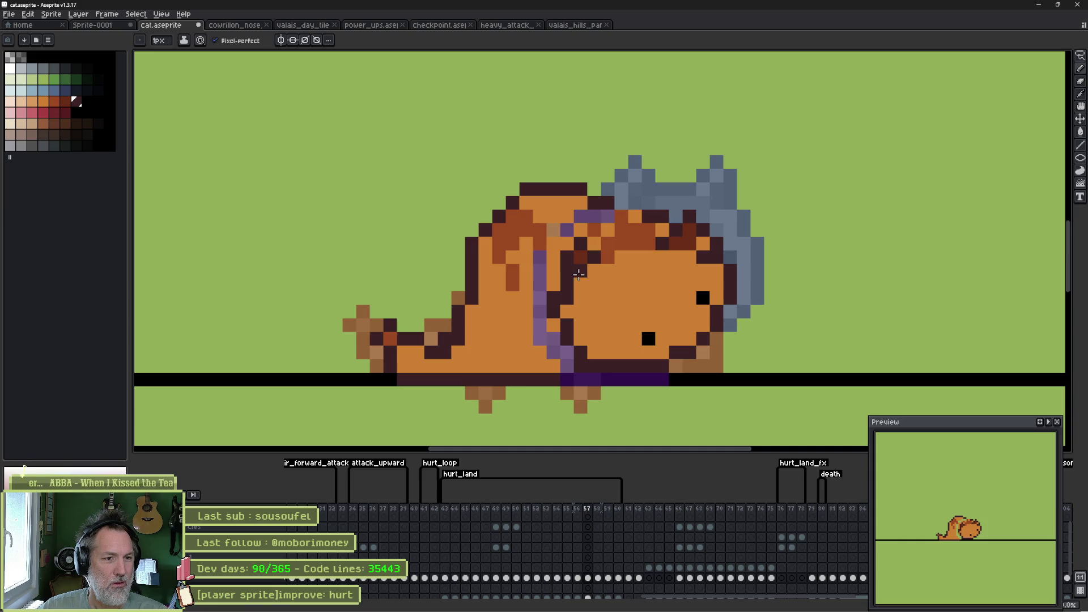
left_click(588, 258, "alt")
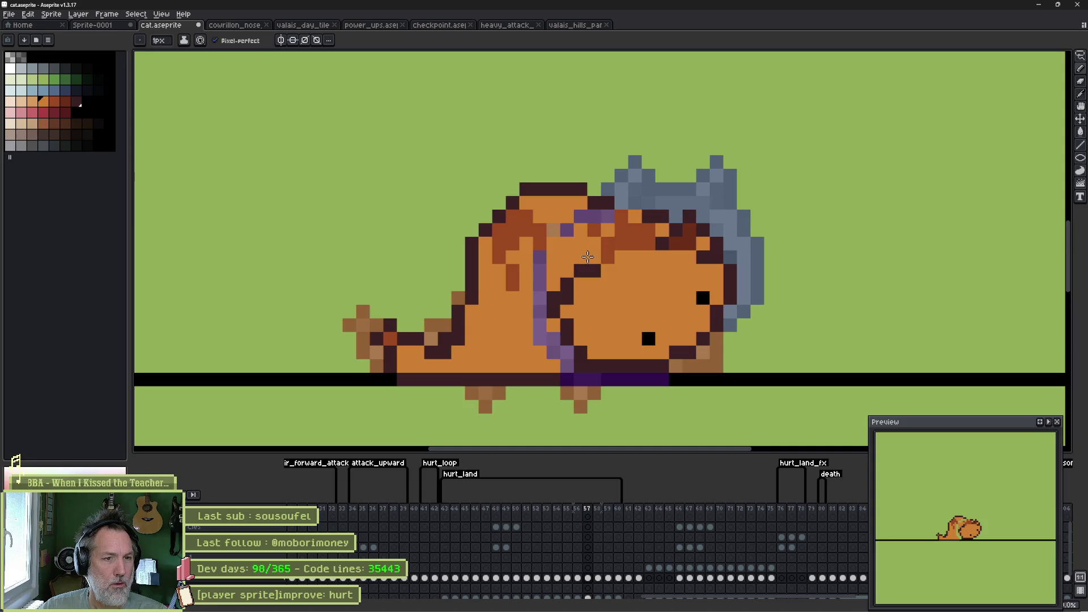
Step: Step through frames 56 to 60 to compare poses, ending back on frame 57
key("Right")
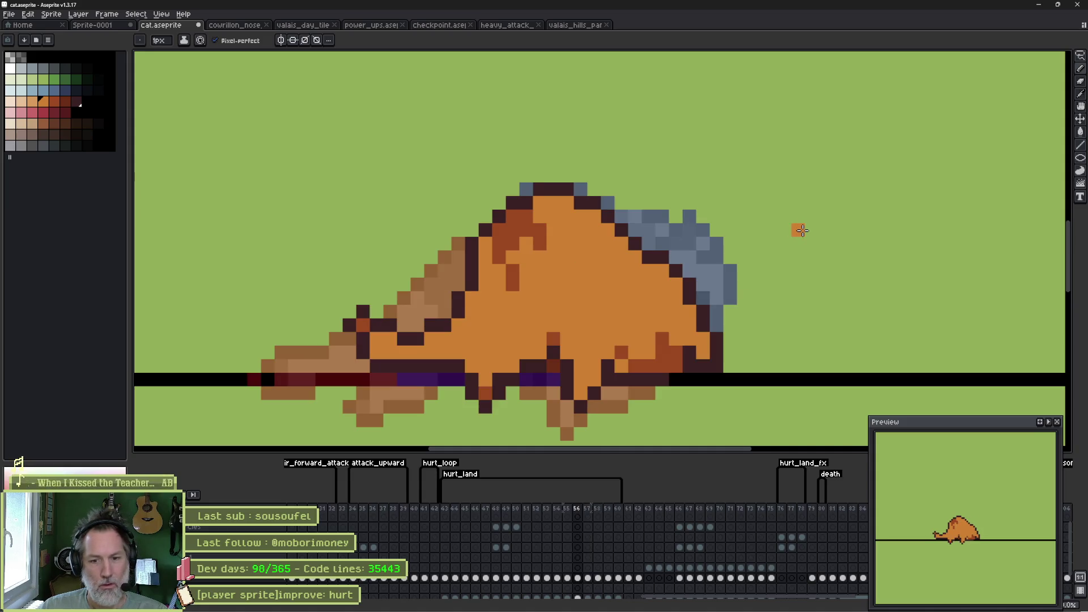
key("Left")
key("Right")
key("Right")
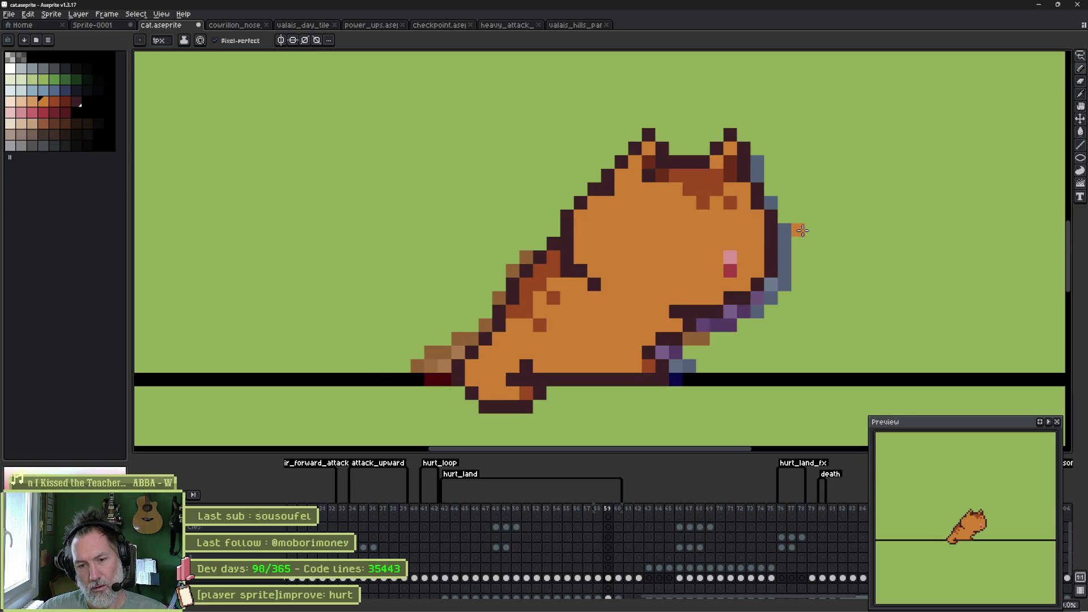
key("Right")
key("Left")
key("Left")
key("Left")
key("Right")
key("Right")
key("Right")
key("Left")
key("Left")
key("Right")
key("Left")
key("Right")
key("Right")
key("Left")
key("Left")
key("Left")
key("Left")
key("Right")
key("Right")
key("Right")
key("Left")
key("Left")
key("Left")
key("Right")
key("Right")
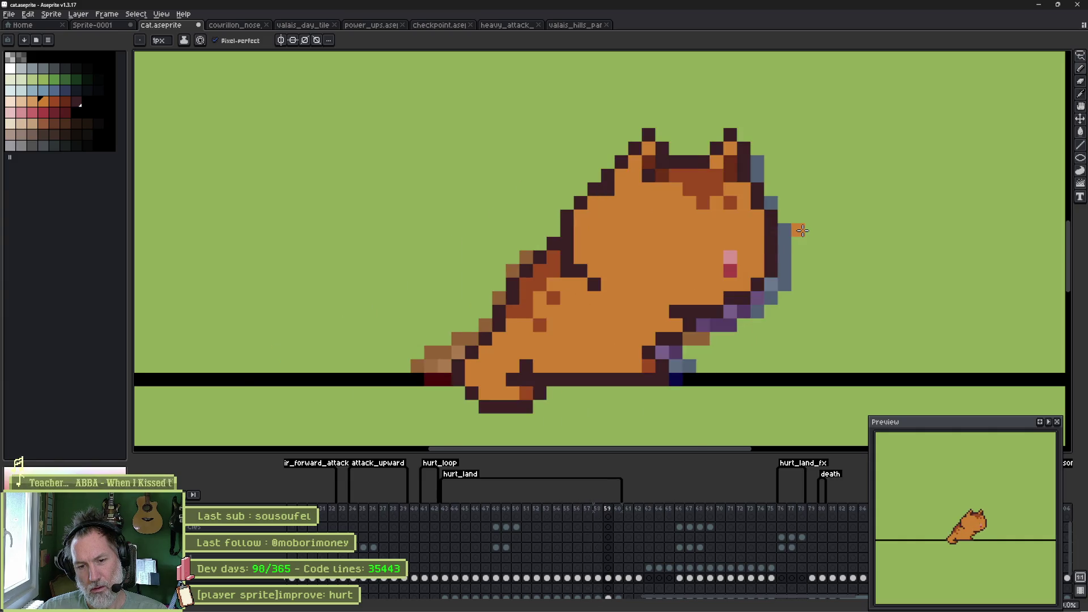
key("Left")
key("Left")
key("Right")
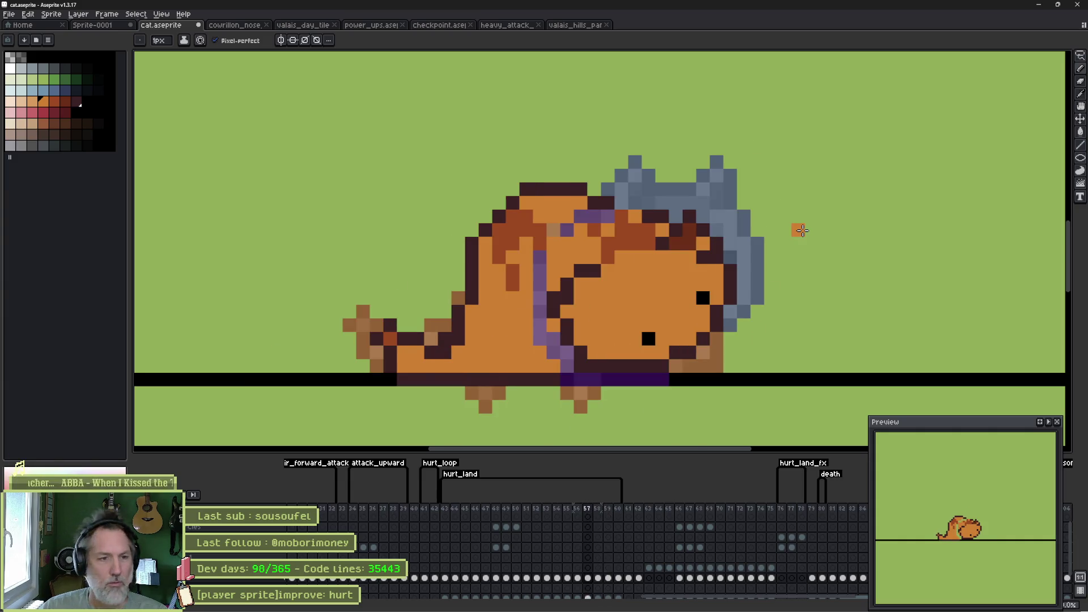
Step: Draw dark maroon outlines on the belly, right cheek and head, and clear stray dark pixels
left_click(604, 366, "alt")
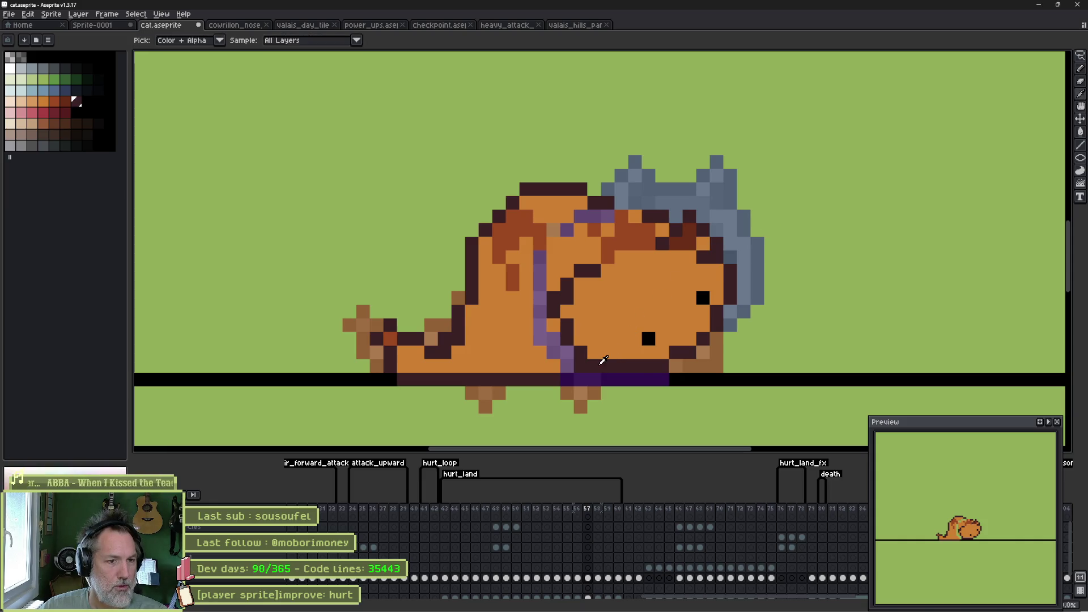
left_click(594, 365)
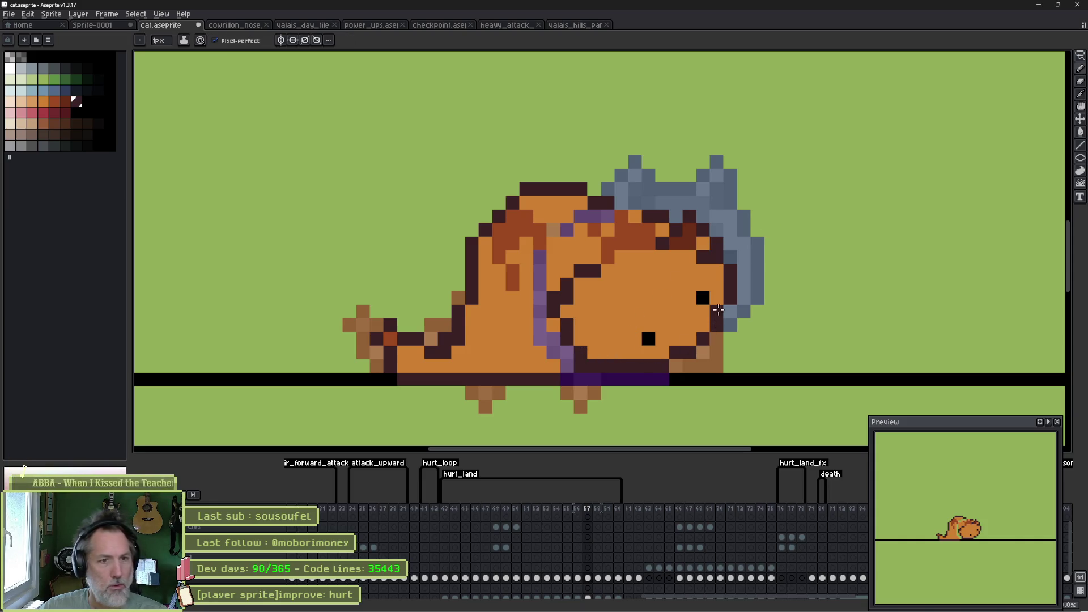
left_click_drag(730, 312, 728, 242)
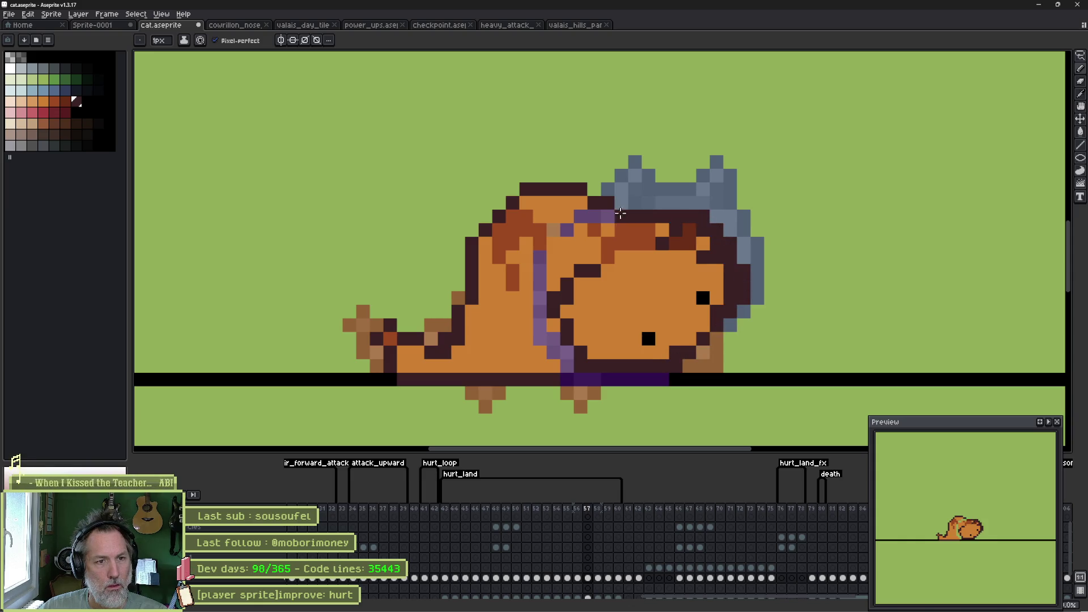
left_click_drag(609, 229, 581, 271)
left_click(626, 281, "alt")
left_click(598, 275)
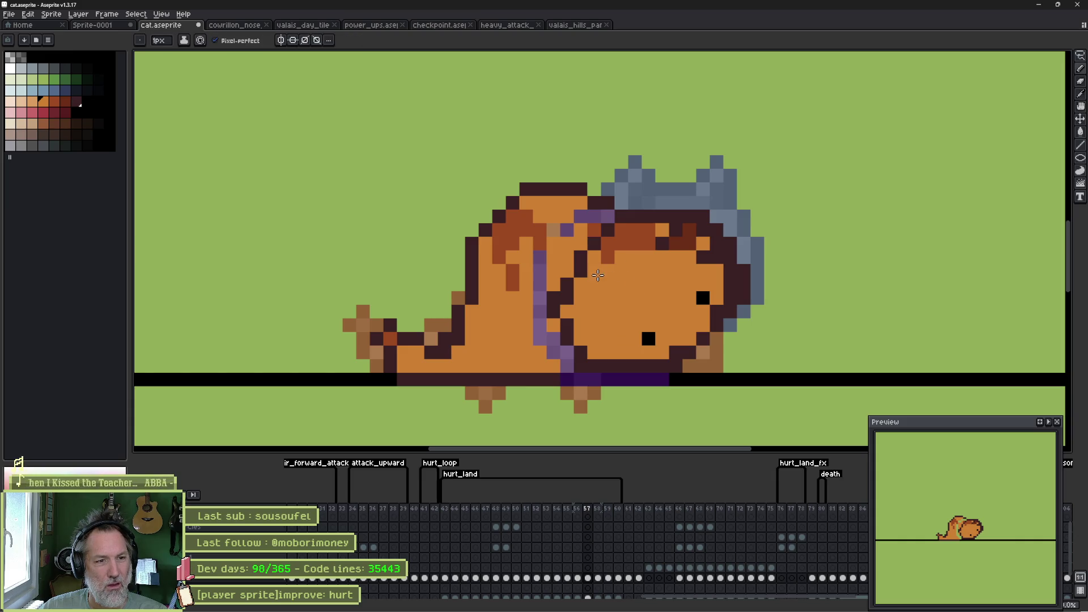
left_click_drag(655, 229, 666, 239)
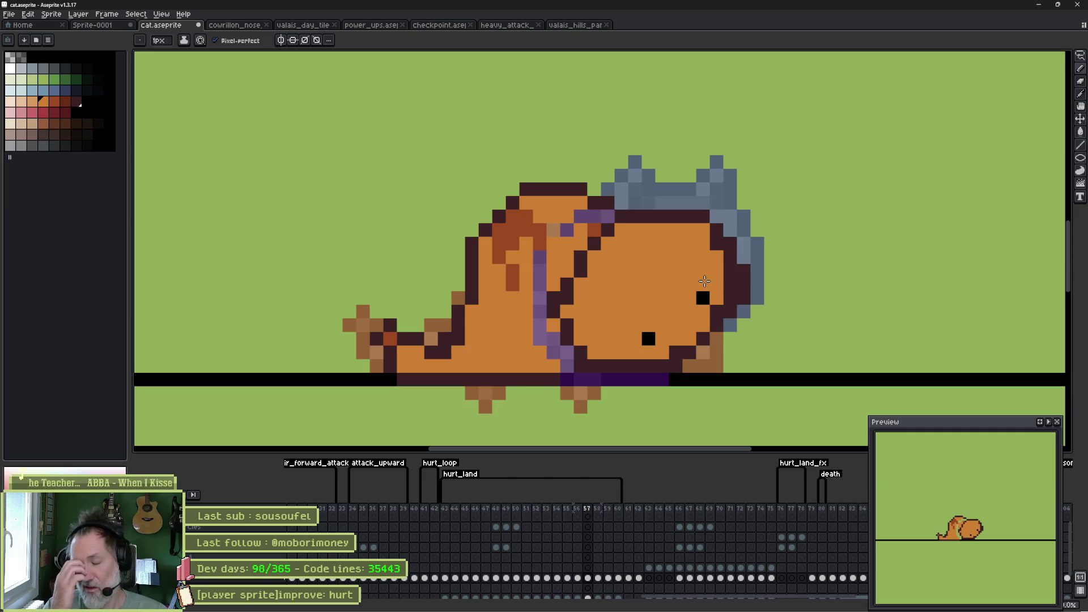
Step: Play the animation and step through frames 56–58 to review frame 57
key("Return")
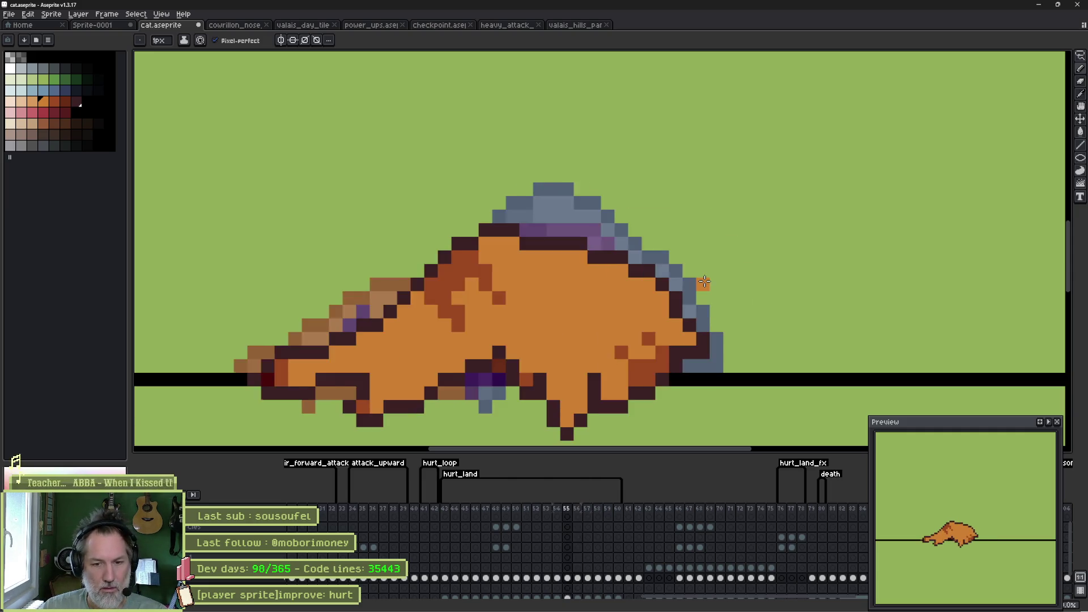
key("Right")
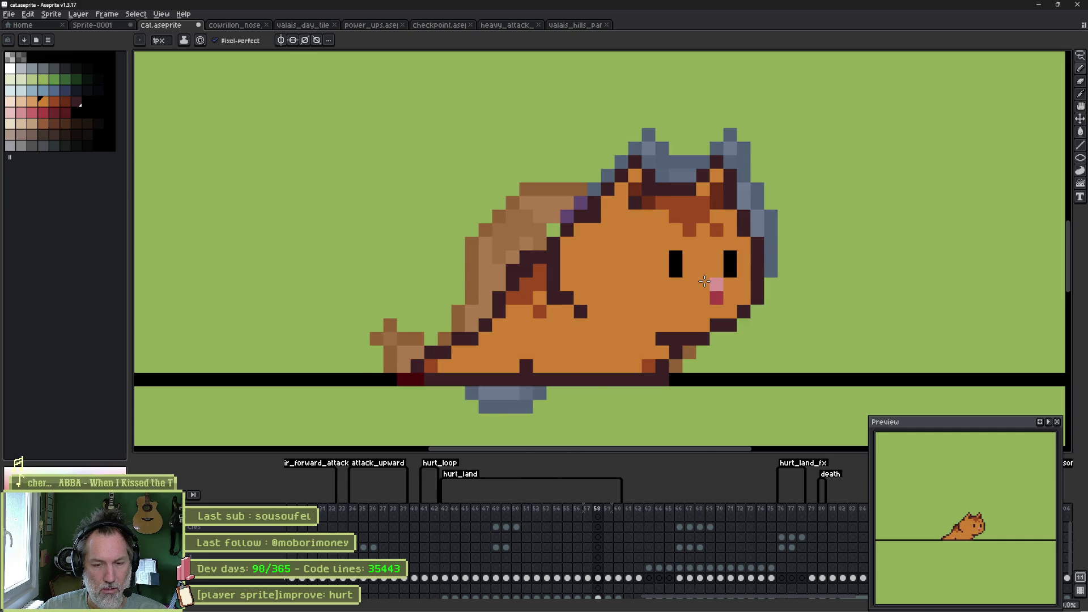
key("Left")
key("Left")
key("Right")
key("Right")
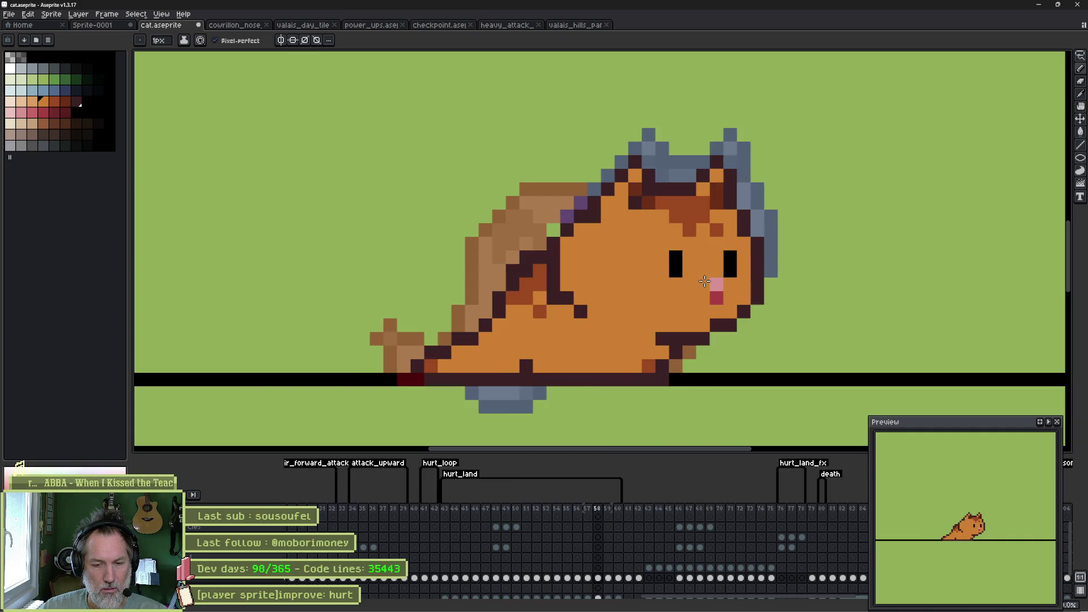
key("Left")
Step: Paint a purple stroke across the cat's body with a 4px brush
key("b")
key("plus")
key("plus")
key("plus")
mouse_move(675, 270)
left_mouse_down()
mouse_move(669, 231)
mouse_move(576, 267)
mouse_move(694, 320)
mouse_move(627, 321)
left_mouse_up()
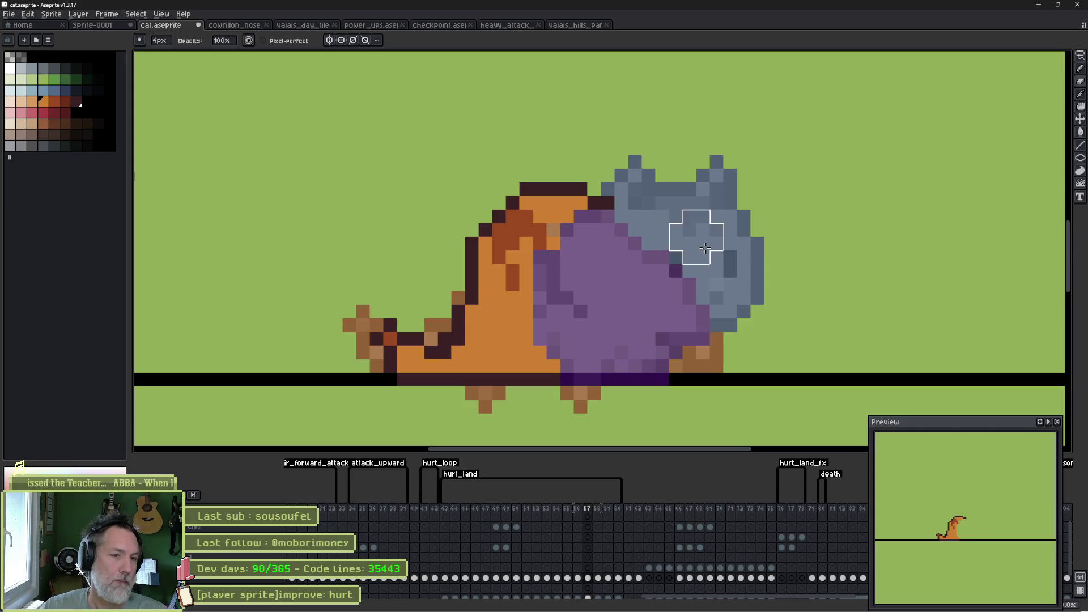
Step: Add a dark maroon head pixel and a short face line, undoing a trial brow line
key("b")
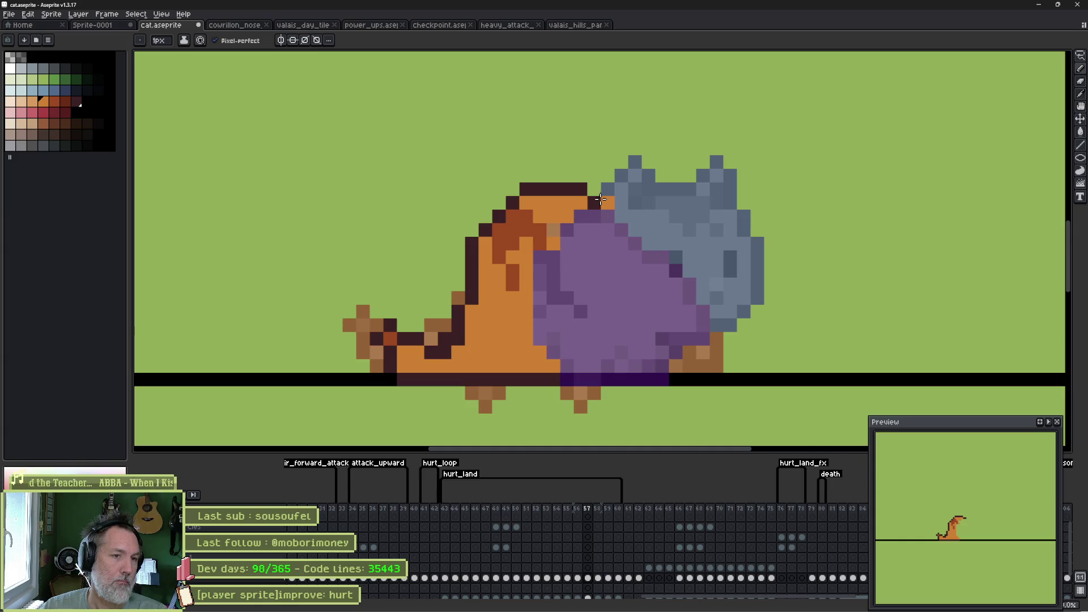
left_click(605, 202, "alt")
left_click(594, 202)
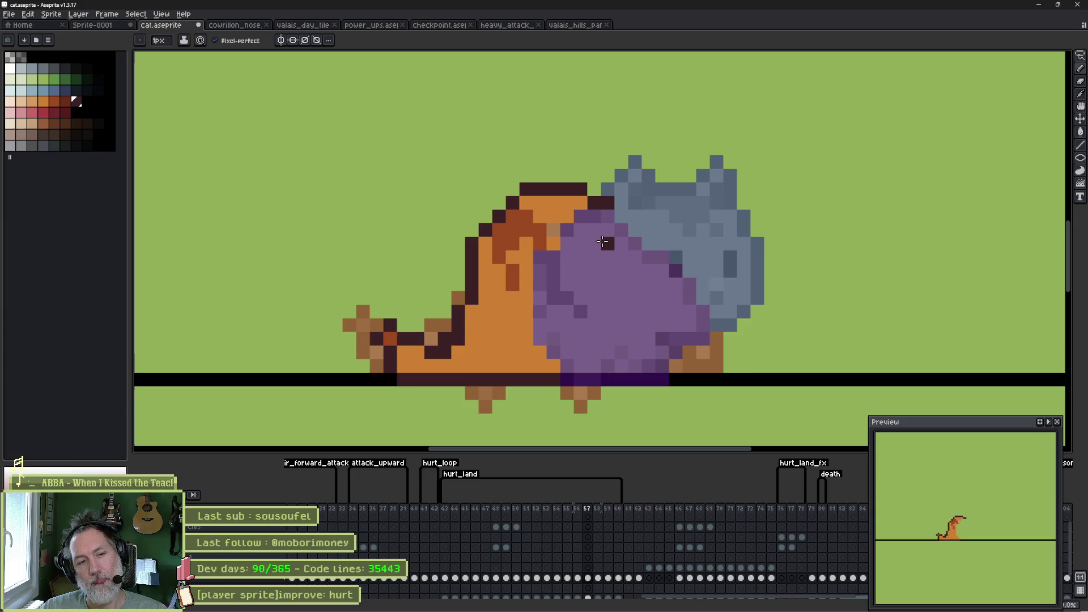
left_click_drag(615, 270, 629, 272)
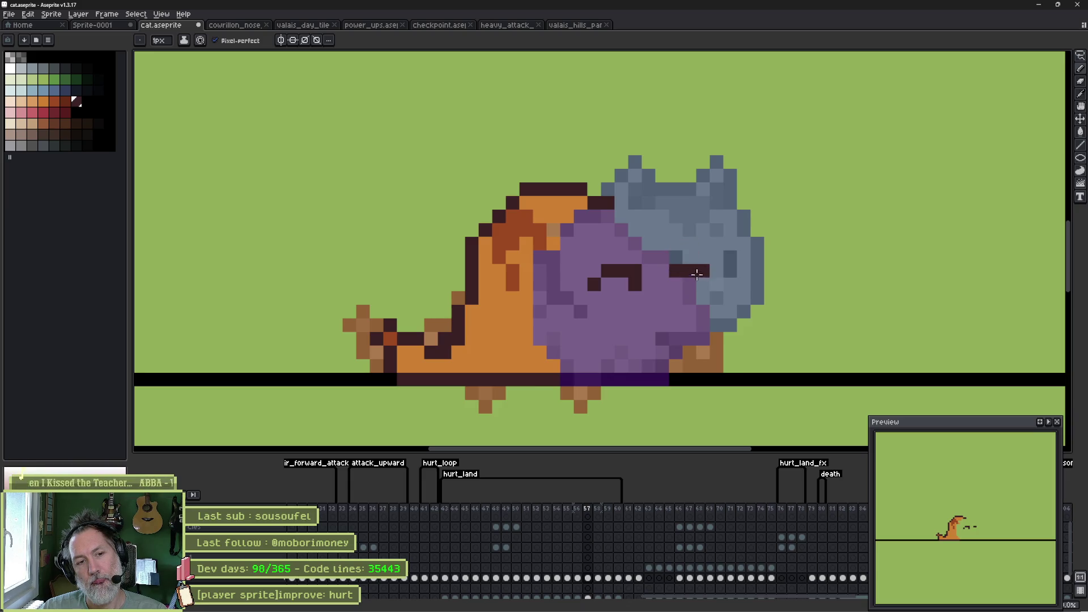
mouse_move(657, 255)
left_mouse_down()
mouse_move(613, 251)
mouse_move(660, 244)
mouse_move(642, 245)
left_mouse_up()
key("ctrl+z")
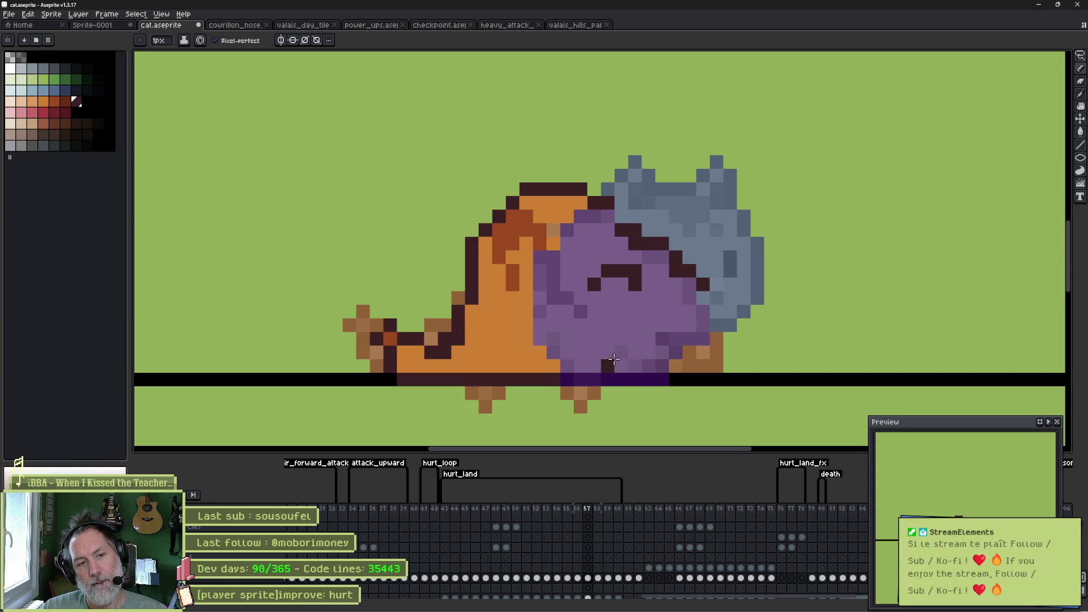
Step: Outline the bottom of the purple head, touch it up in orange, and bucket-fill the head
mouse_move(540, 339)
left_mouse_down()
mouse_move(632, 372)
mouse_move(662, 366)
mouse_move(703, 306)
mouse_move(672, 381)
mouse_move(596, 385)
left_mouse_up()
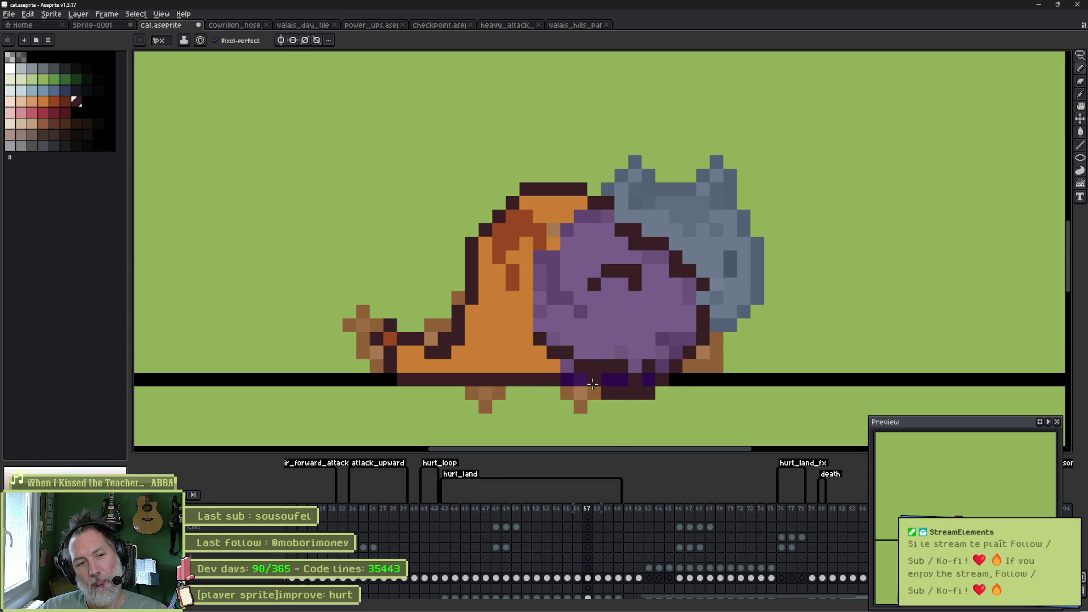
left_click(567, 335, "alt")
mouse_move(594, 366)
left_mouse_down()
mouse_move(607, 377)
mouse_move(622, 366)
left_mouse_up()
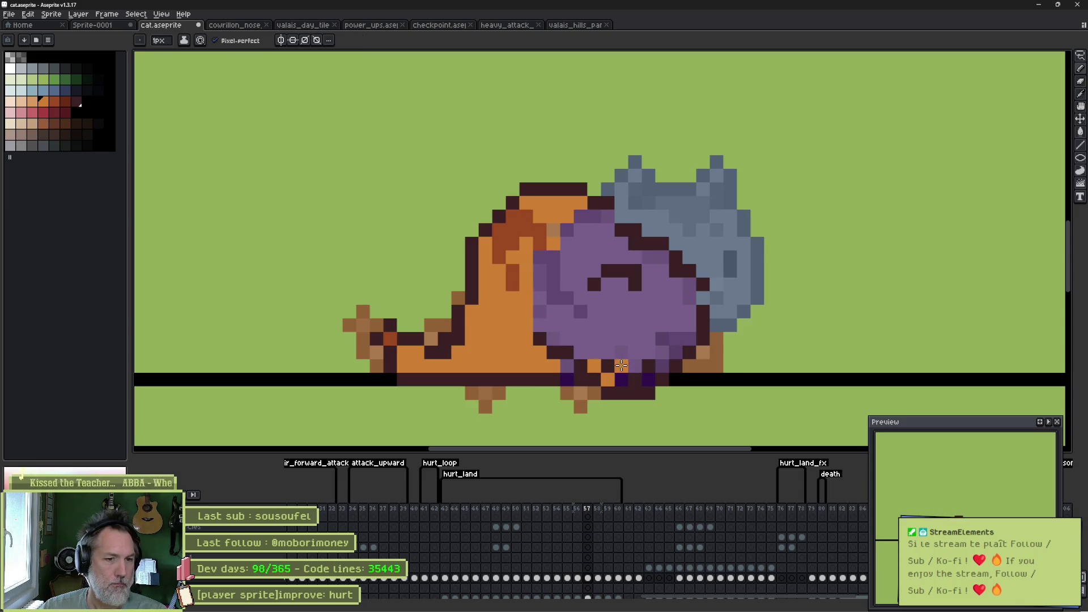
left_click(622, 378)
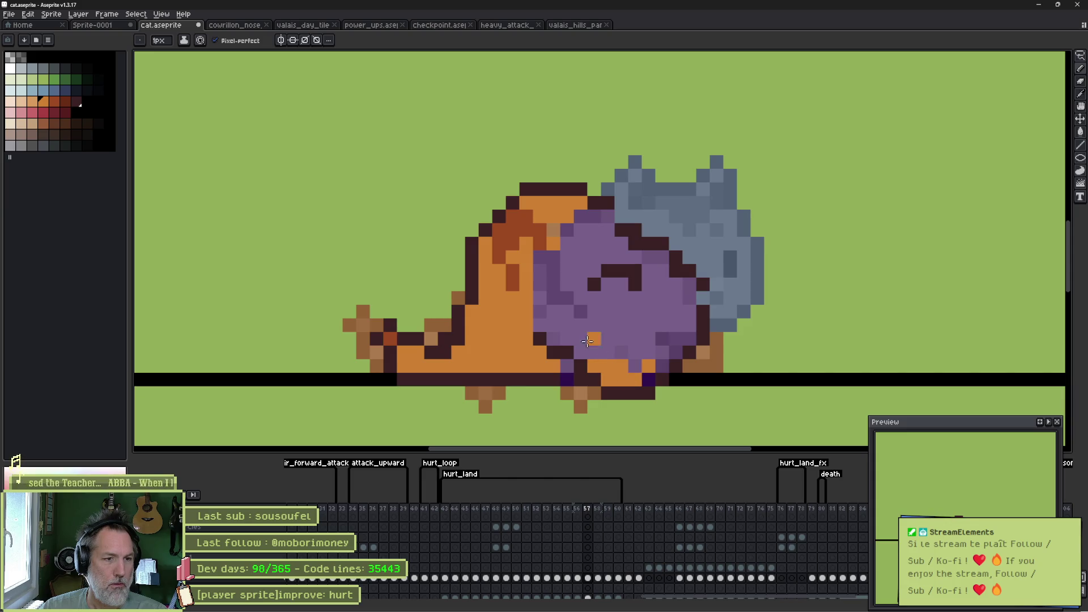
key("g")
left_click(584, 320)
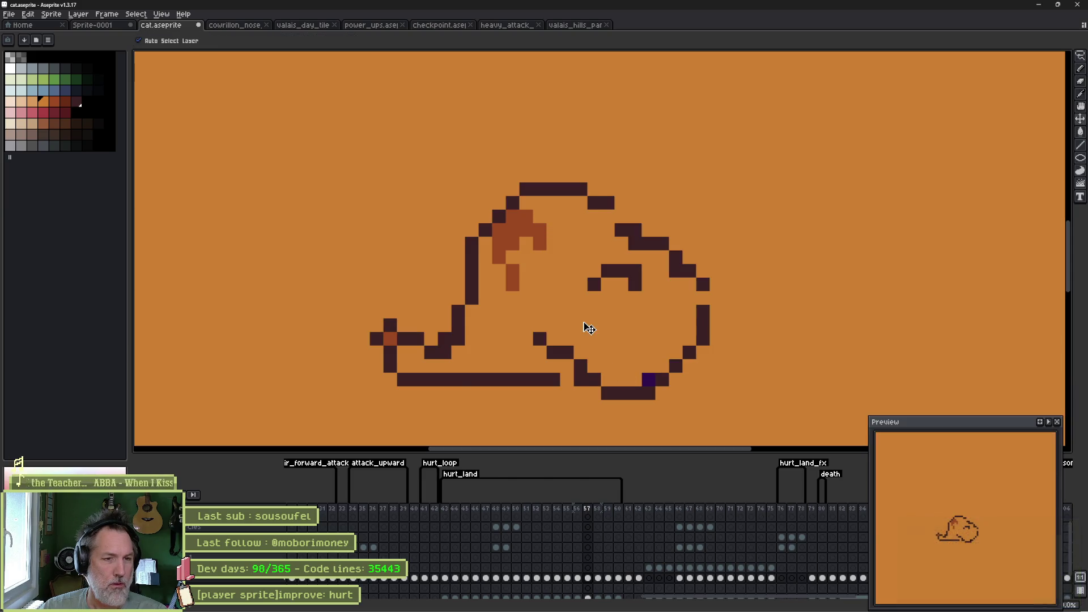
Step: Undo the accidental whole-canvas fills, flood the purple head orange, and compare with frame 56
key("ctrl+z")
left_click(608, 226)
left_click(608, 216)
key("b")
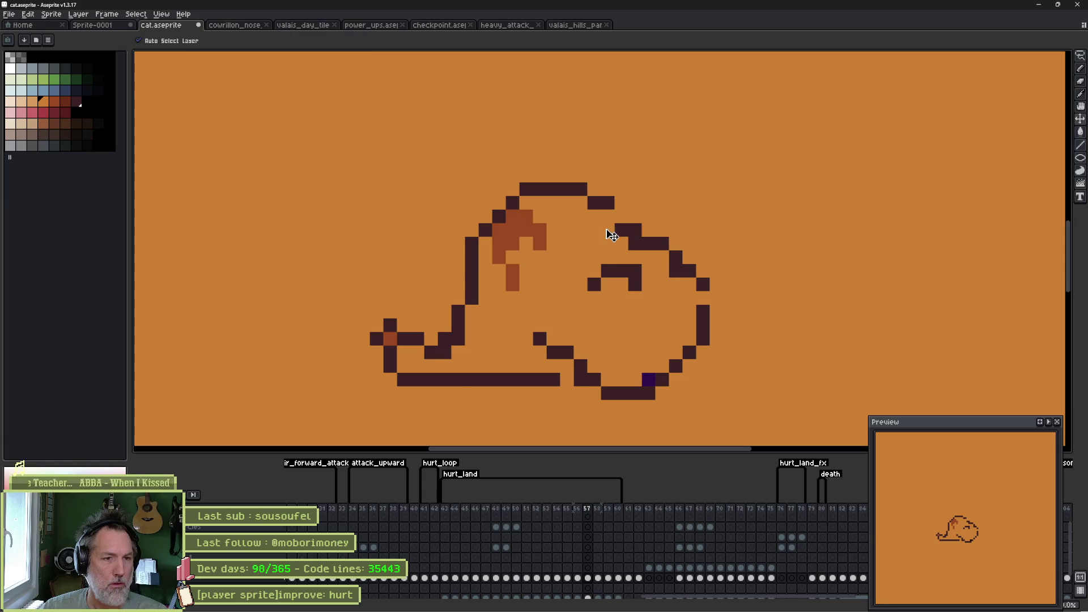
key("ctrl+z")
left_click(597, 244)
key("ctrl+z")
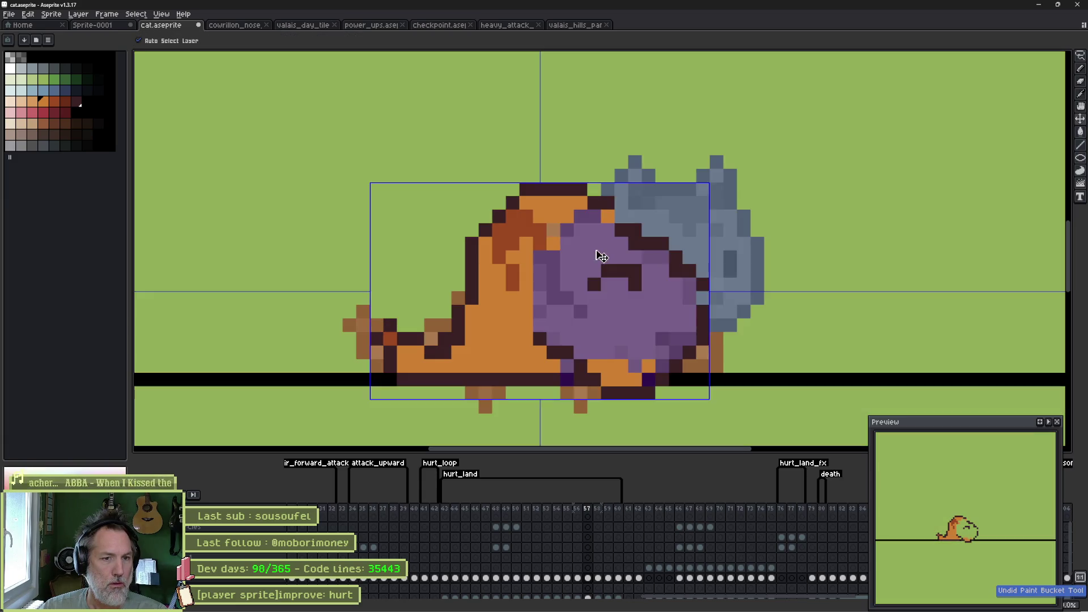
key("ctrl")
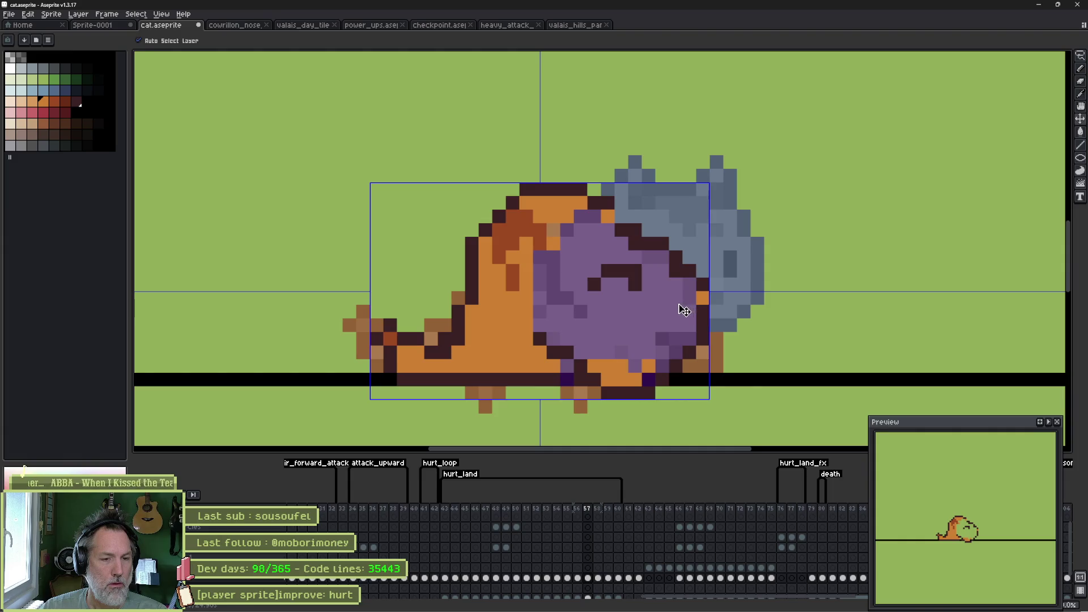
left_click(638, 328)
key("Left")
key("Right")
key("Left")
key("Right")
Step: Fix the head, cheek and lower-right outline in dark brown and paint stray belly pixels orange
key("b")
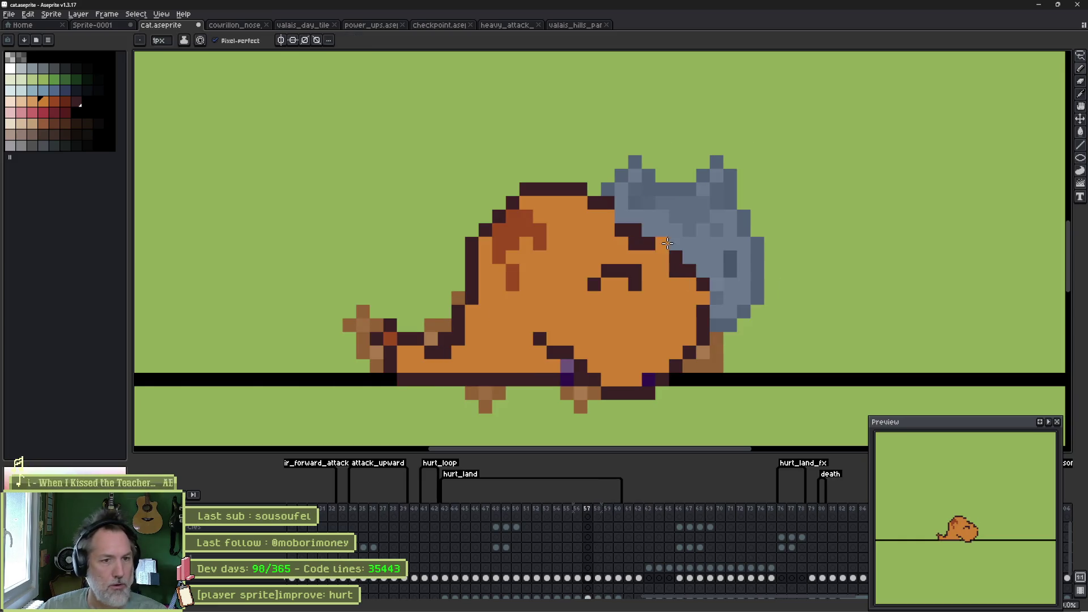
left_click(648, 232, "alt")
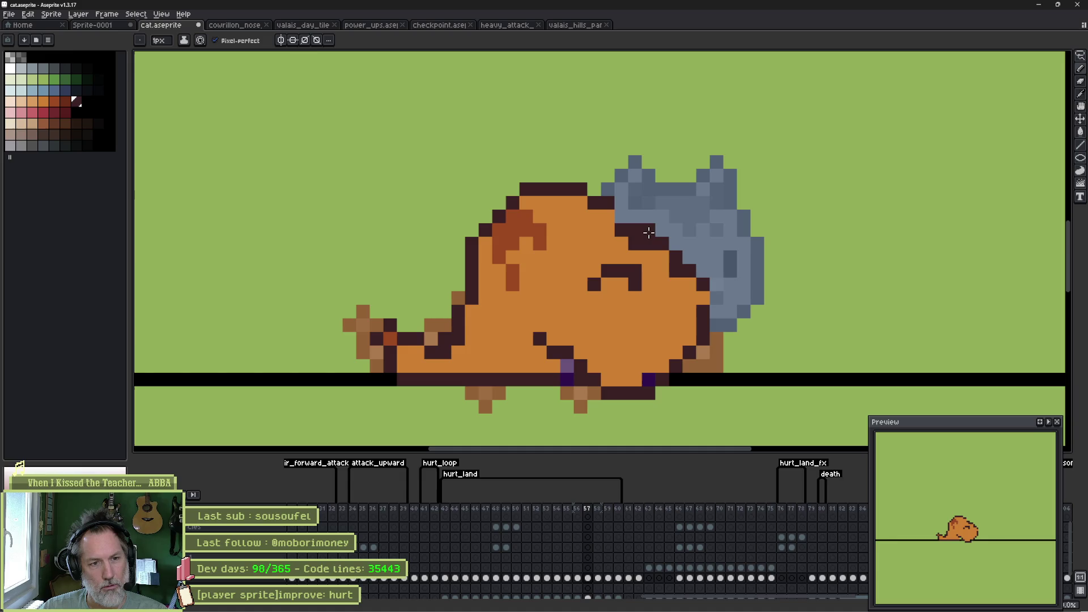
left_click(683, 230)
left_click_drag(689, 243, 696, 254)
left_click(662, 253, "alt")
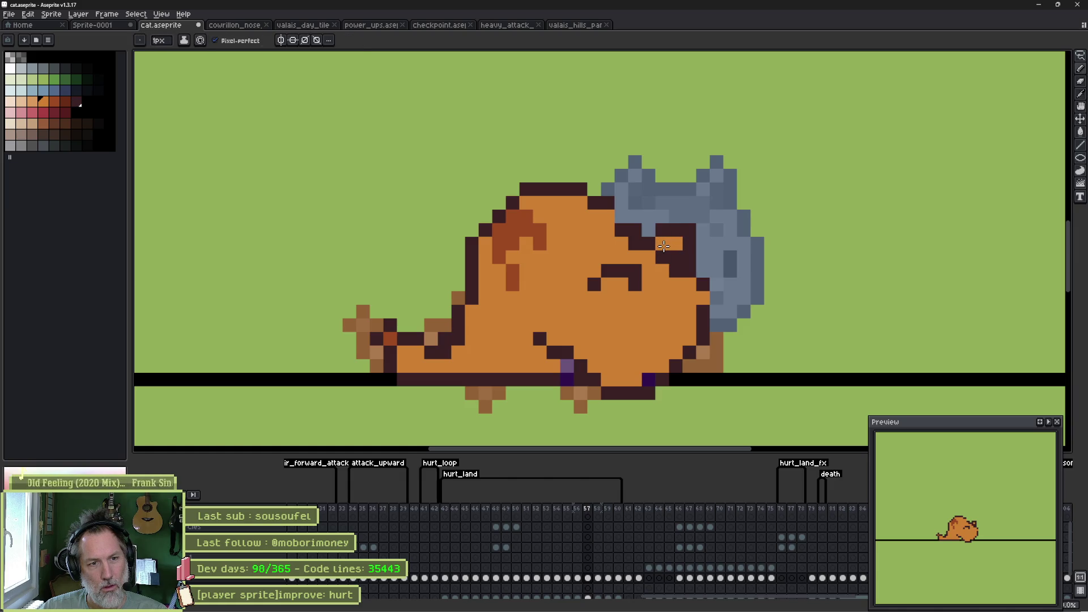
left_click_drag(673, 254, 644, 246)
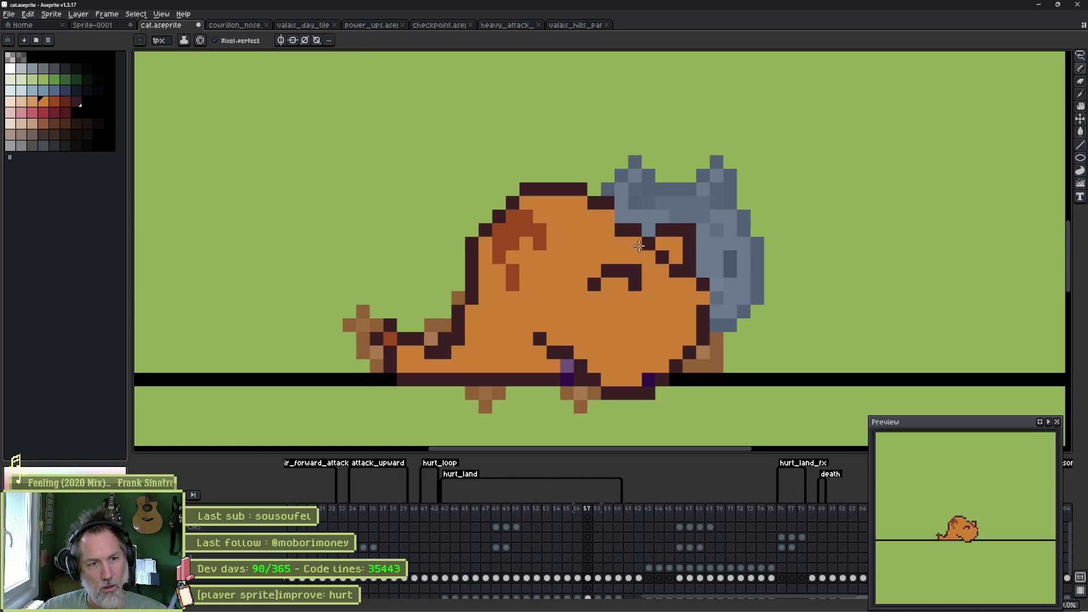
left_click(701, 287)
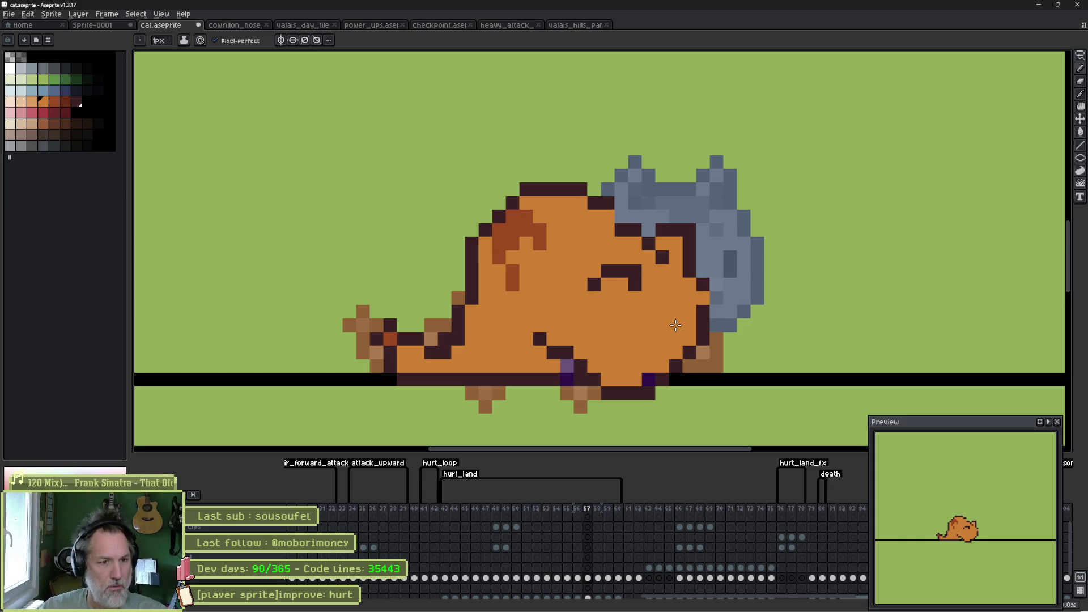
left_click(703, 339, "alt")
left_click_drag(703, 353, 692, 366)
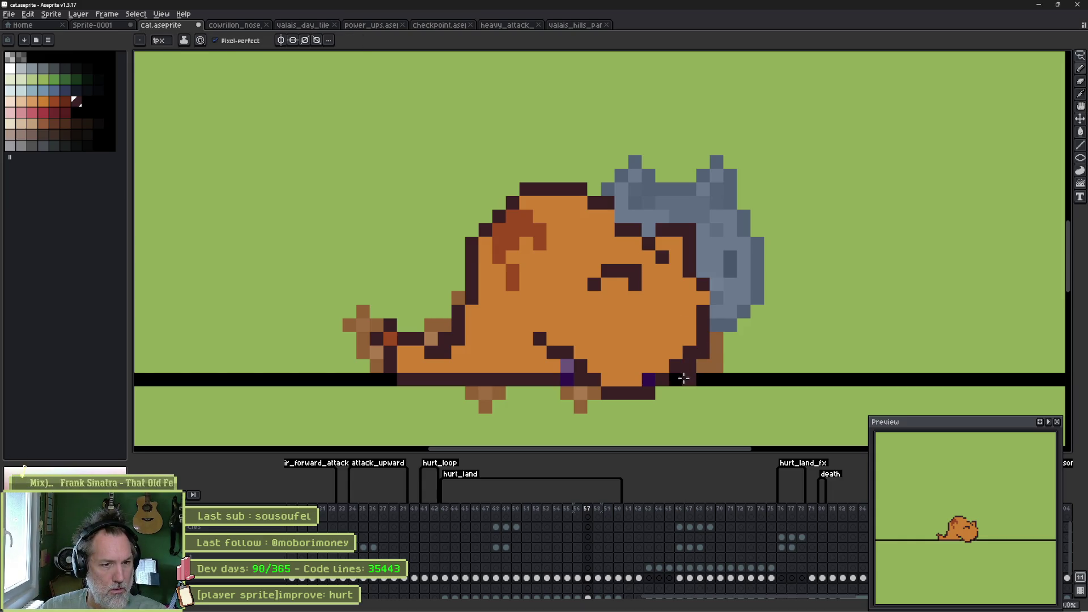
left_click(657, 371, "alt")
left_click(649, 380)
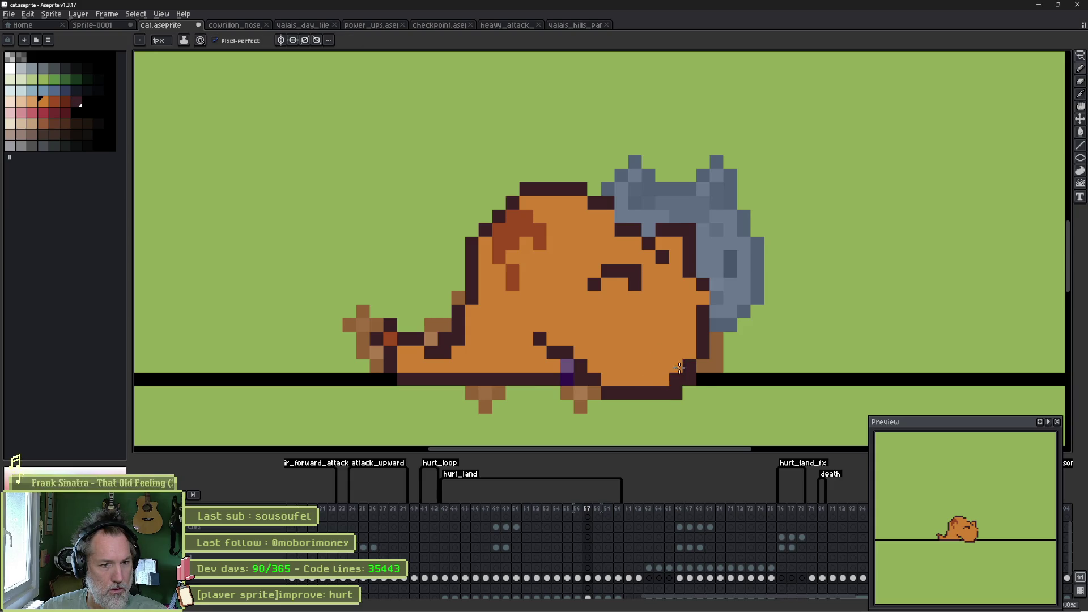
Step: Erase the stray orange pixel below the outline and place a dark eye pixel
key("e")
left_click(686, 394)
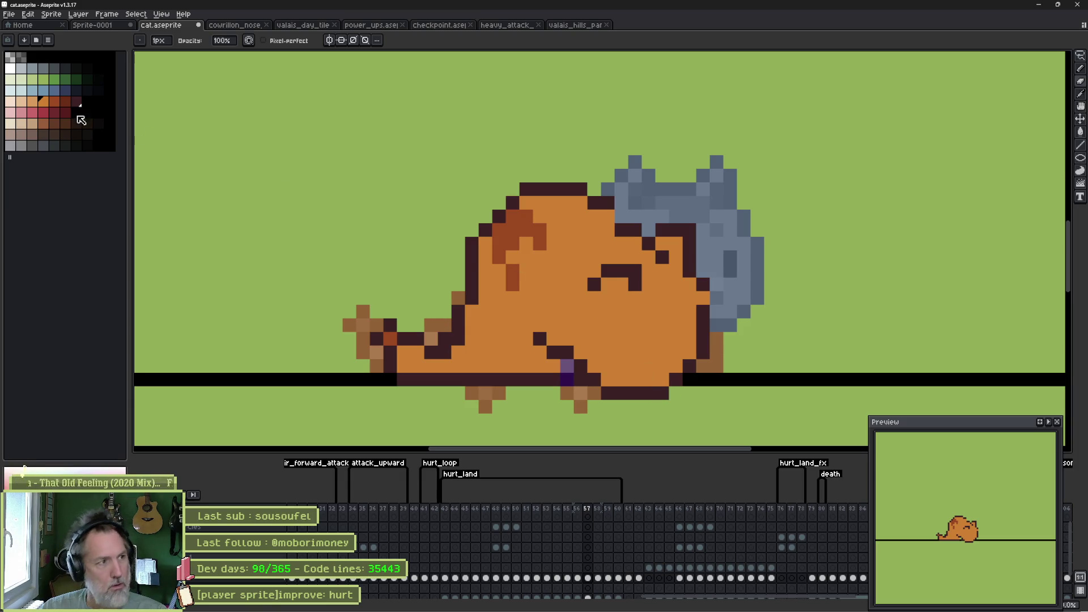
left_click(32, 57)
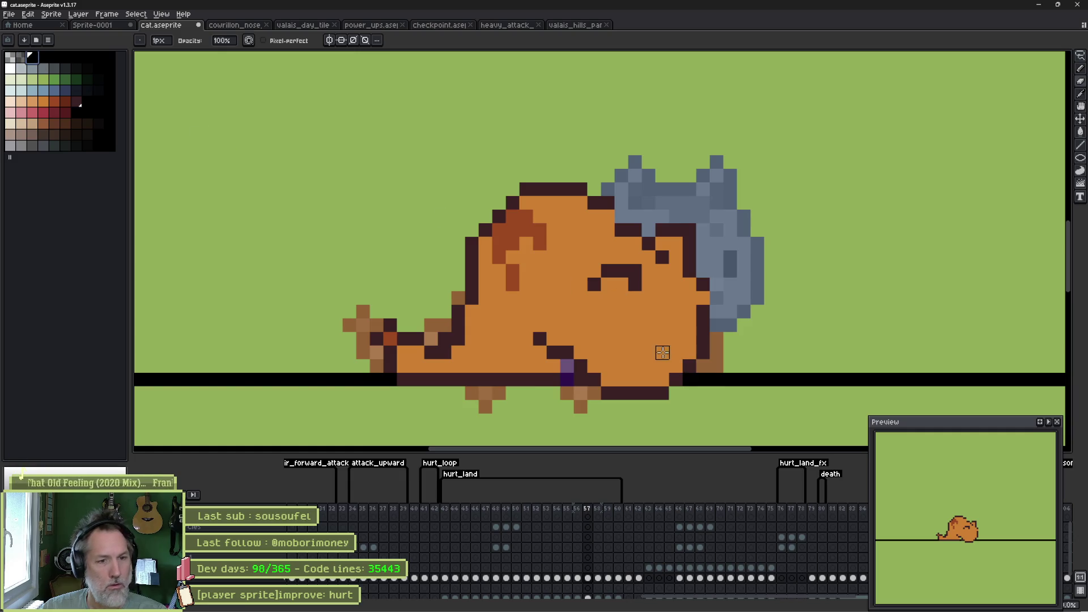
key("b")
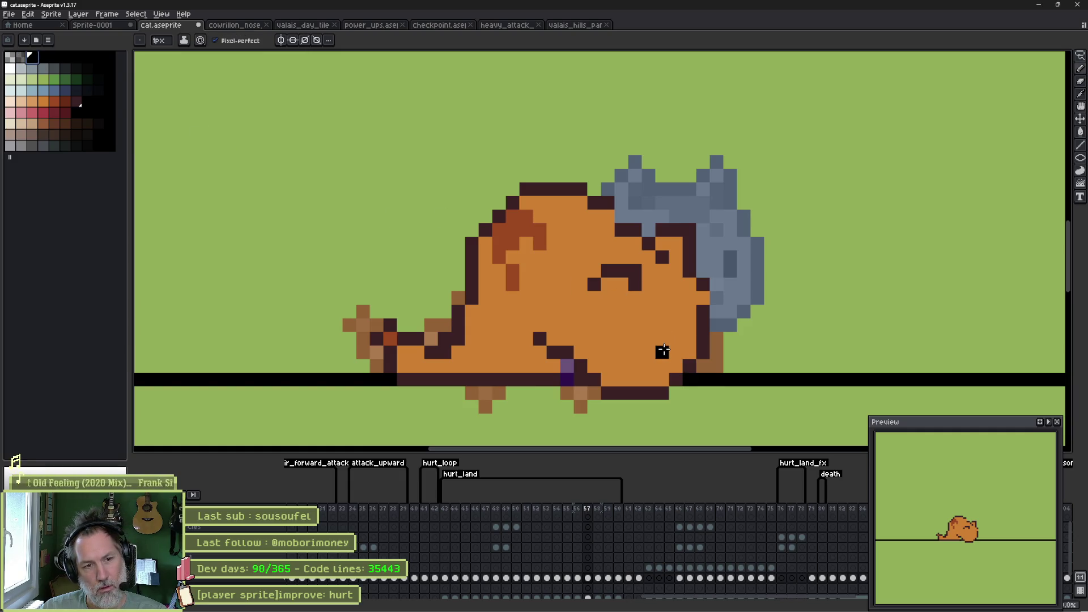
left_click(662, 352)
Step: Step through frames 56–59 to compare the edited frame 57 against its neighbours
key("Left")
key("Right")
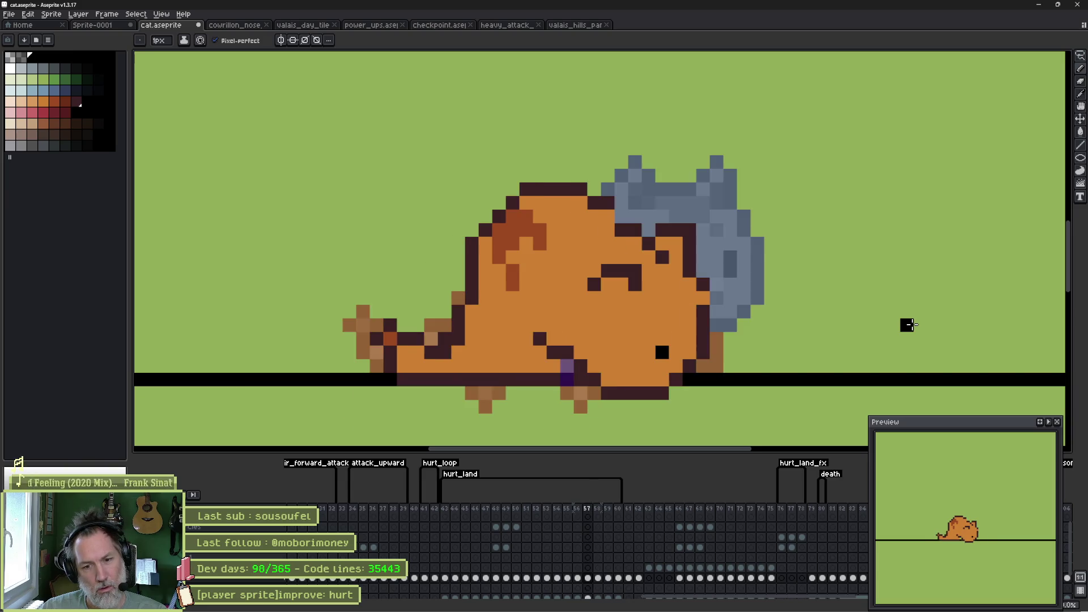
key("Right")
key("Right")
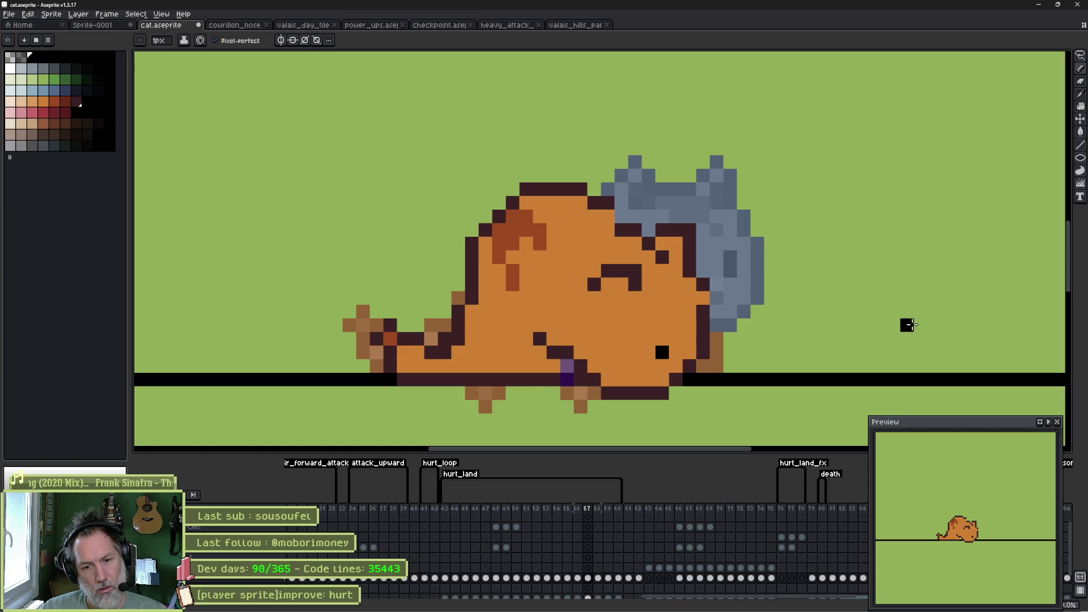
key("Left")
key("Left")
key("Right")
key("Right")
key("Left")
key("Left")
key("Right")
key("Right")
key("Right")
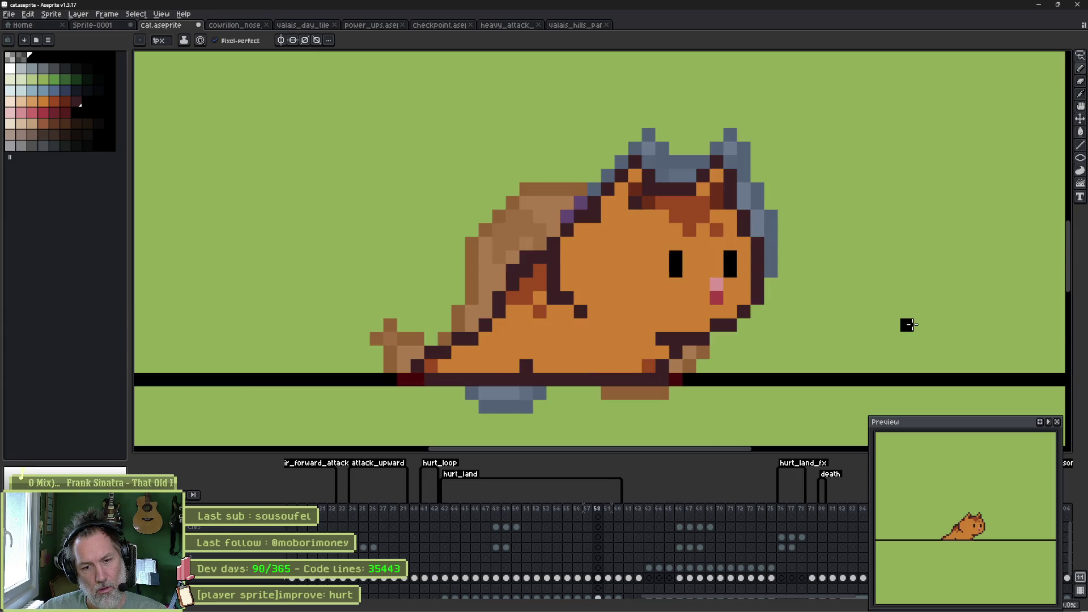
key("Left")
key("Left")
key("Right")
key("Right")
key("Left")
key("Right")
key("Left")
key("Right")
key("Left")
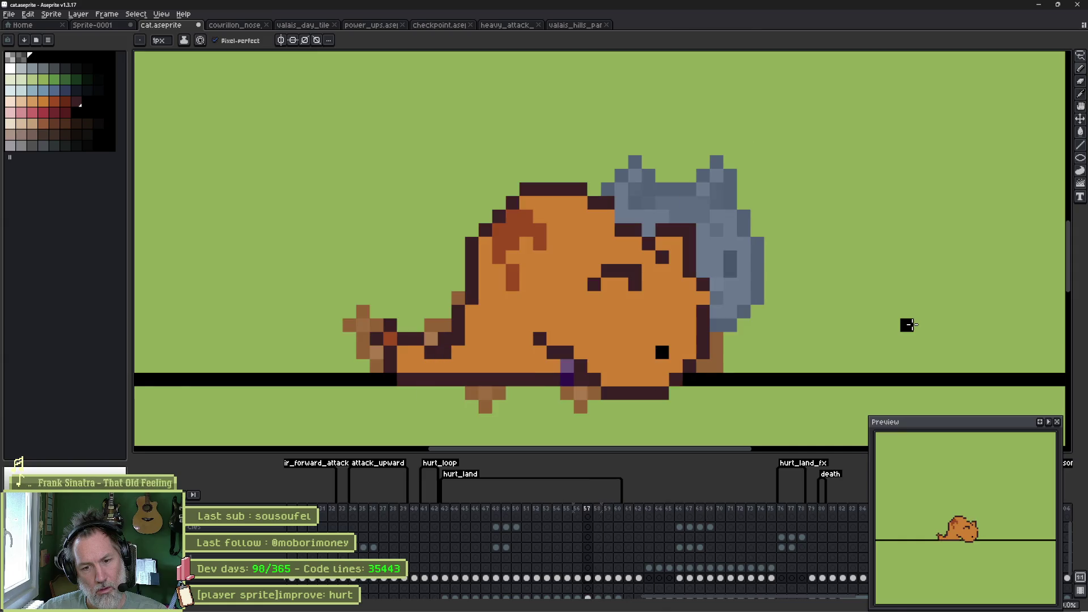
key("Right")
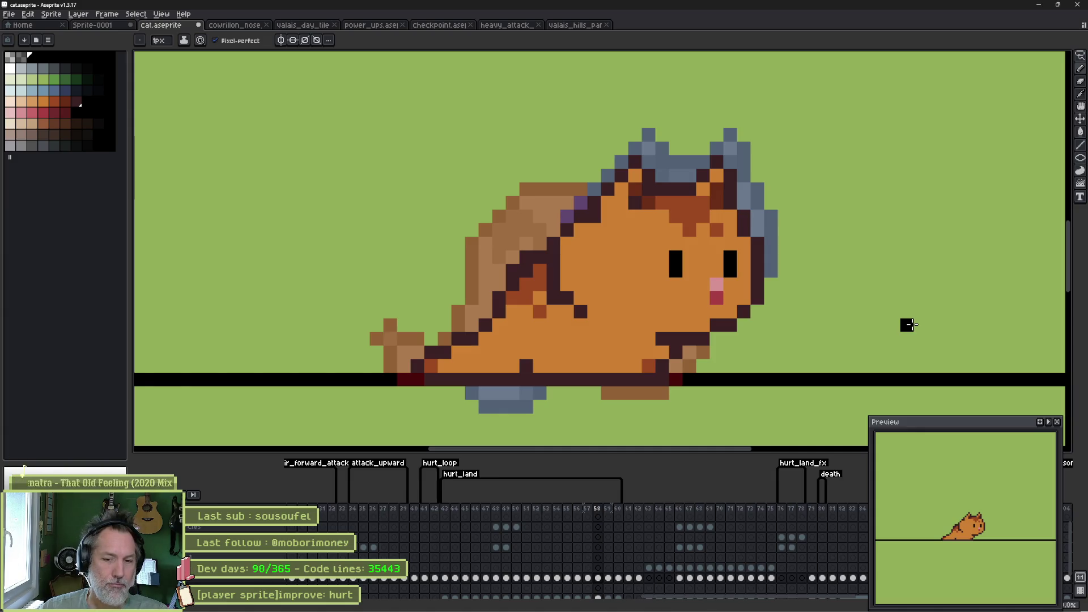
key("Right")
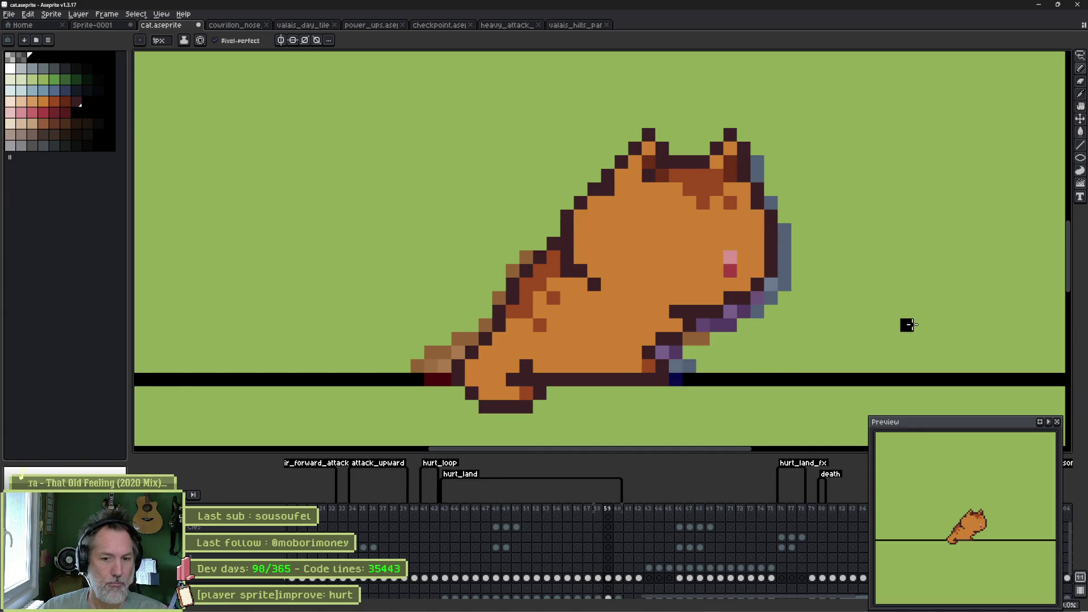
key("Left")
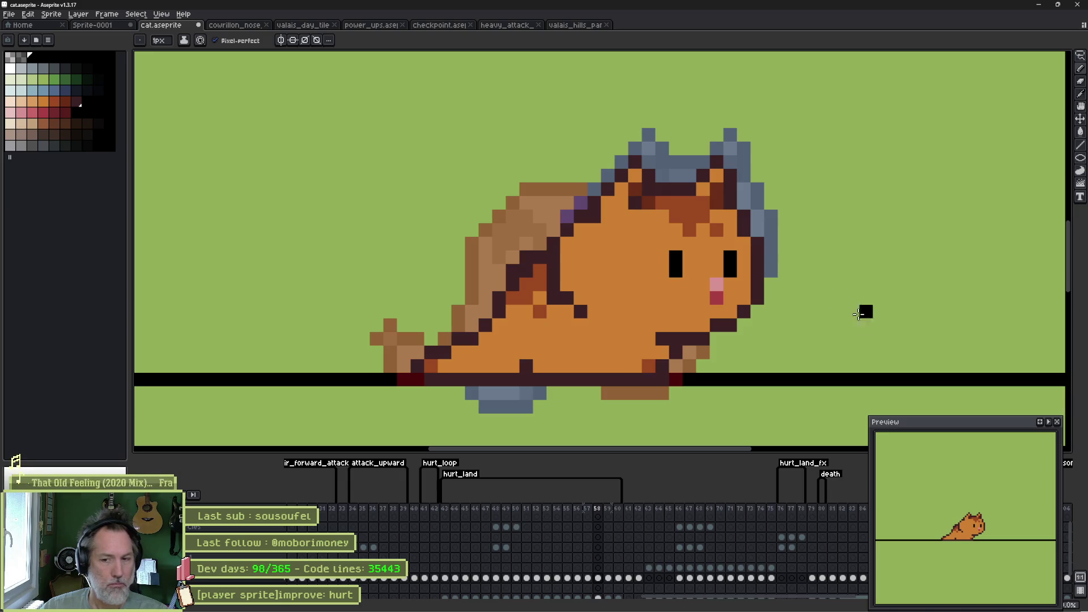
Step: Copy the cat head and drop the copy to the right on frame 58
mouse_move(798, 146)
left_mouse_down()
mouse_move(798, 272)
mouse_move(743, 326)
mouse_move(686, 339)
mouse_move(624, 329)
mouse_move(552, 275)
mouse_move(647, 87)
mouse_move(669, 87)
left_mouse_up()
left_click_drag(748, 284, 1035, 284, "ctrl")
key("ctrl+d")
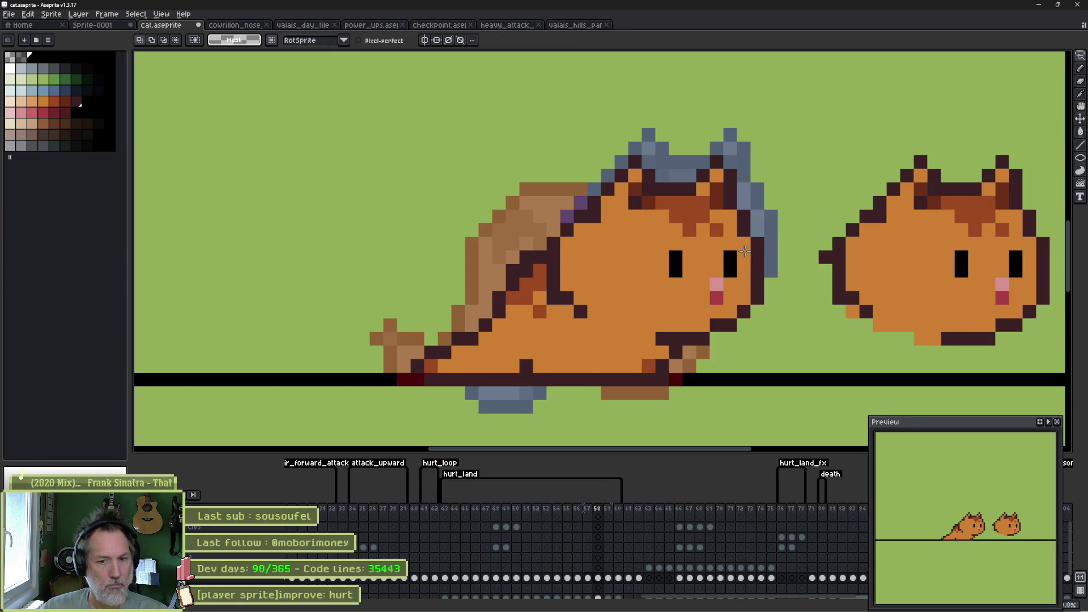
key("comma")
key("period")
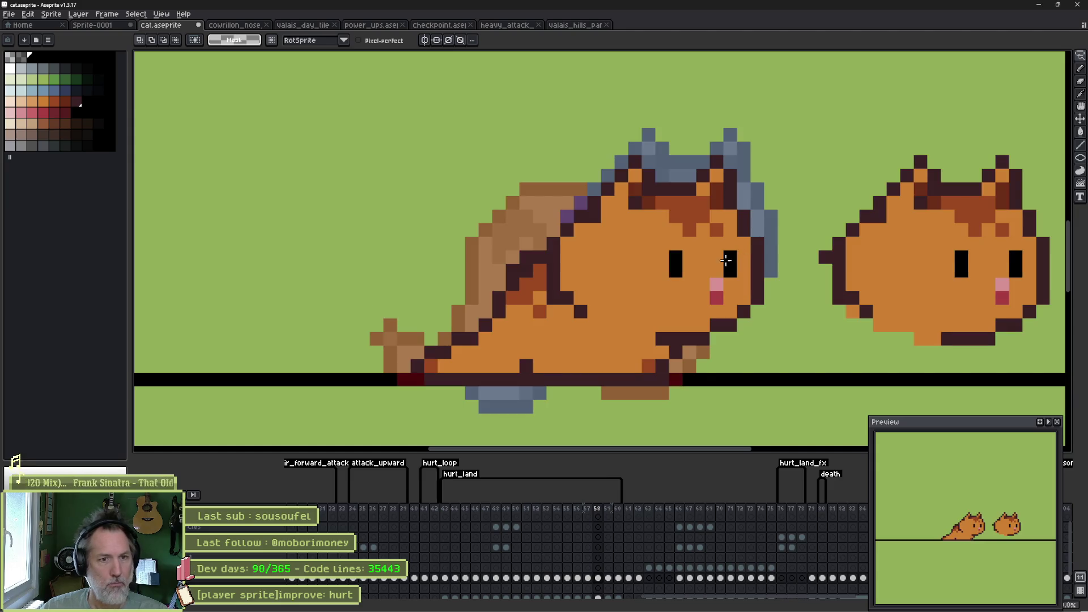
Step: Repaint the eyes: cover the old left eye orange, add a black eye pixel, shorten the right eye
key("b")
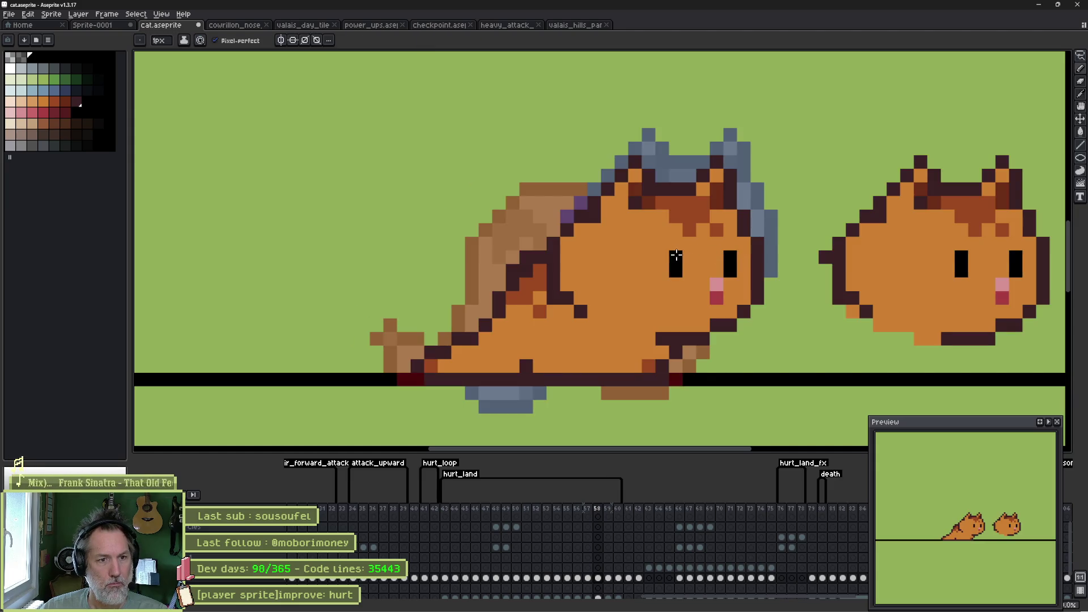
left_click(676, 283, "alt")
left_click_drag(676, 255, 676, 272)
left_click(730, 260, "alt")
left_click(721, 260)
left_click(716, 266, "alt")
left_click(726, 254)
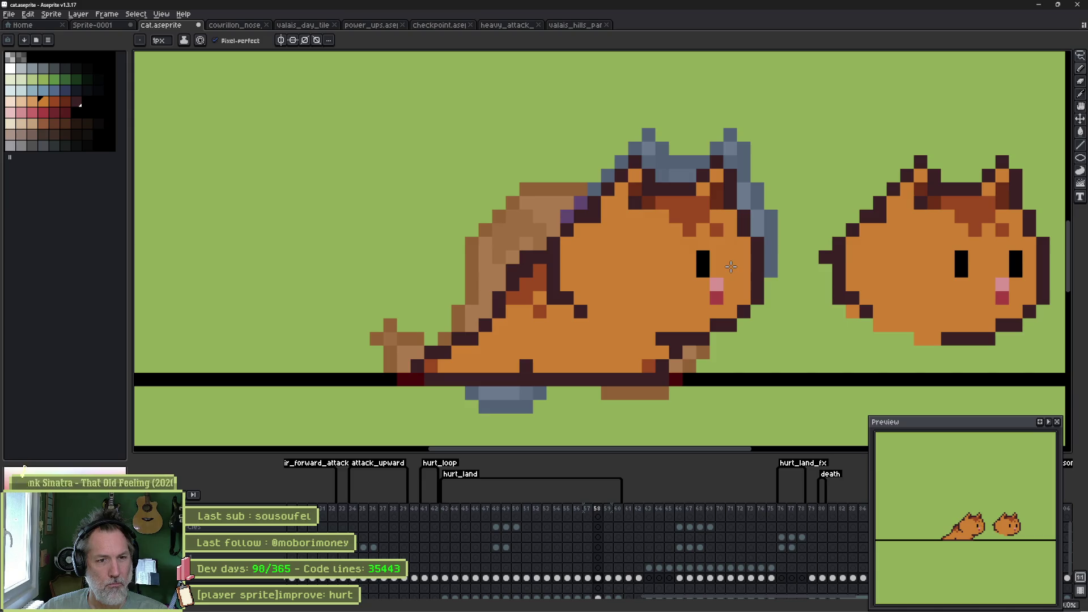
left_click(705, 262, "alt")
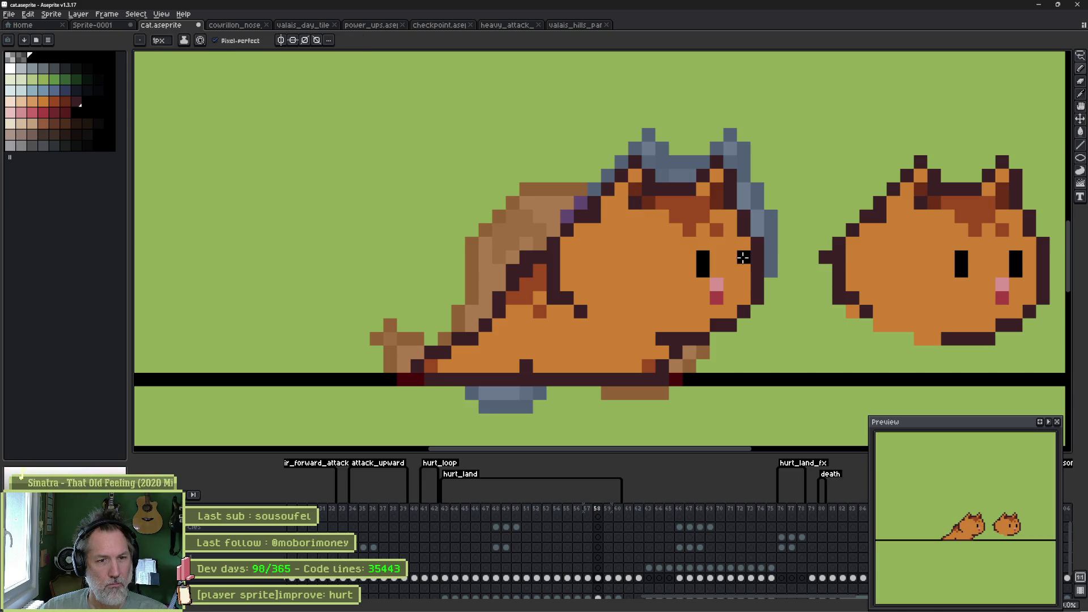
Step: Move the pink cheek blush further right and cover its old spot in orange
key("alt")
left_click(744, 283)
left_click(717, 297, "alt")
left_click(744, 297)
left_click(703, 289, "alt")
left_click_drag(717, 283, 718, 295)
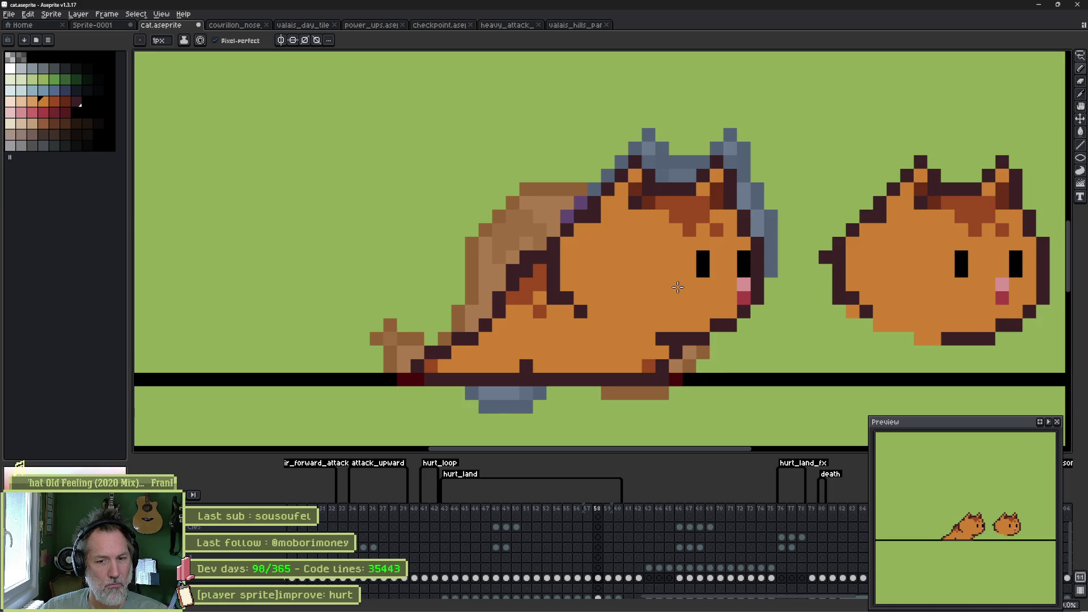
Step: Lasso the cat's ear and nudge it one pixel right
key("q")
mouse_move(669, 156)
left_mouse_down()
mouse_move(664, 193)
mouse_move(621, 222)
mouse_move(578, 187)
mouse_move(601, 156)
left_mouse_up()
left_click_drag(625, 207, 650, 208)
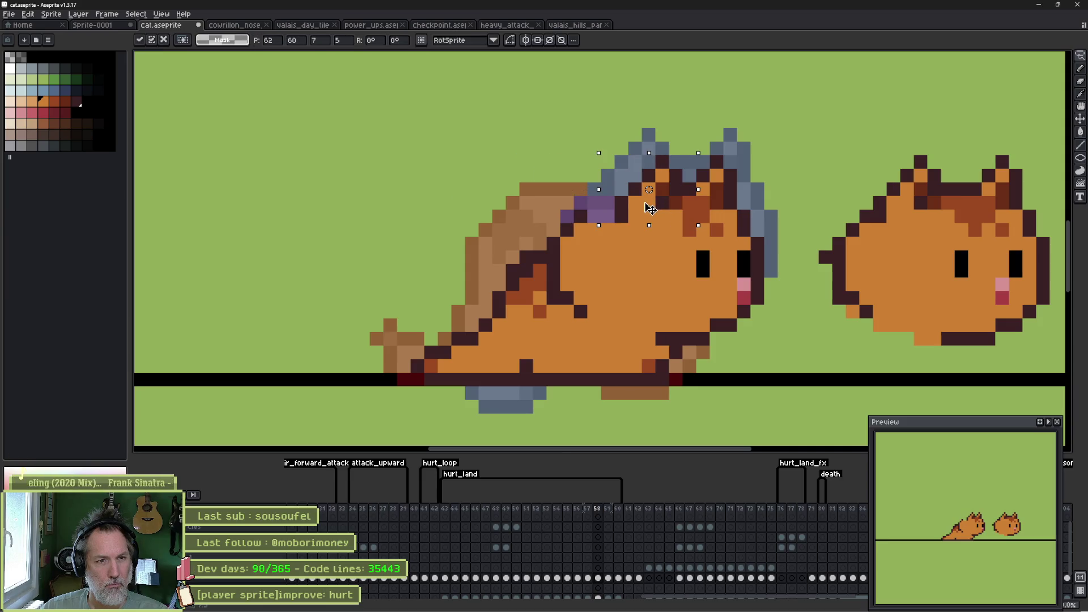
Step: Commit the ear move, paint the dark back pixels orange and shift the back strip one pixel left
key("ctrl+d")
key("b")
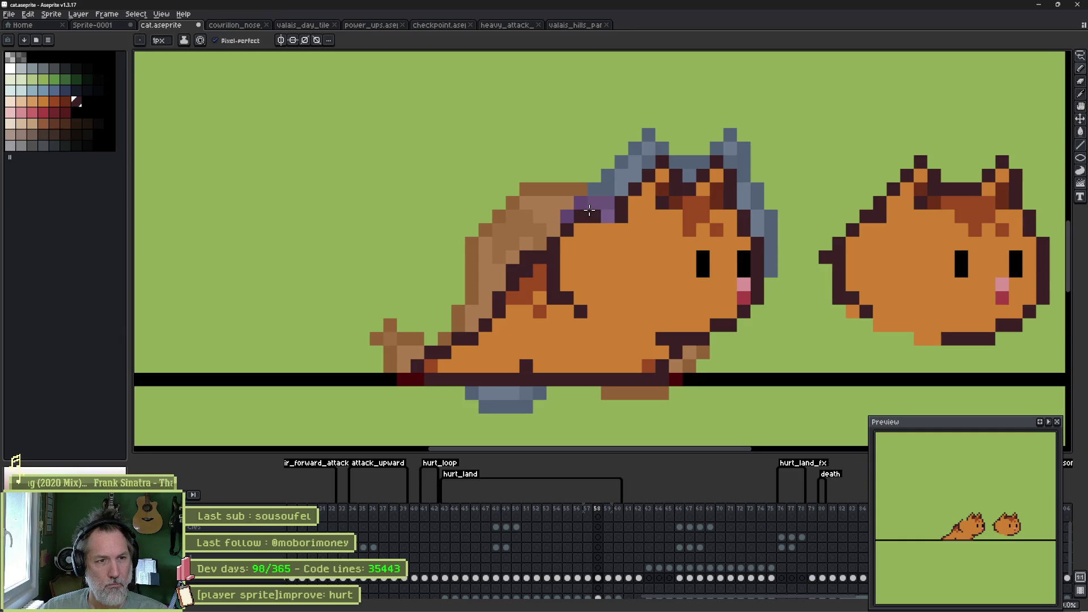
left_click(608, 227, "alt")
mouse_move(606, 216)
left_mouse_down()
mouse_move(578, 249)
mouse_move(586, 304)
mouse_move(564, 217)
left_mouse_up()
key("q")
key("Left")
key("ctrl+d")
Step: Recolour the leftover purple back pixels in rust-orange outline and body orange
key("i")
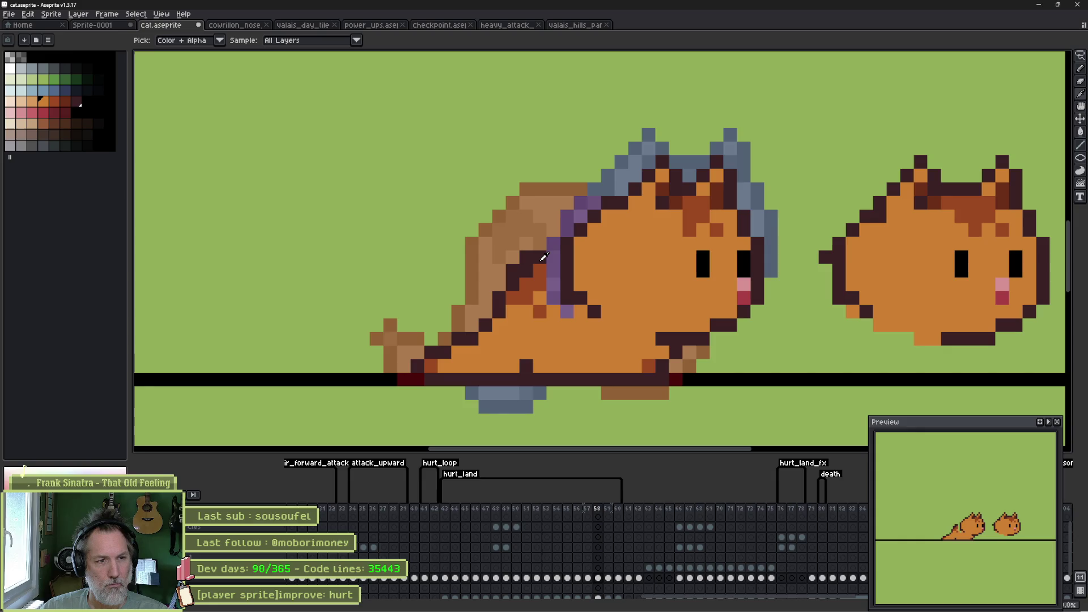
left_click(545, 251)
key("b")
left_click(540, 270, "alt")
left_click(554, 271)
left_click(539, 298, "alt")
left_click(554, 283)
left_click(567, 312)
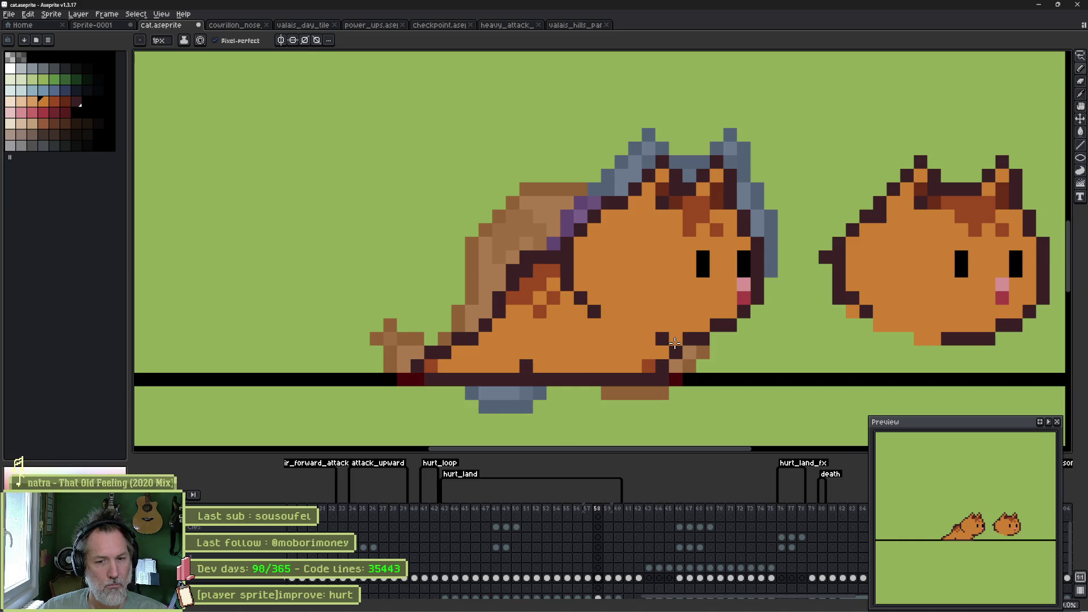
Step: Flip between frames 57, 58 and 59 to compare the cleanup, ending on frame 58
key("Left")
key("Right")
key("Right")
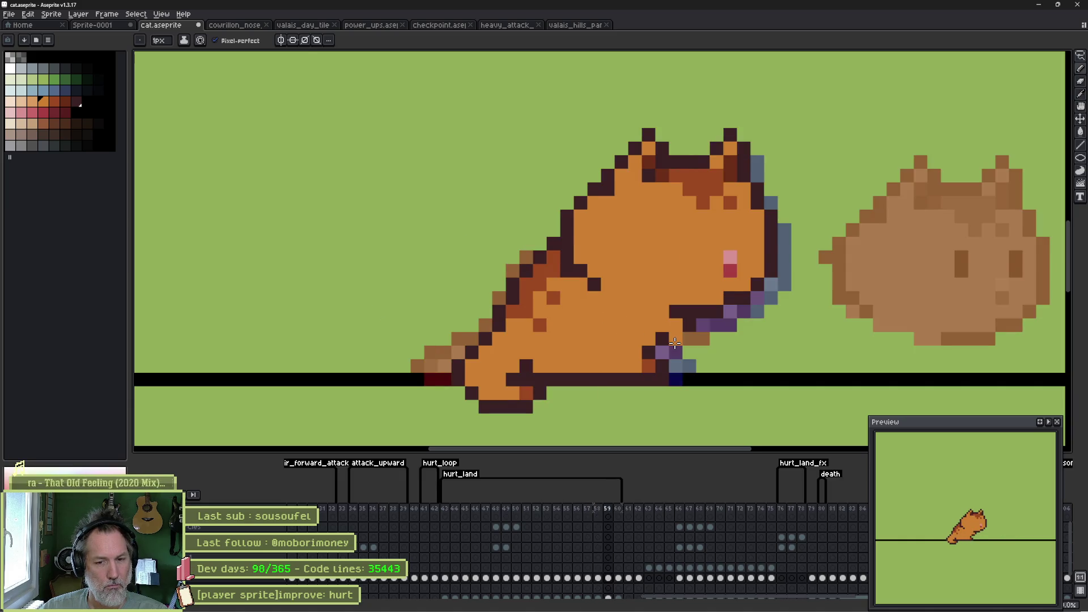
key("Left")
key("Left")
key("Right")
key("Right")
key("Left")
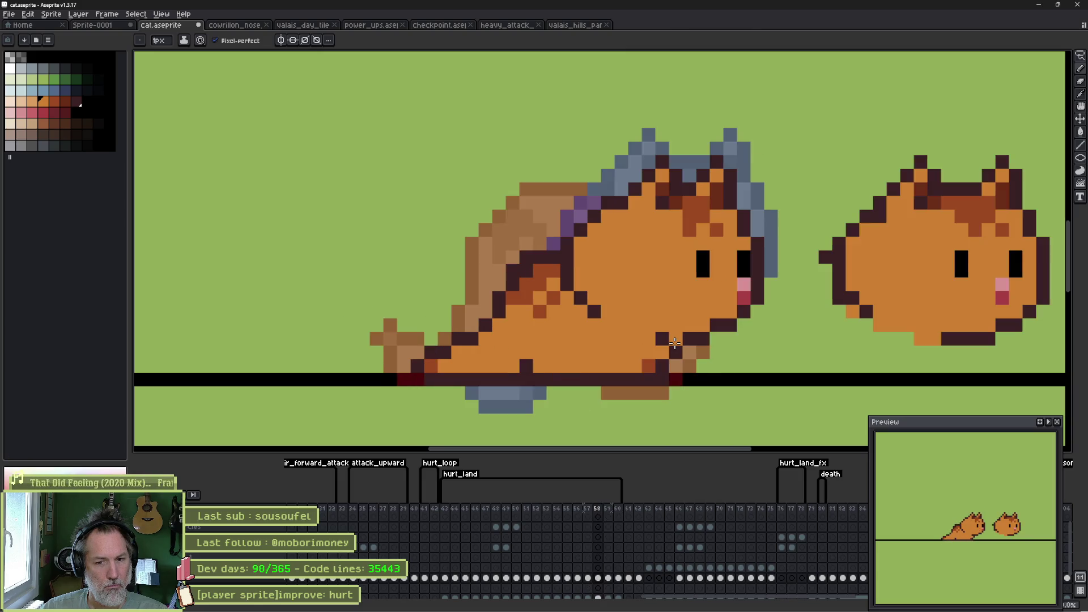
key("Right")
key("Right")
key("Left")
key("Left")
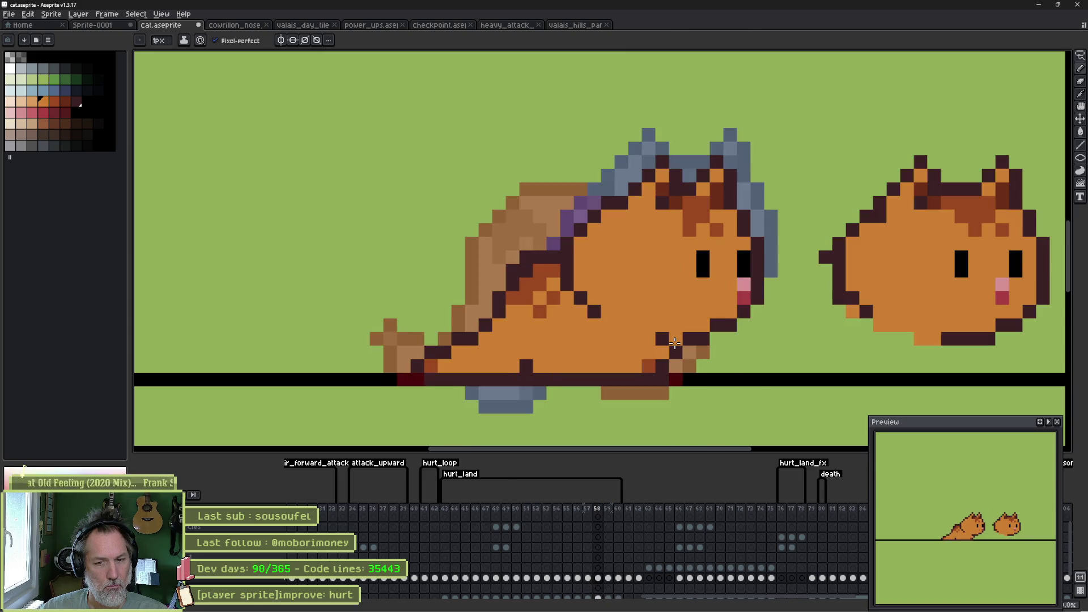
Step: Select the extra cat copy on the right and delete it
key("m")
mouse_move(836, 180)
left_mouse_down()
mouse_move(818, 363)
mouse_move(805, 145)
mouse_move(834, 149)
left_mouse_up()
key("Delete")
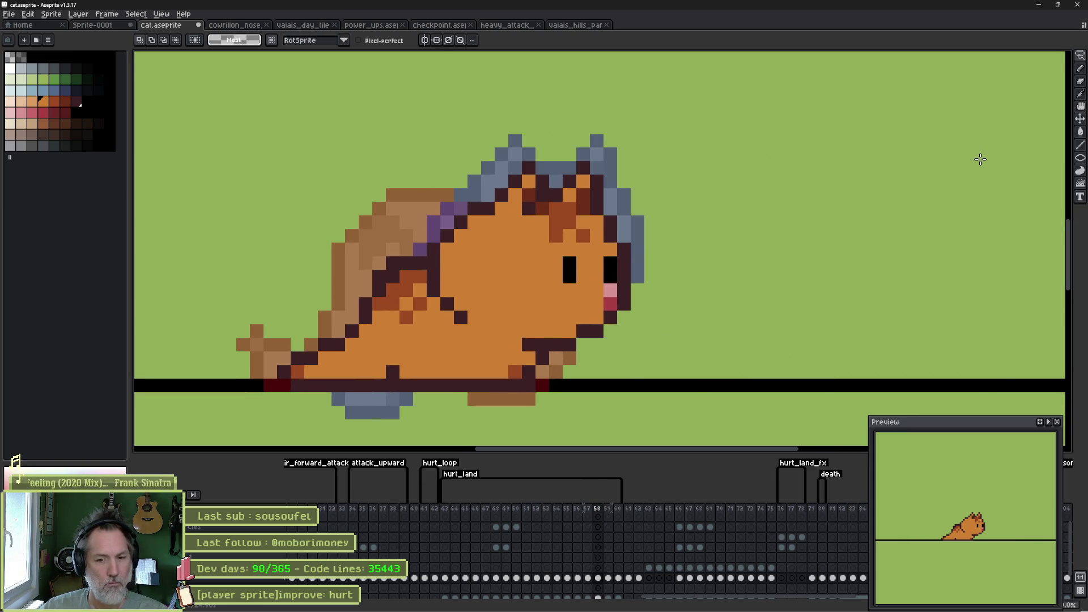
Step: Check the hurt_land tag properties, then view frames 43 and 47
double_click(460, 475)
left_click(553, 386)
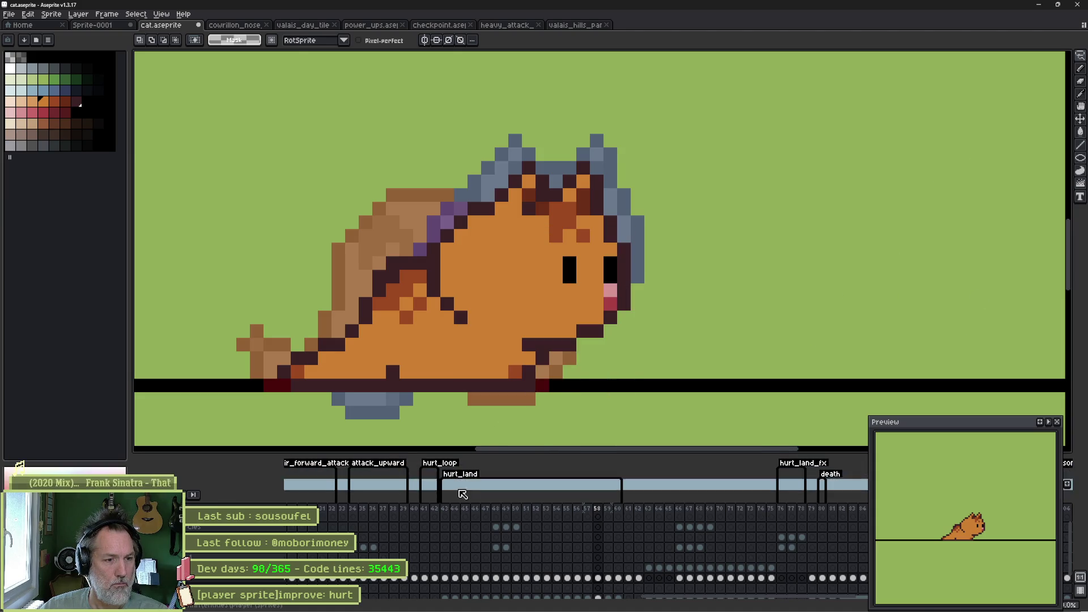
left_click(447, 510)
left_click(490, 530)
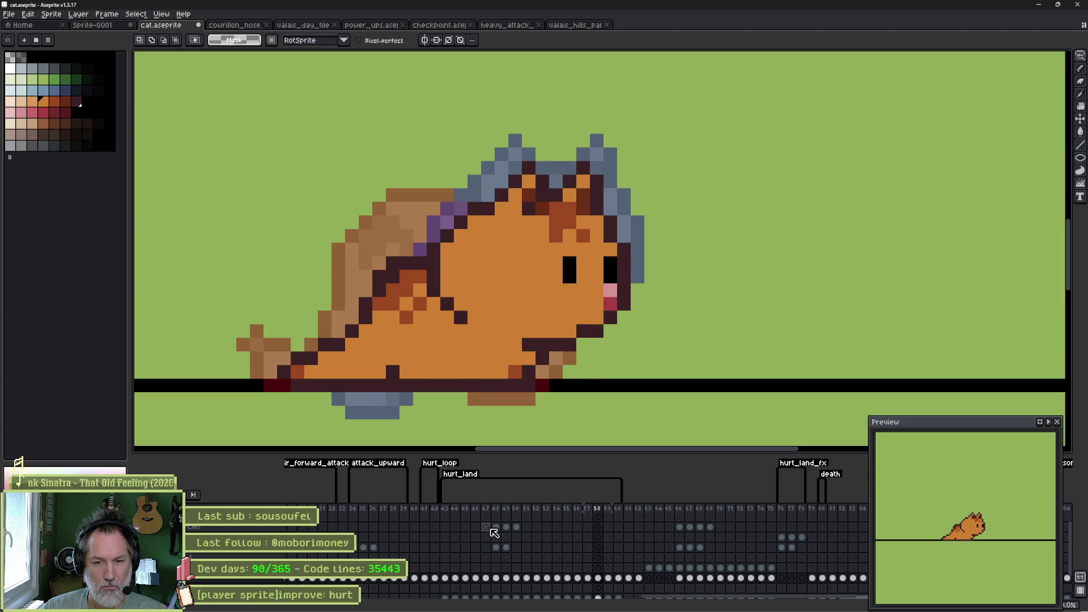
Step: Flip back and forth between frames 56 and 57 to compare the poses
key("Left")
key("Left")
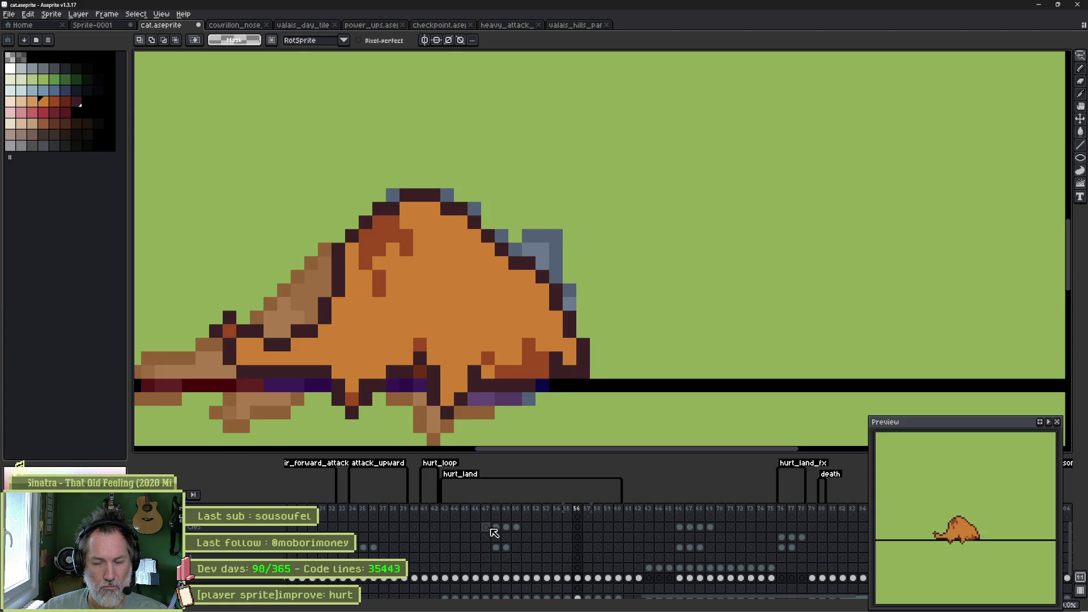
key("Left")
key("Right")
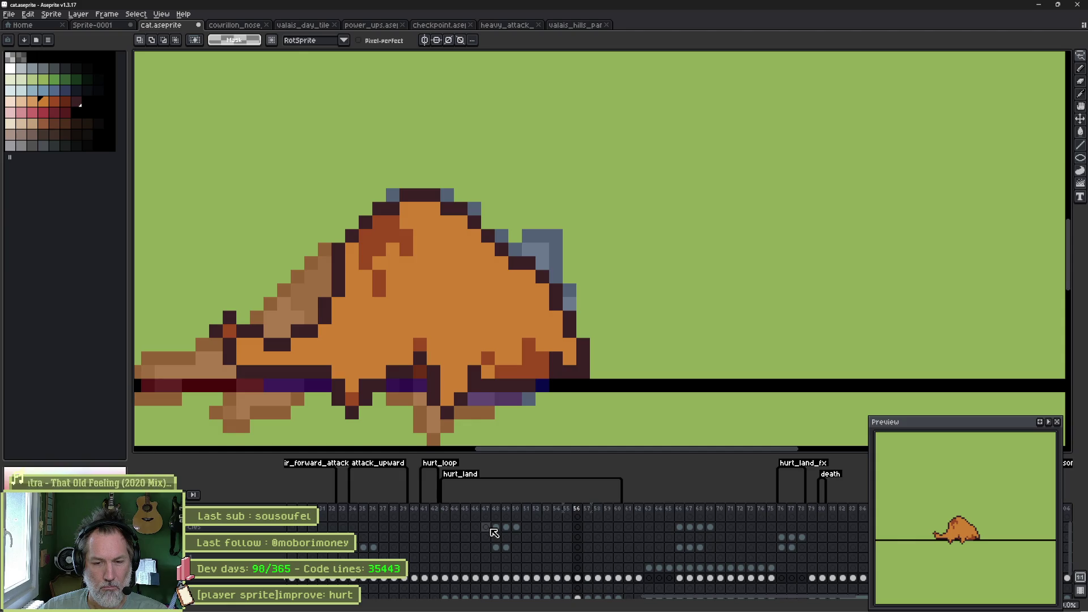
key("Right")
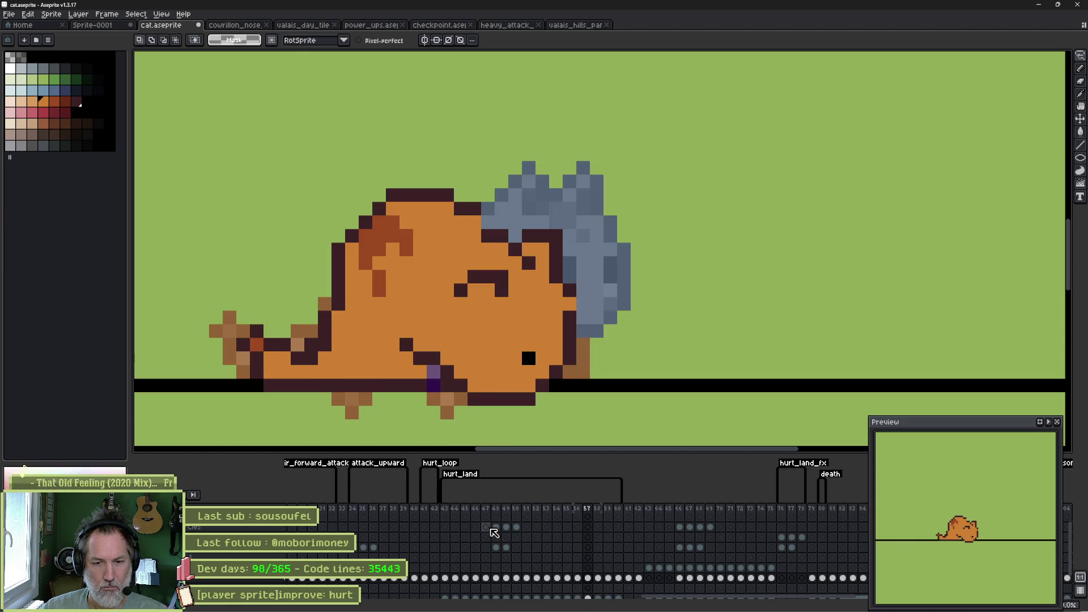
key("Left")
key("Right")
key("Left")
key("Right")
key("Left")
key("Right")
key("Left")
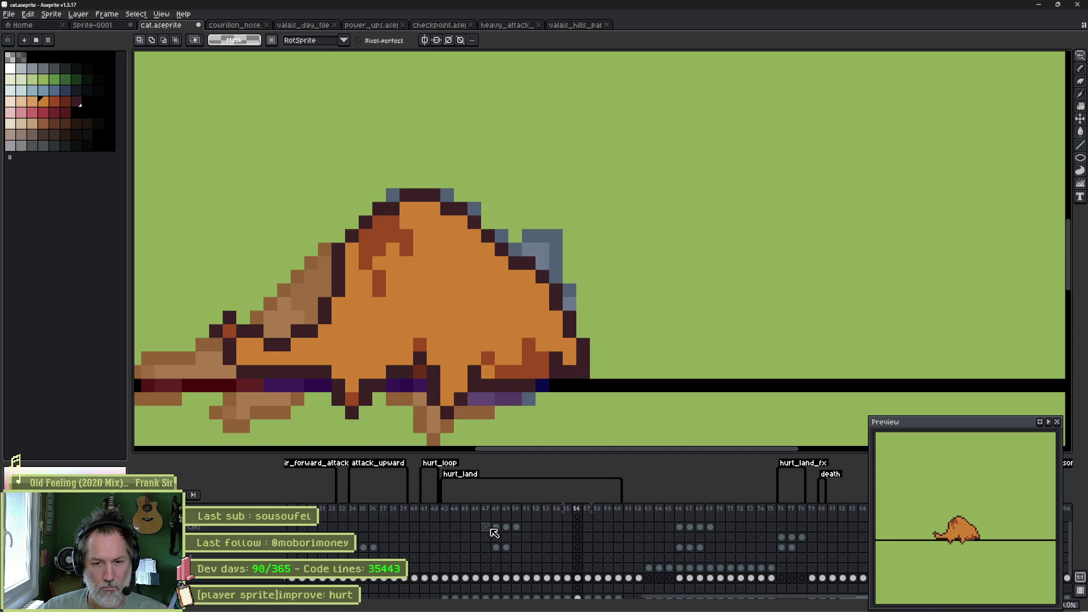
key("Right")
key("Left")
key("Right")
key("Left")
key("Right")
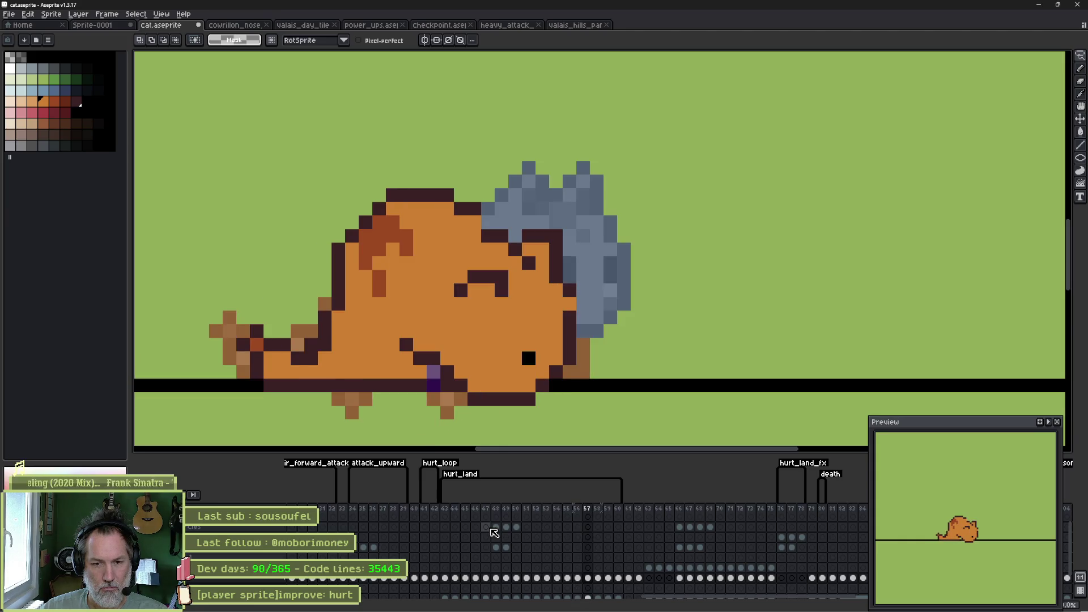
key("Left")
key("Right")
key("Left")
key("Right")
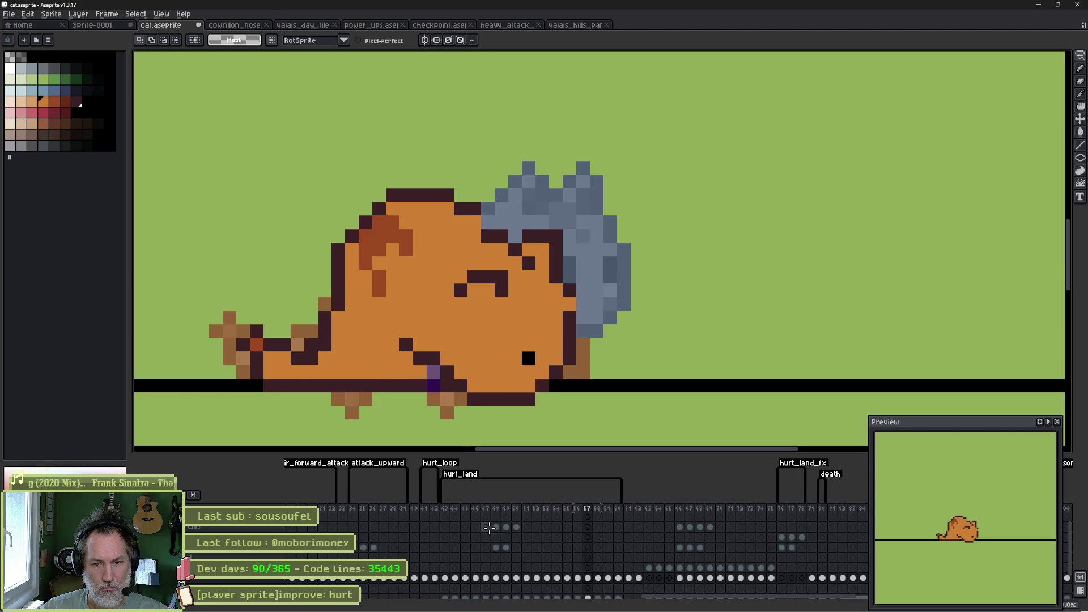
Step: With a 4px pencil, paint purple over the cat's head and body on frame 57
left_click_drag(575, 315, 632, 284)
key("b")
key("plus")
key("plus")
key("plus")
mouse_move(623, 238)
left_mouse_down()
mouse_move(587, 273)
mouse_move(588, 398)
mouse_move(596, 338)
mouse_move(584, 298)
left_mouse_up()
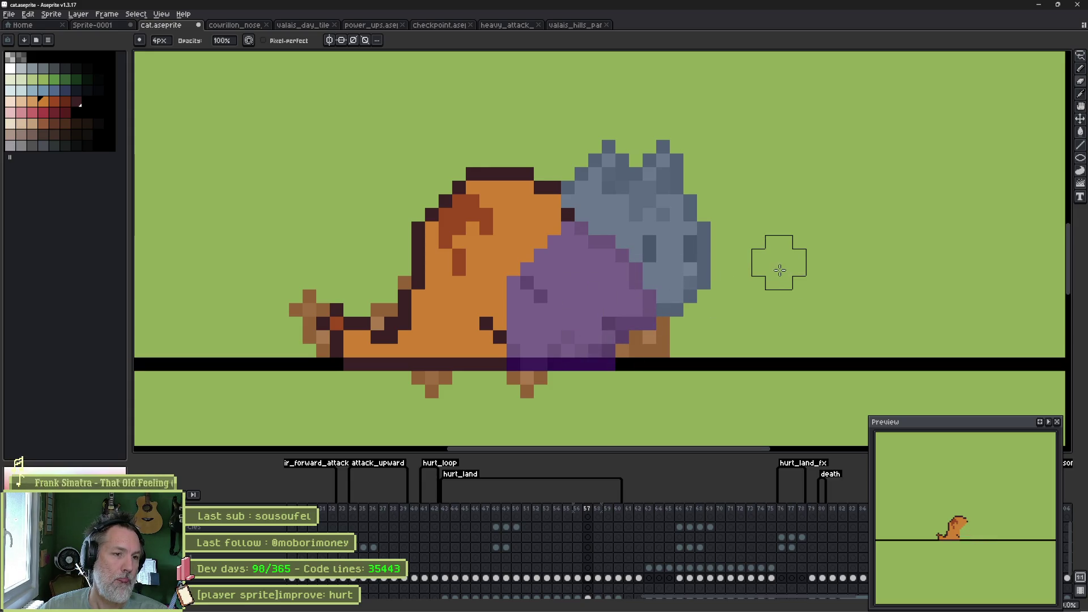
Step: Copy the cat's body from frame 56 and paste it onto frame 57, nudged up and right
key("comma")
key("m")
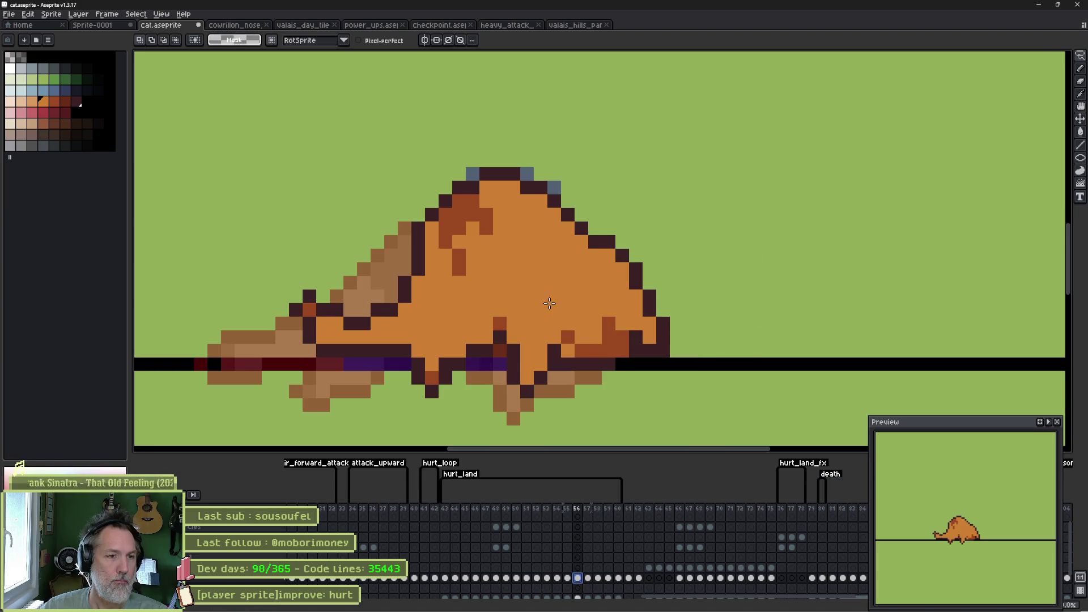
key("Return")
key("Return")
left_click(588, 568)
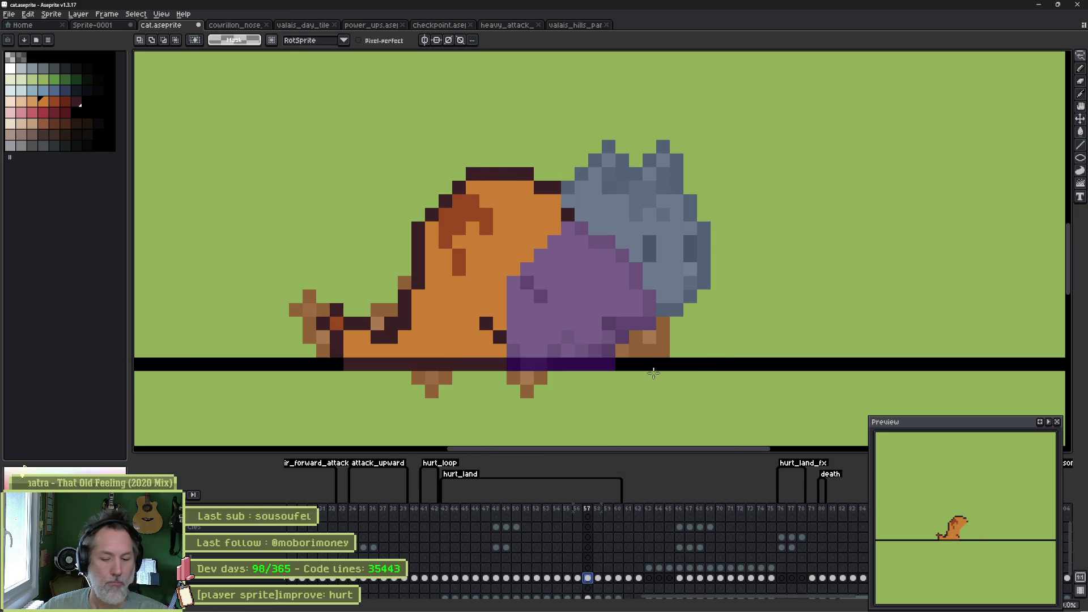
key("ctrl+v")
left_click_drag(610, 331, 636, 288)
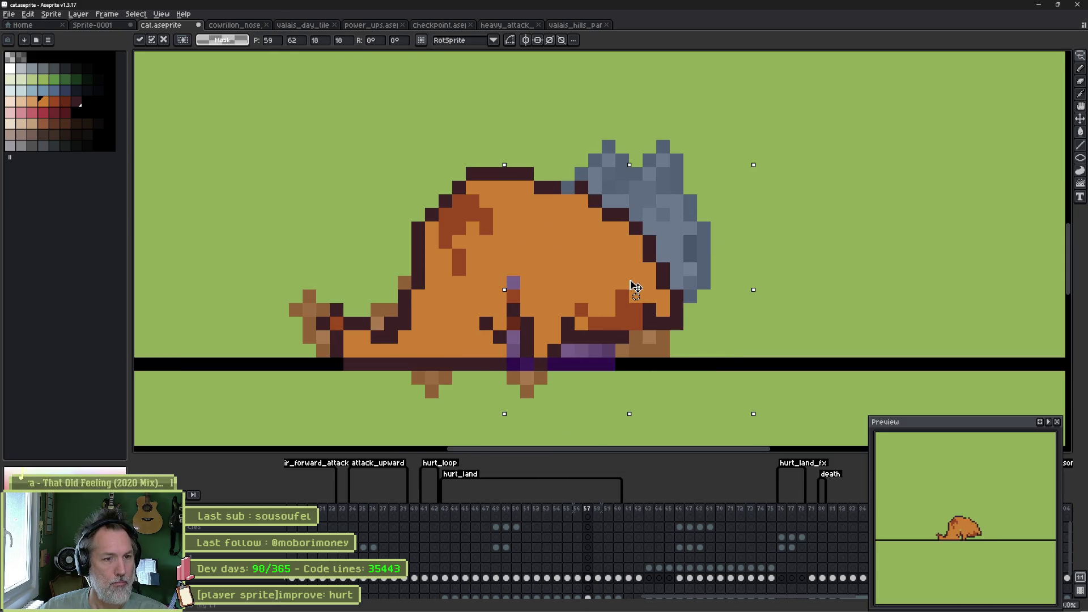
key("ctrl+d")
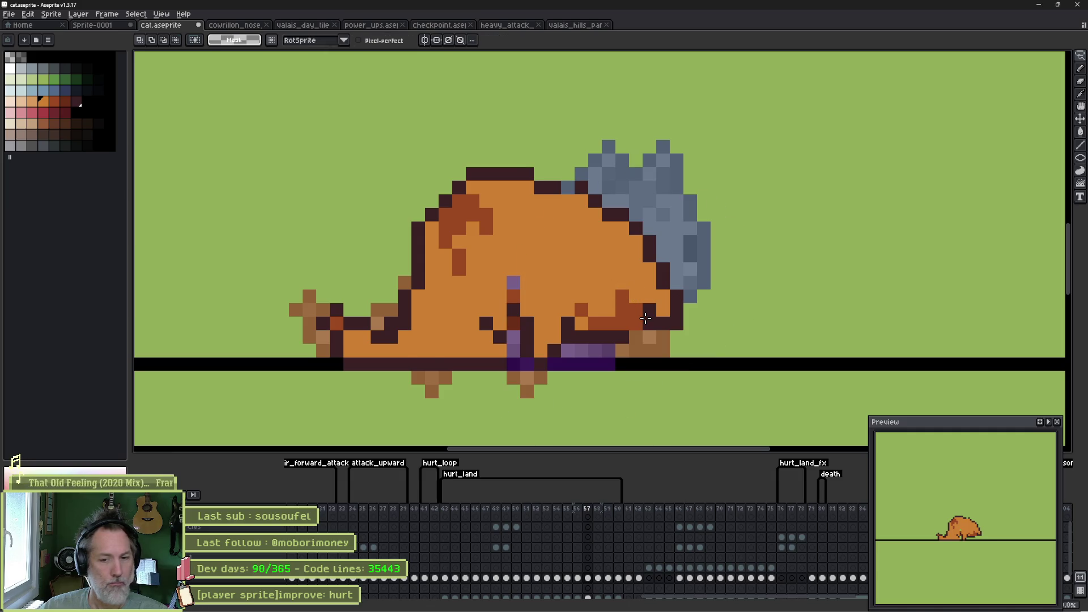
Step: Compare frames 57–59, then select the cat's head on frame 58
key("period")
key("comma")
key("period")
key("comma")
key("period")
key("comma")
key("period")
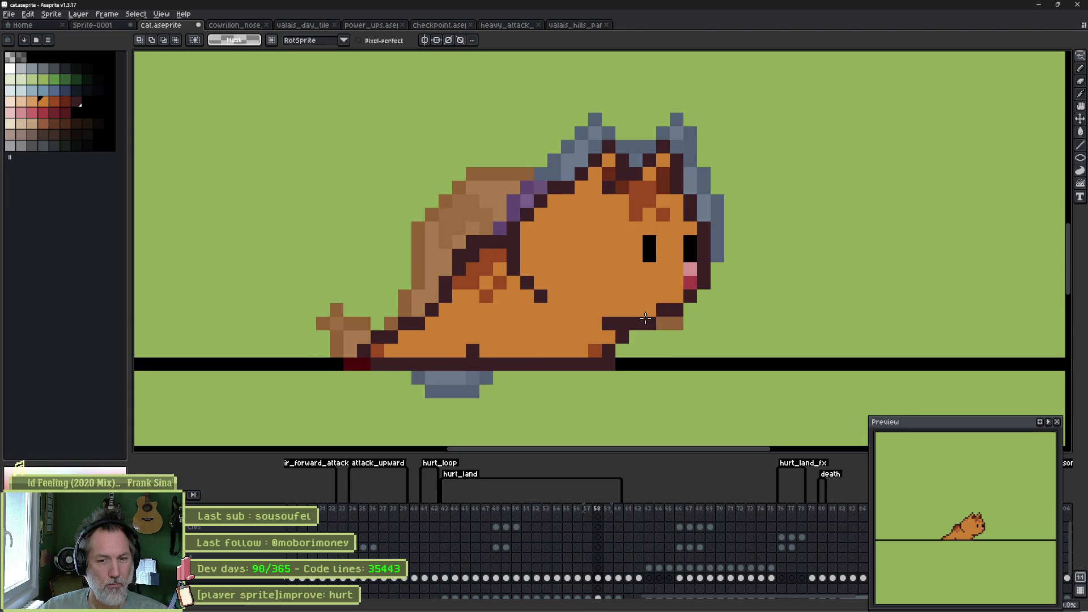
key("period")
key("period")
key("comma")
key("comma")
key("comma")
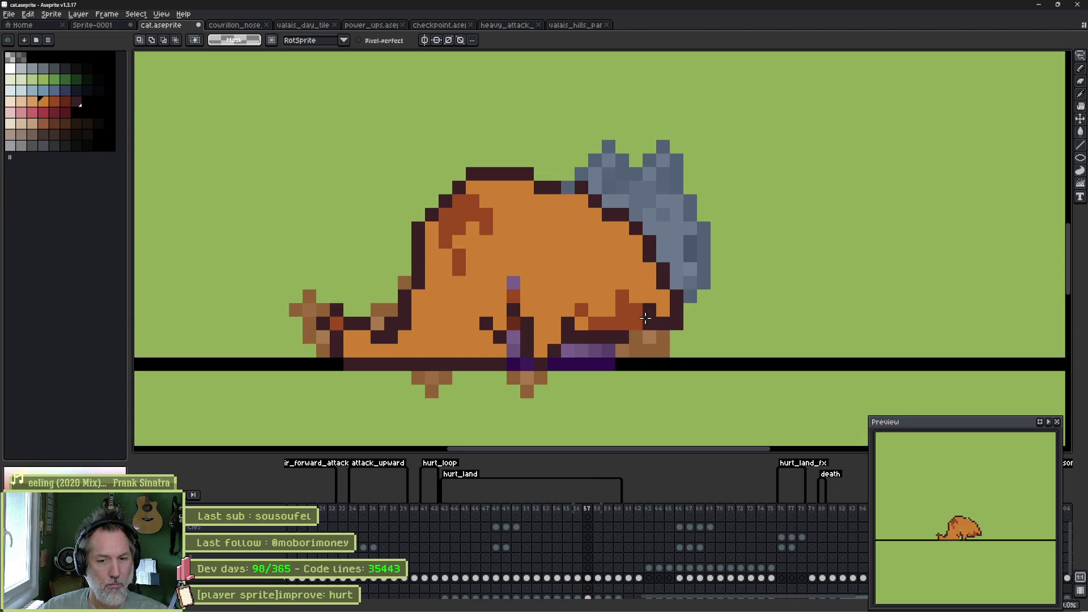
key("period")
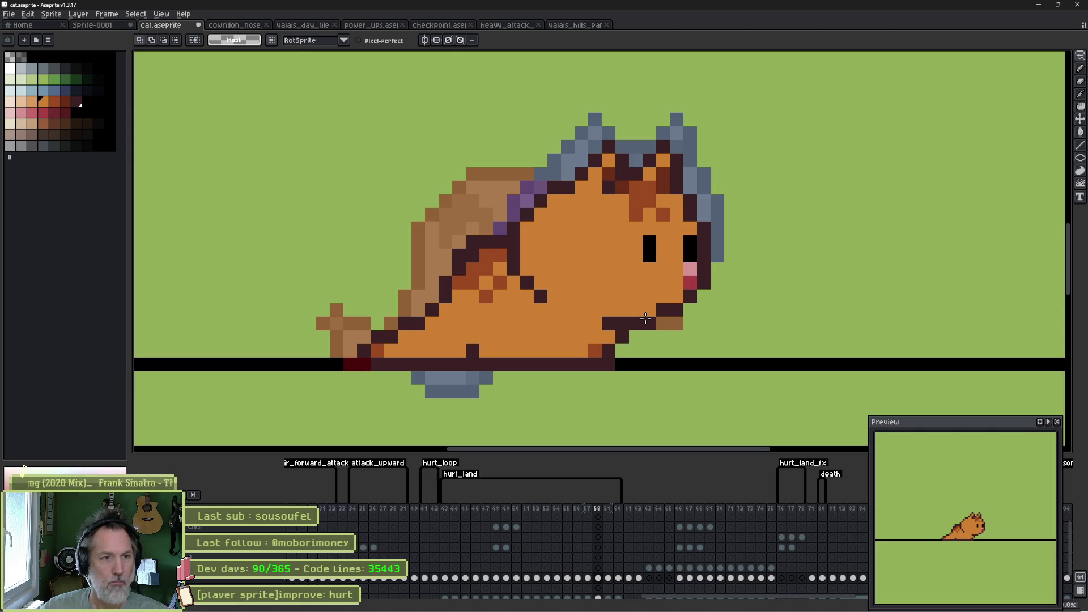
mouse_move(703, 143)
left_mouse_down()
mouse_move(717, 210)
mouse_move(680, 310)
mouse_move(609, 323)
mouse_move(542, 298)
mouse_move(505, 244)
mouse_move(691, 156)
left_mouse_up()
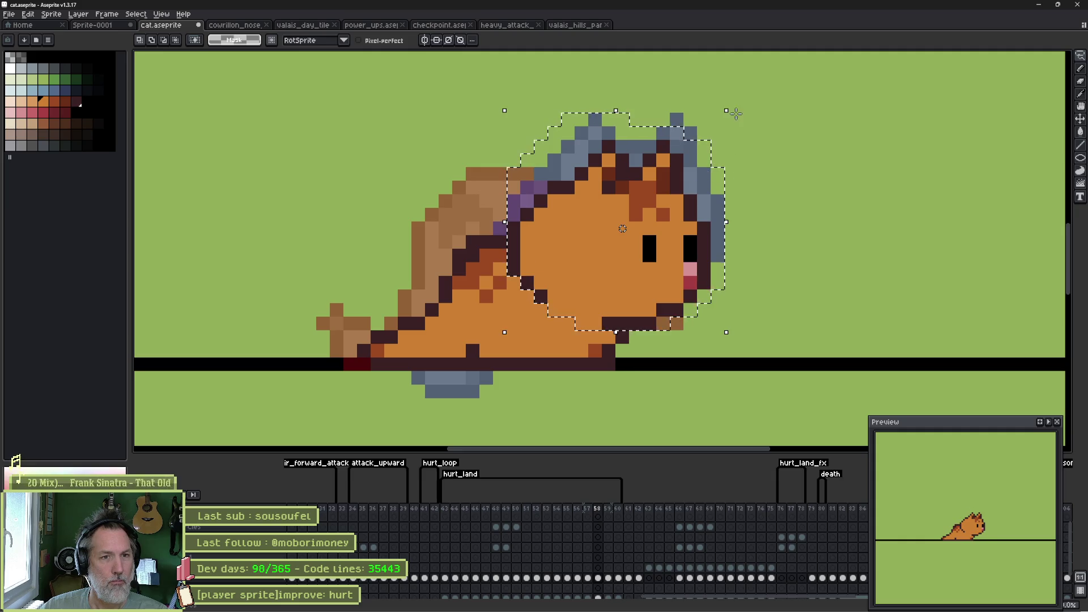
Step: Rotate the selected head counter-clockwise and move it down and right
left_click_drag(741, 114, 782, 215)
left_click_drag(666, 268, 680, 296)
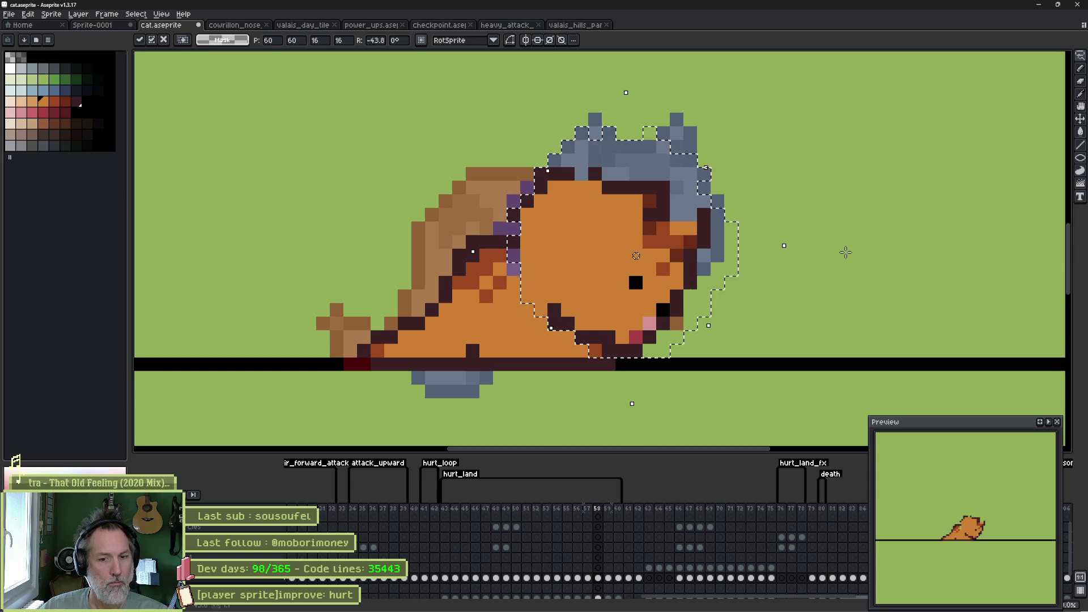
key("Return")
Step: Step back and forth through hurt frames 58–60 to review the motion
key("Right")
key("Left")
key("Right")
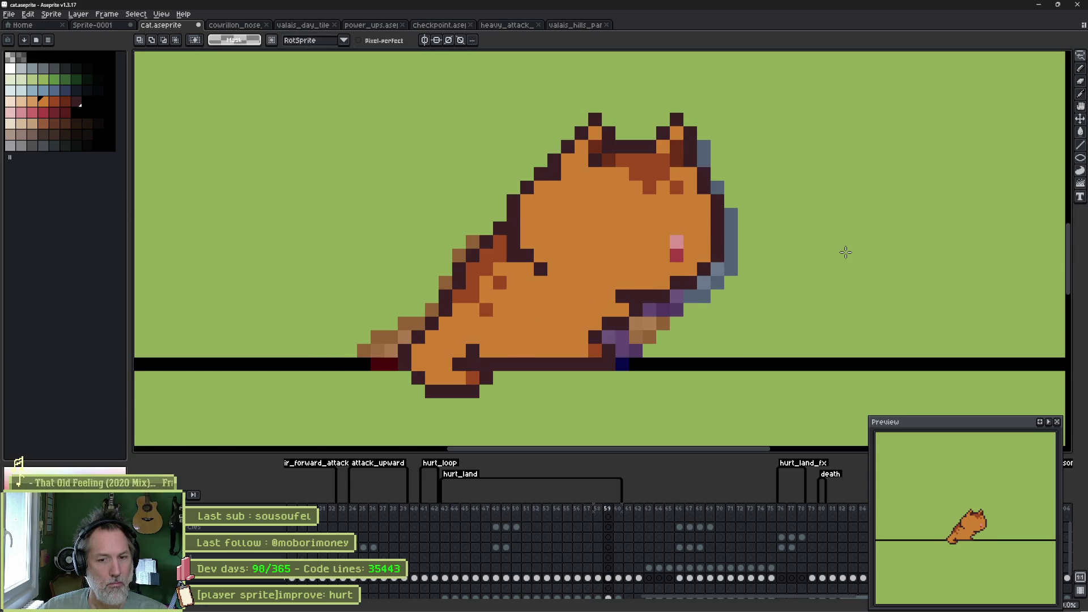
key("Left")
key("Left")
key("Right")
key("Left")
key("Right")
key("Right")
key("Right")
key("Left")
key("Right")
key("Left")
key("Left")
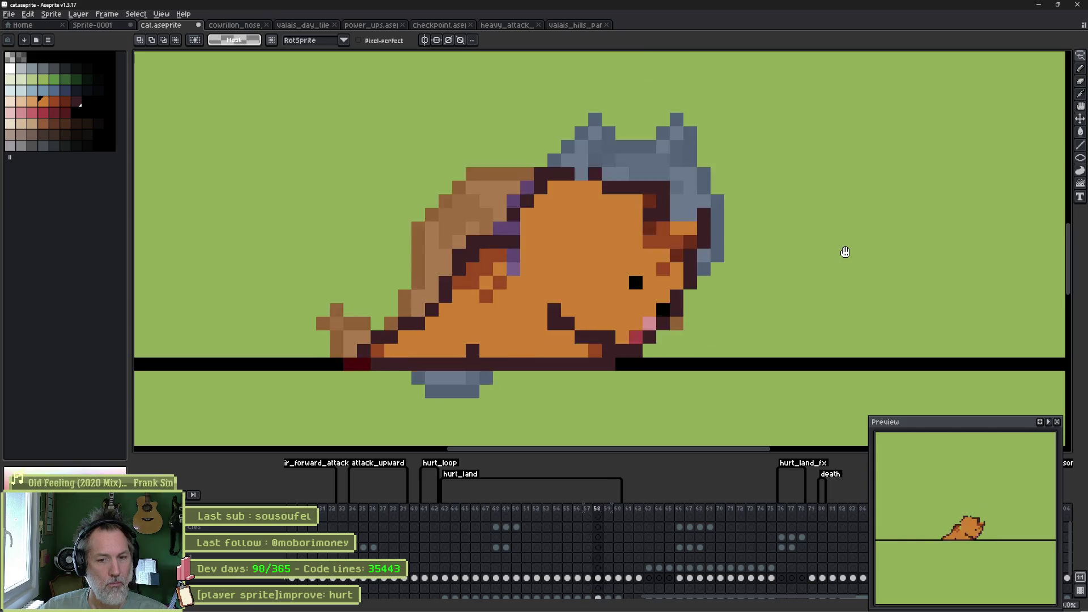
key("Left")
key("Left")
key("Right")
key("Right")
key("Right")
key("Right")
key("Return")
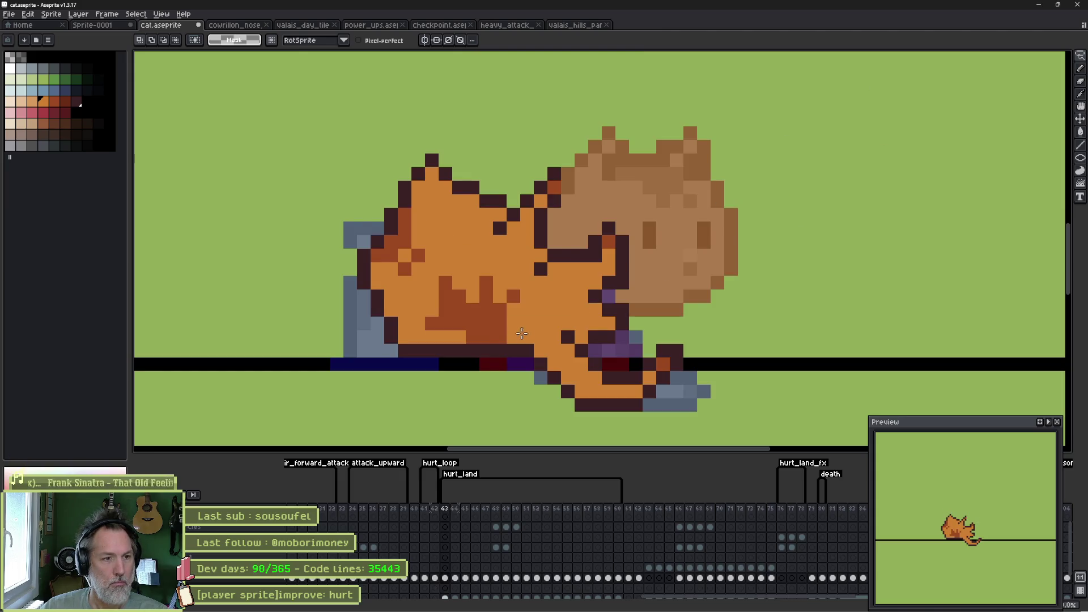
Step: Shift the cat's body right on frames 43, 45, 46 and 54
key("v")
left_click_drag(510, 323, 608, 340)
key("Right")
key("Right")
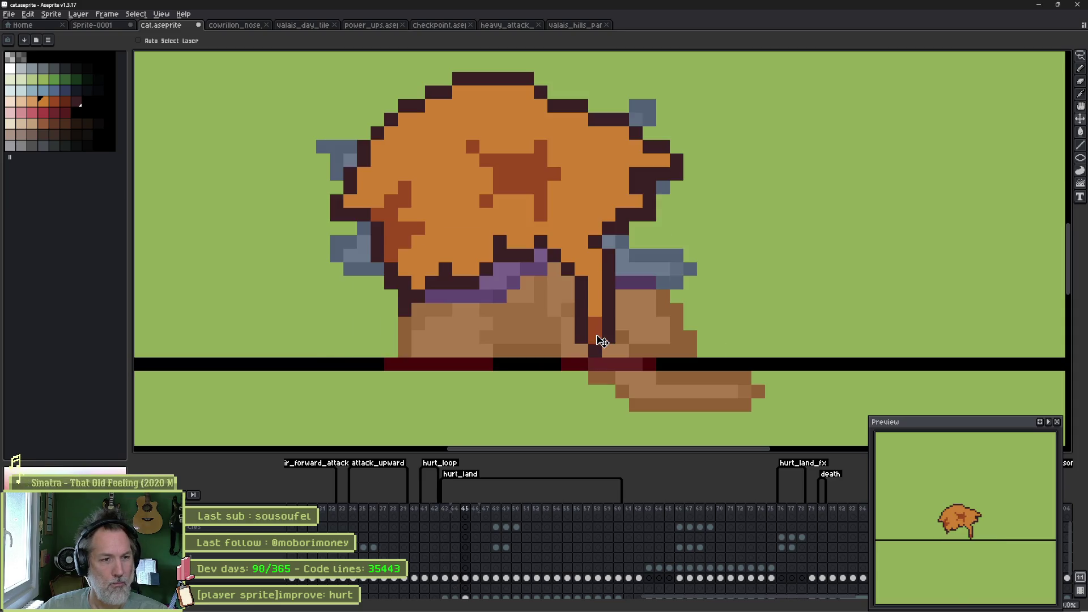
left_click_drag(597, 298, 640, 297)
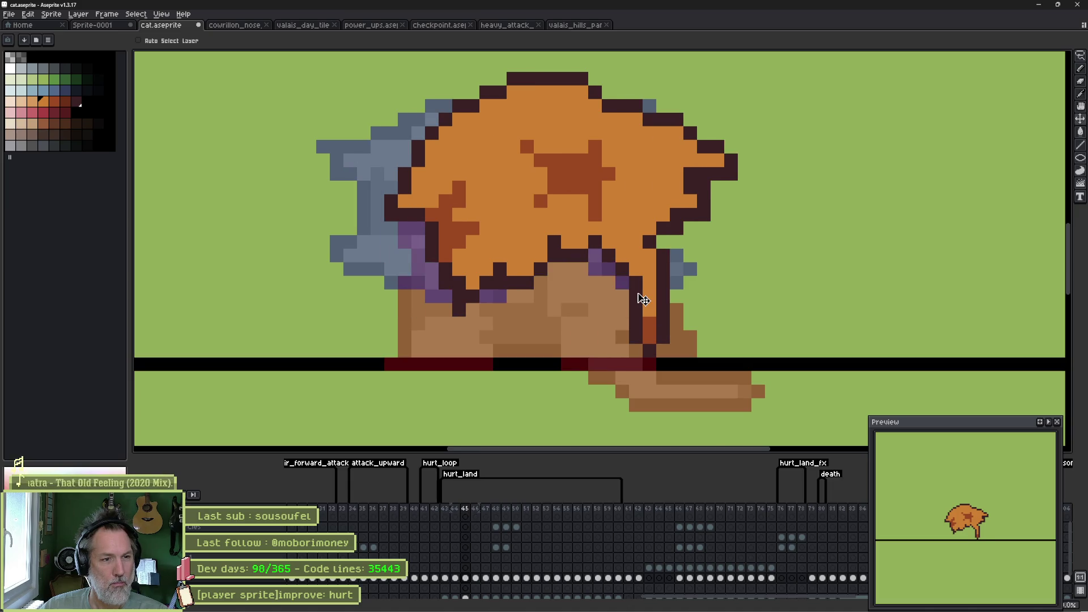
key("Right")
mouse_move(527, 266)
left_mouse_down()
mouse_move(582, 270)
mouse_move(621, 306)
mouse_move(597, 303)
mouse_move(607, 291)
mouse_move(632, 323)
left_mouse_up()
key("Right")
key("Right")
key("Right")
key("Right")
key("Right")
key("Right")
key("Right")
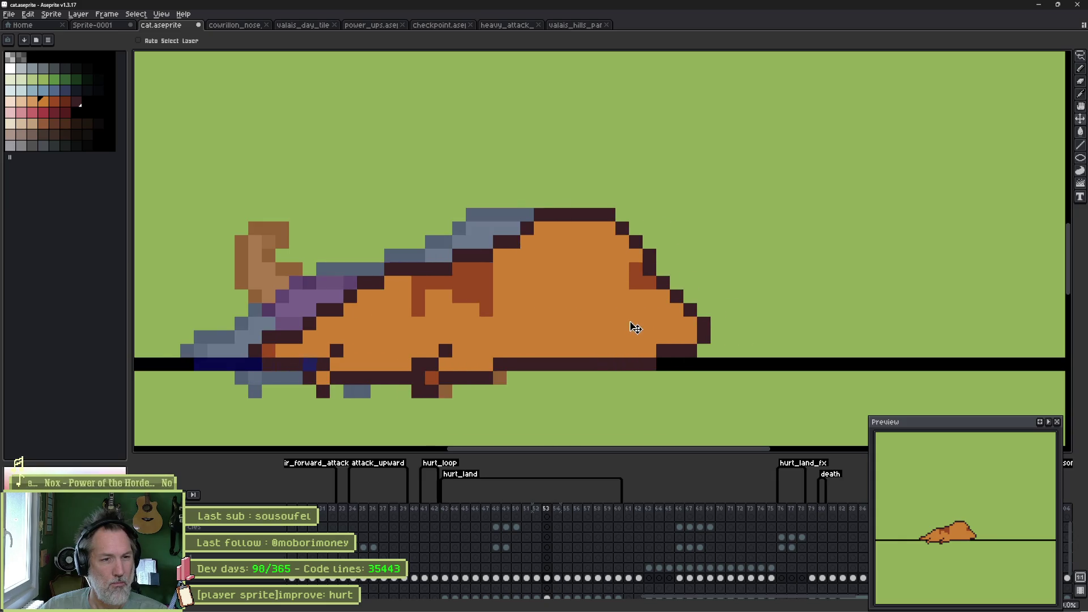
key("Right")
mouse_move(595, 316)
left_mouse_down()
mouse_move(620, 316)
mouse_move(609, 296)
mouse_move(625, 290)
left_mouse_up()
key("Right")
key("Right")
key("Right")
key("Right")
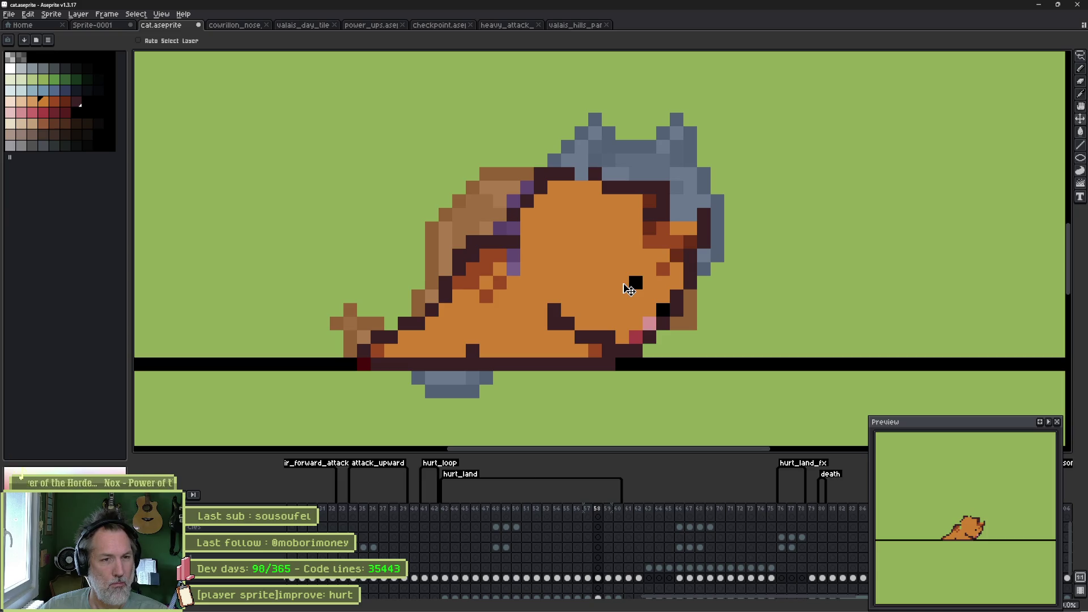
Step: Play through frames 58–60, then paint frame 57's stray purple leg pixel orange
key("Return")
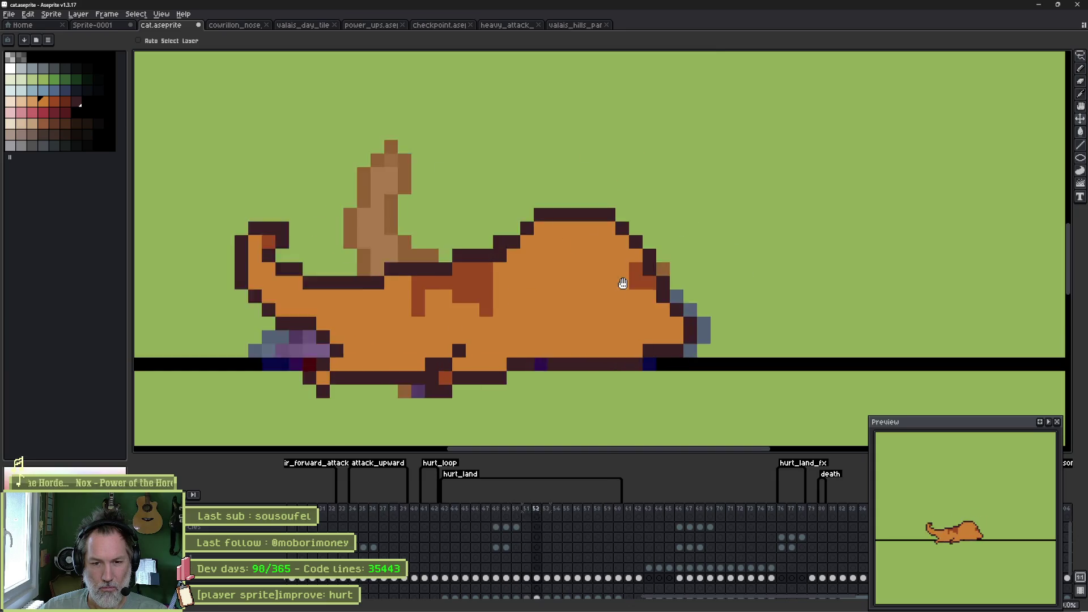
key("b")
left_click(526, 283)
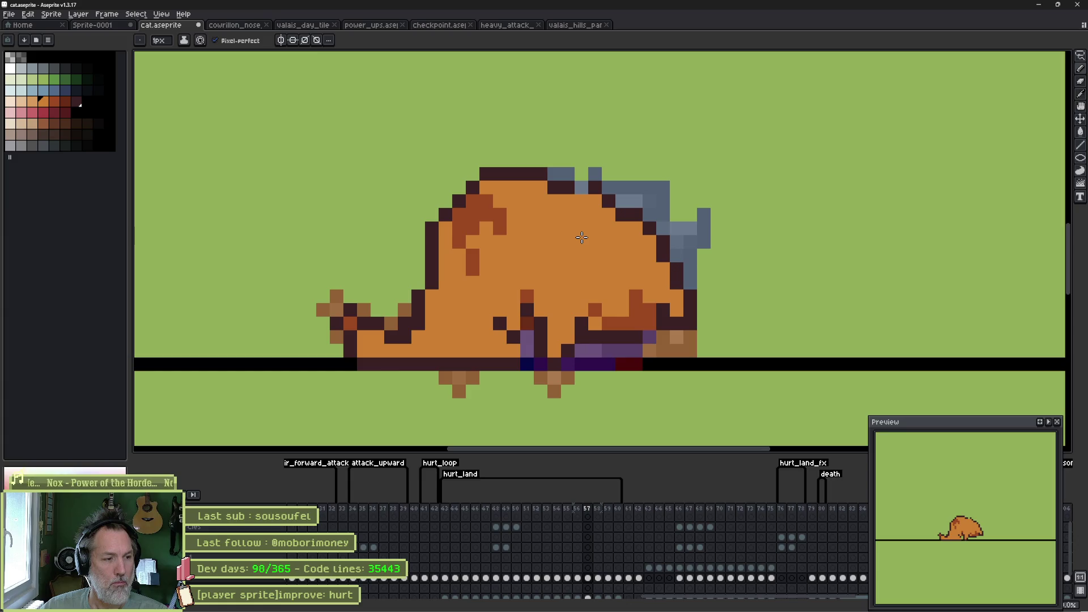
Step: Outline the legs and ground line in dark red and repaint reddish body pixels orange
left_click(528, 329)
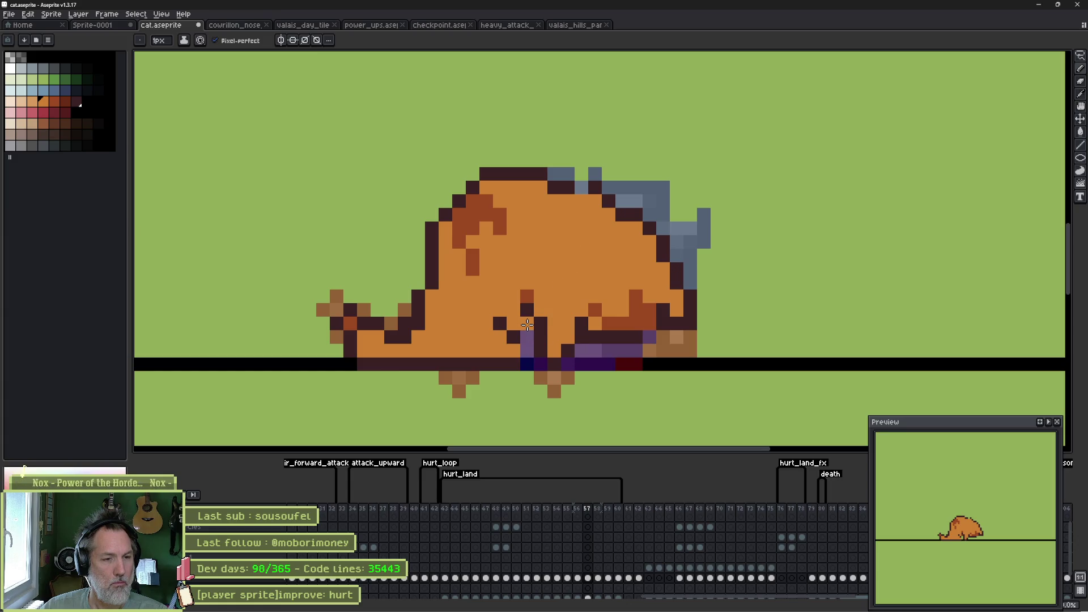
key("alt")
left_click(521, 331, "alt")
left_click(527, 338)
left_click_drag(527, 364, 543, 360)
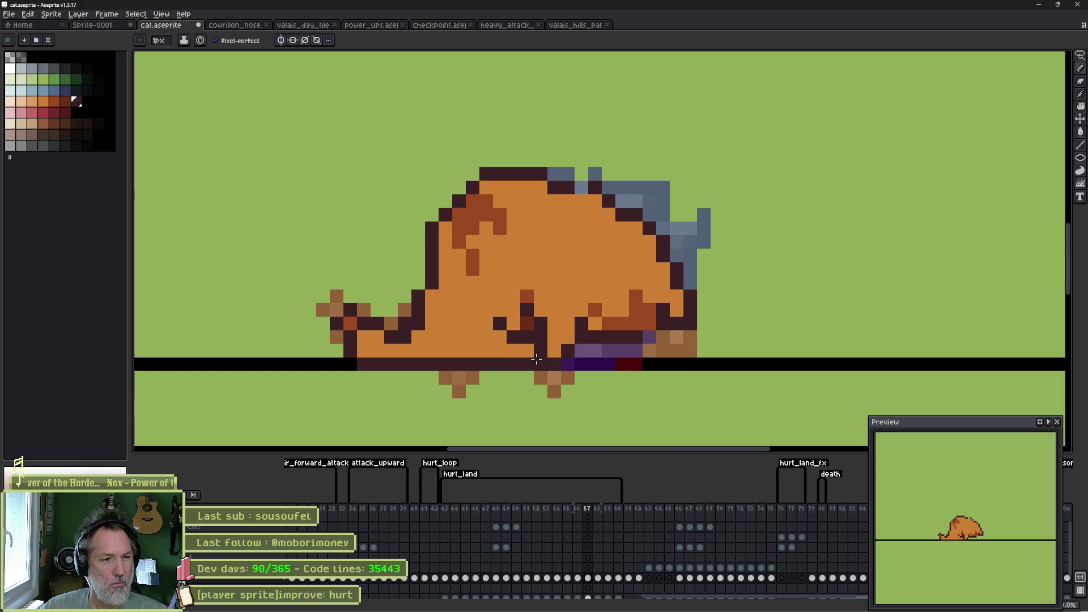
left_click(526, 327, "alt")
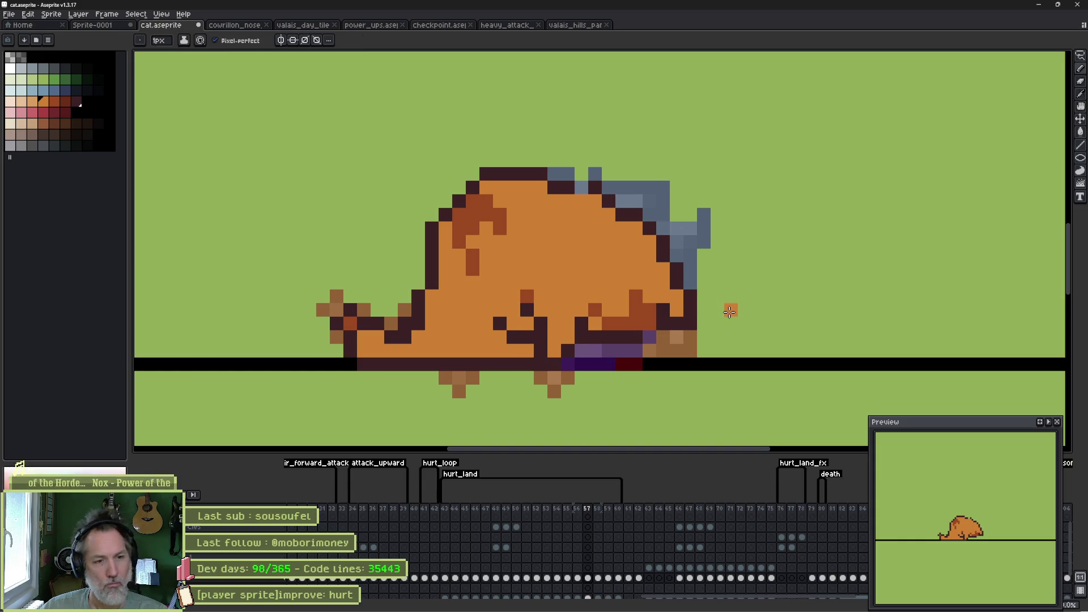
left_click(527, 296)
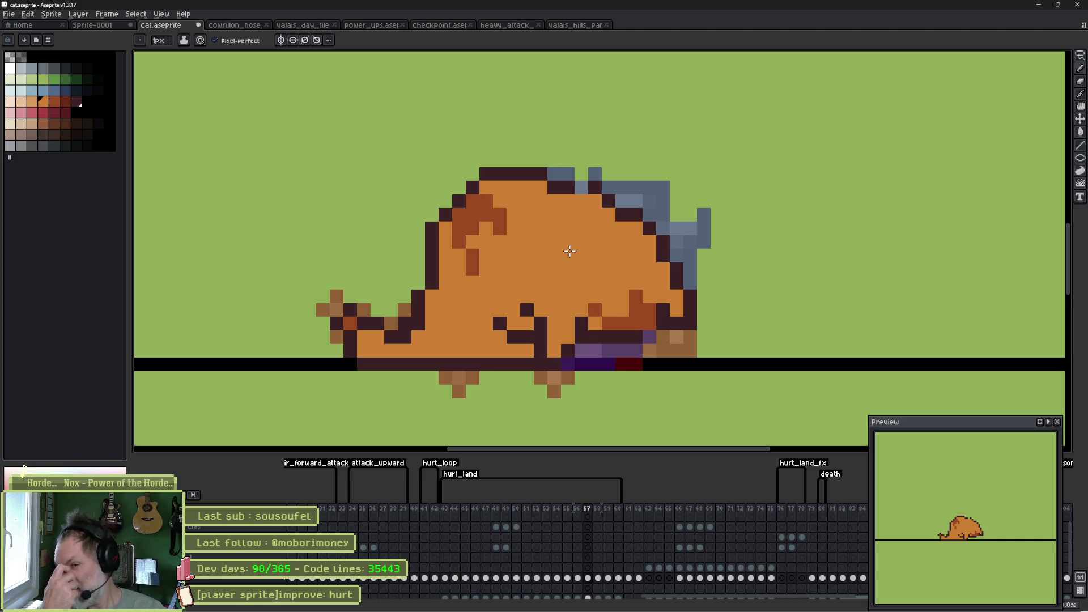
Step: Darken the grey head-edge pixels and reshape the dark-orange belly shading
key("alt")
left_click(574, 181, "alt")
left_click(581, 187)
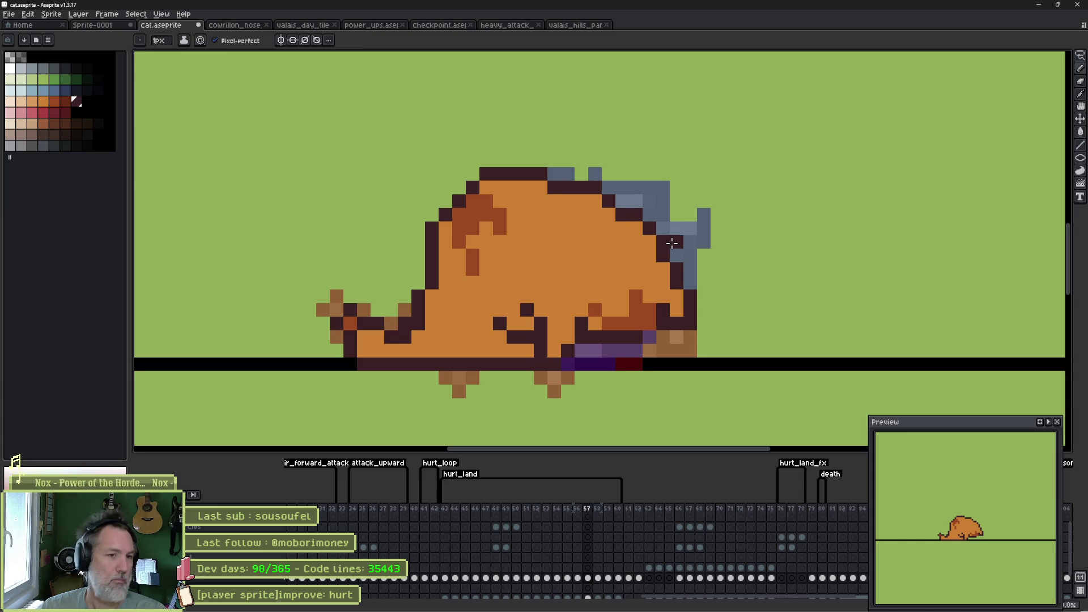
left_click_drag(665, 240, 650, 228)
left_click(650, 296, "alt")
left_click(622, 283)
mouse_move(611, 303)
left_mouse_down()
mouse_move(597, 324)
mouse_move(624, 296)
mouse_move(581, 296)
left_mouse_up()
left_click(610, 313)
key("Right")
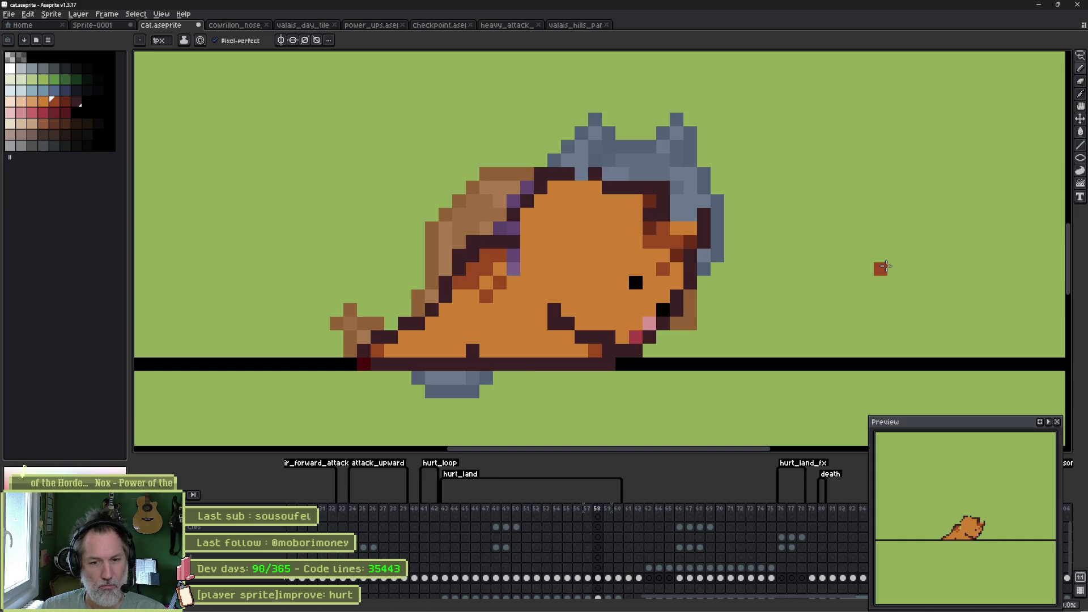
Step: On frame 58, recolour the outline pixels along the cat's back with the dark outline colour
left_click(604, 171, "alt")
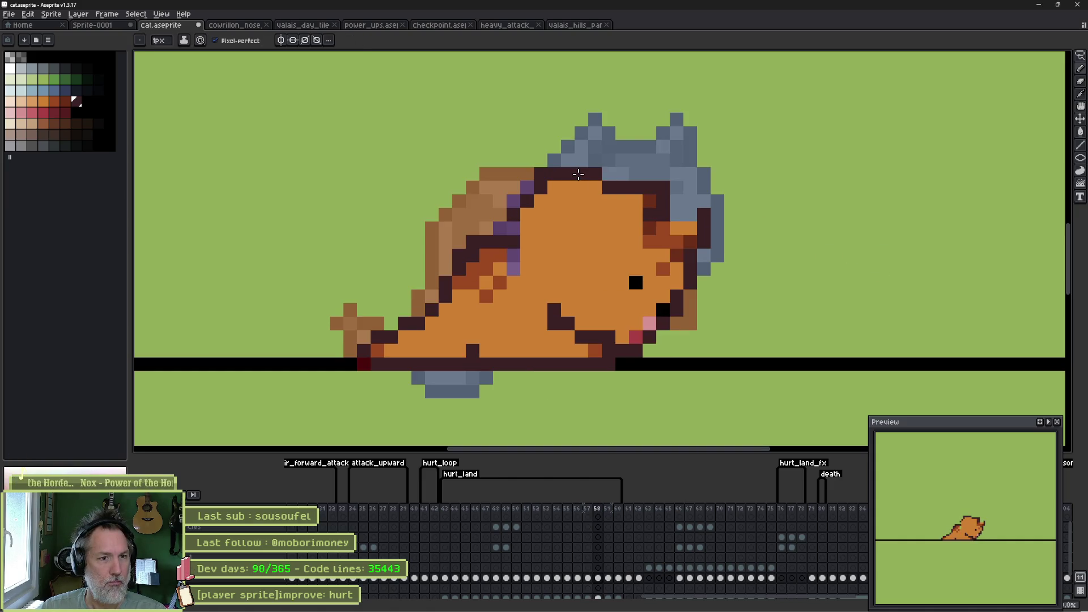
key("e")
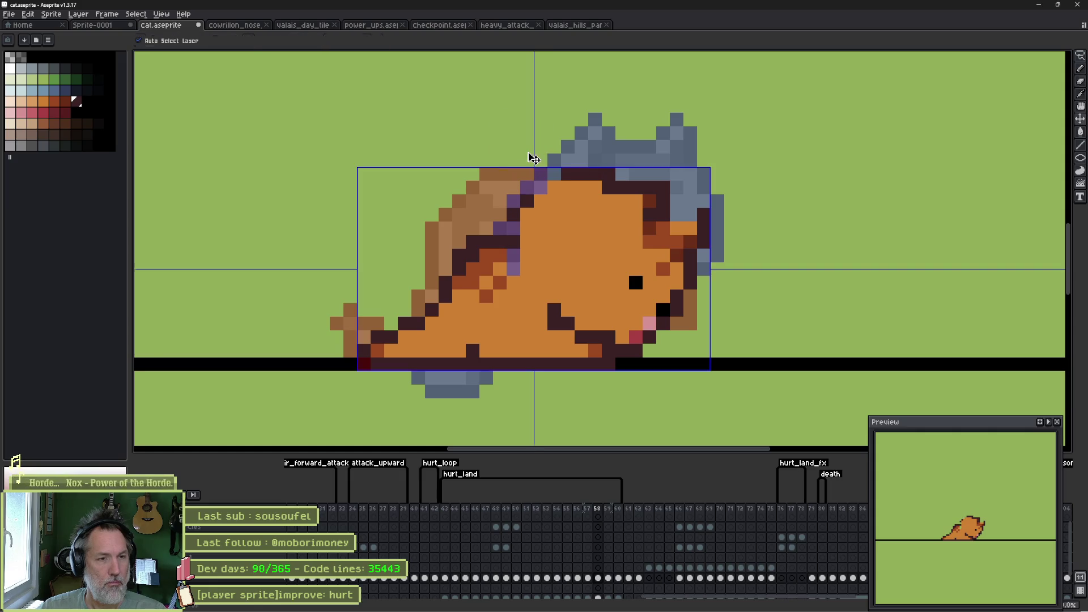
left_click(531, 159)
key("ctrl+z")
left_click(541, 174)
key("b")
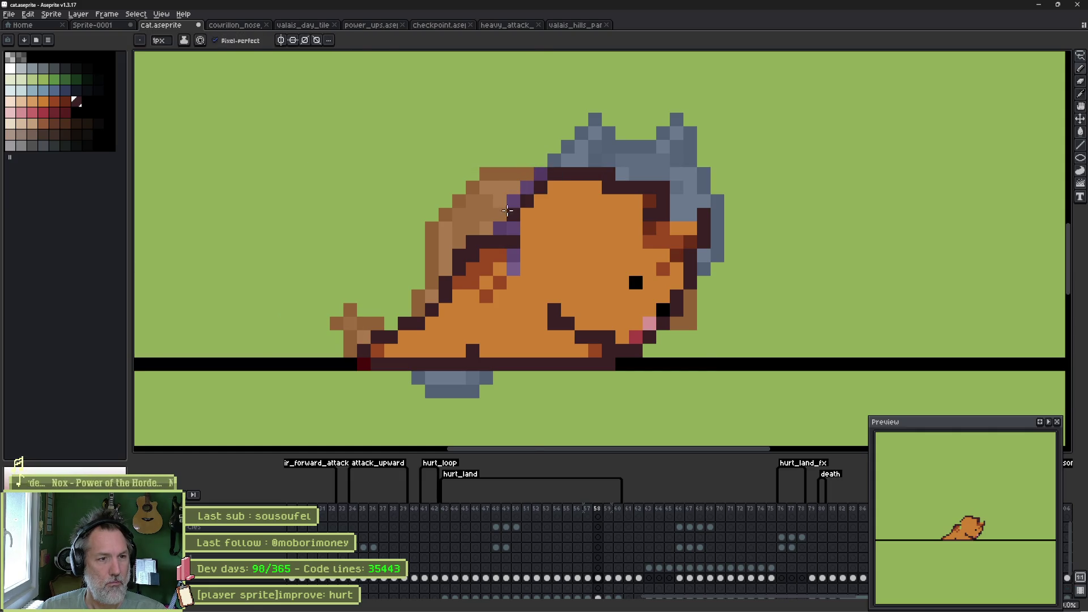
left_click(500, 229)
Step: Paint the dark and purple back pixels orange and add red-brown near the tail
left_click_drag(514, 232, 514, 271)
left_click(500, 256, "alt")
left_click(514, 243)
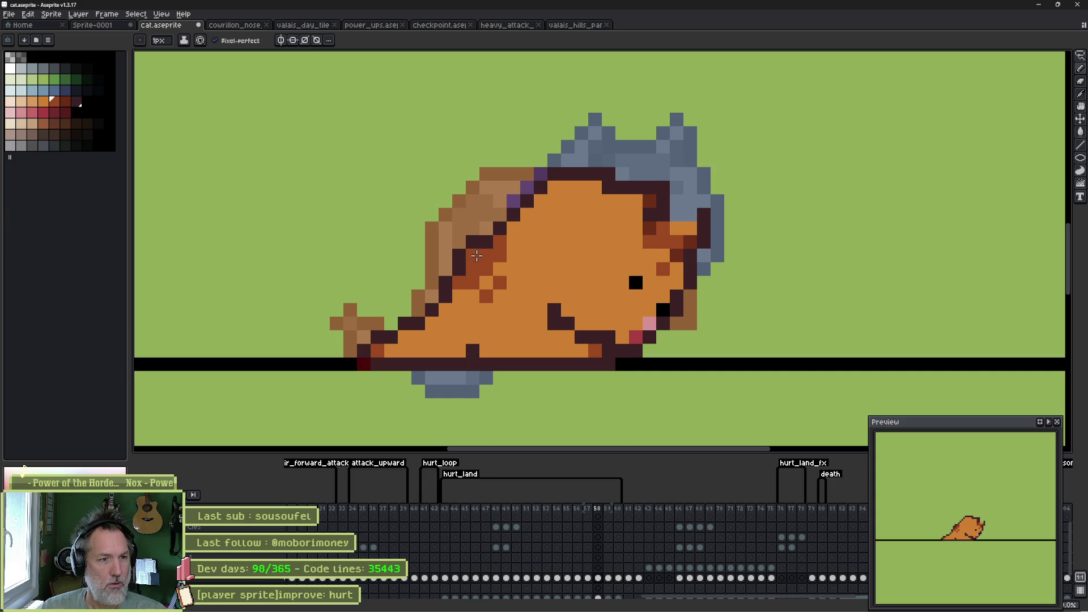
key("e")
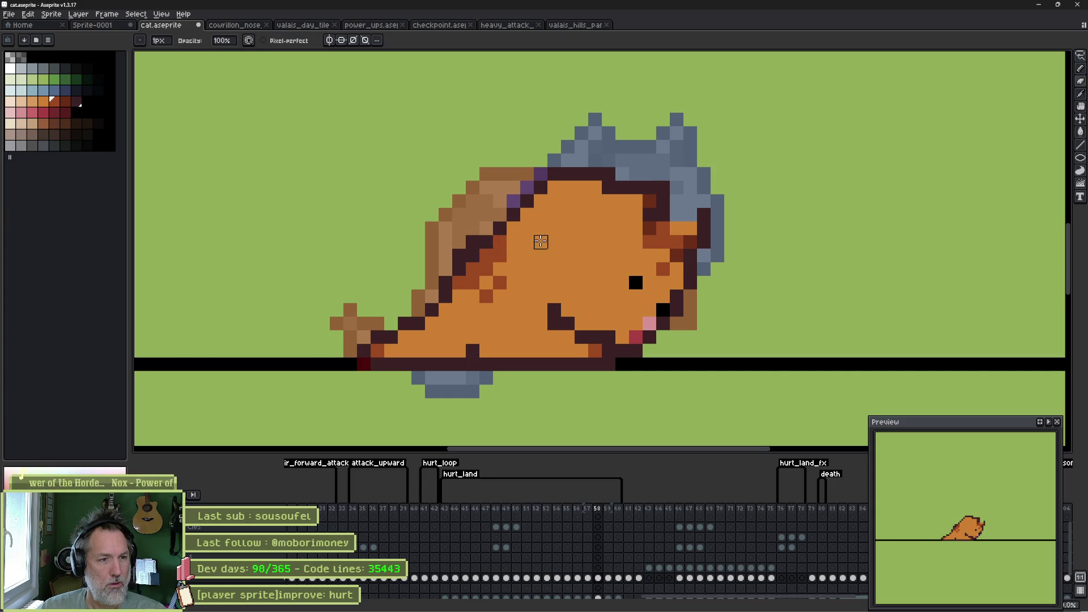
left_click_drag(473, 255, 488, 256)
key("b")
mouse_move(537, 603)
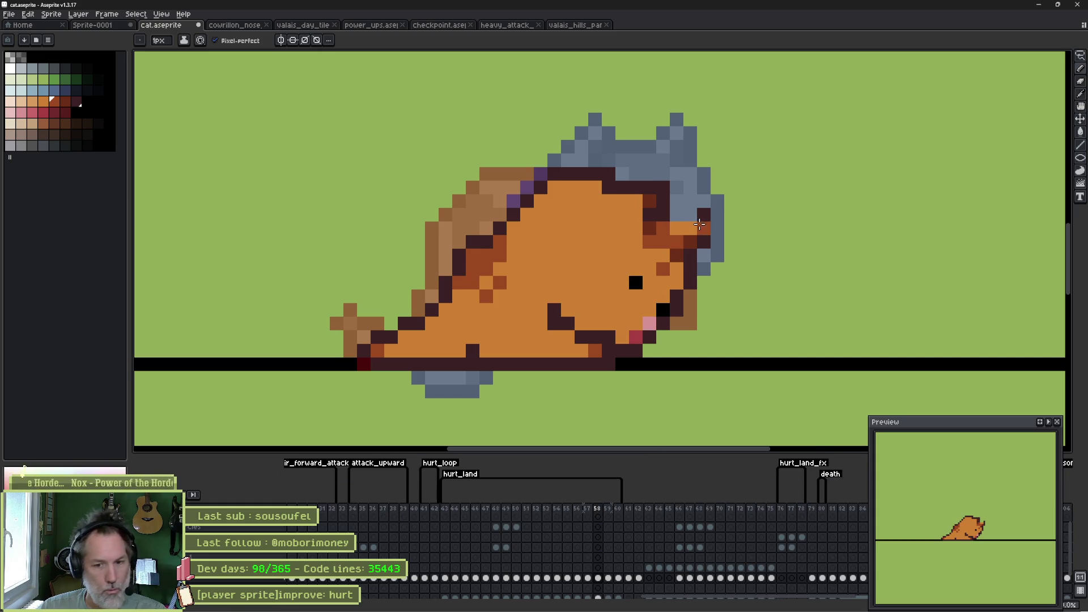
Step: Darken two pixels beside the ear, add a reddish-brown pixel, and repaint a head pixel orange
left_click(704, 216, "alt")
left_click_drag(691, 215, 677, 215)
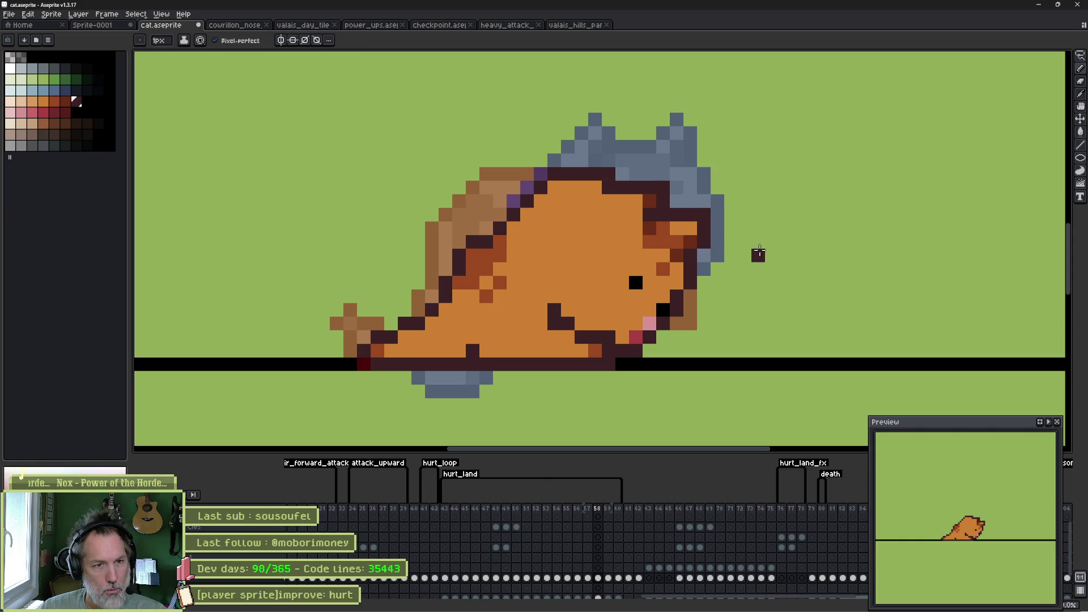
left_click(654, 211, "alt")
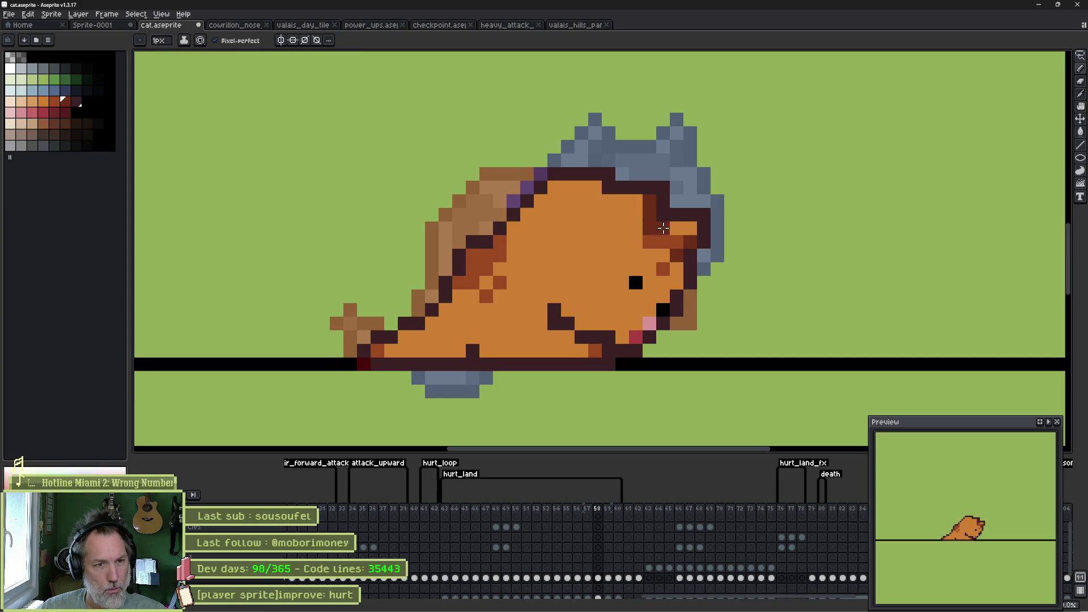
left_click(641, 203)
left_click(669, 222, "alt")
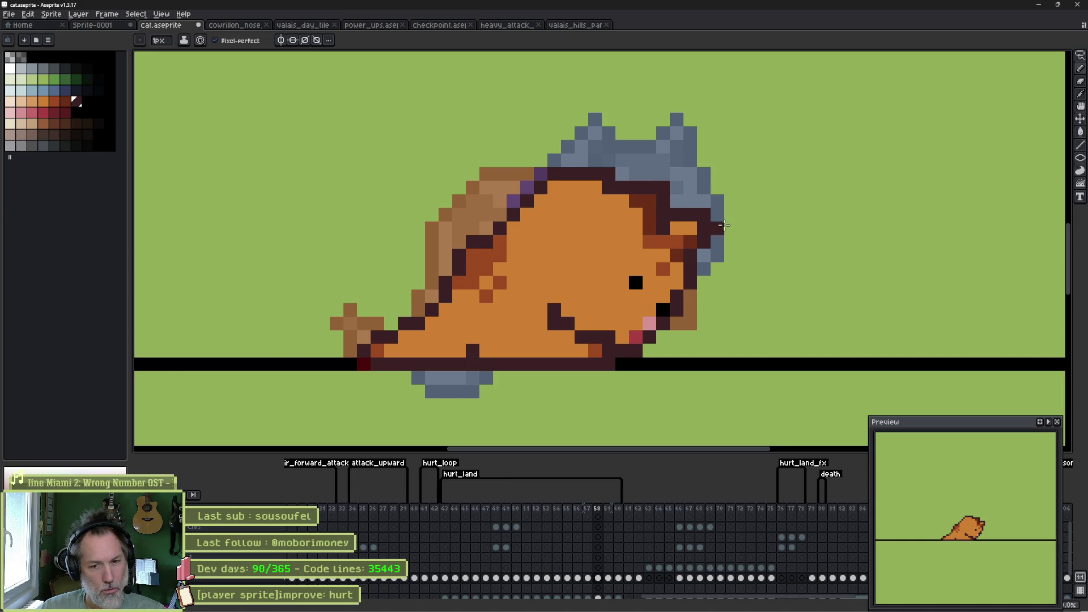
left_click(669, 250, "alt")
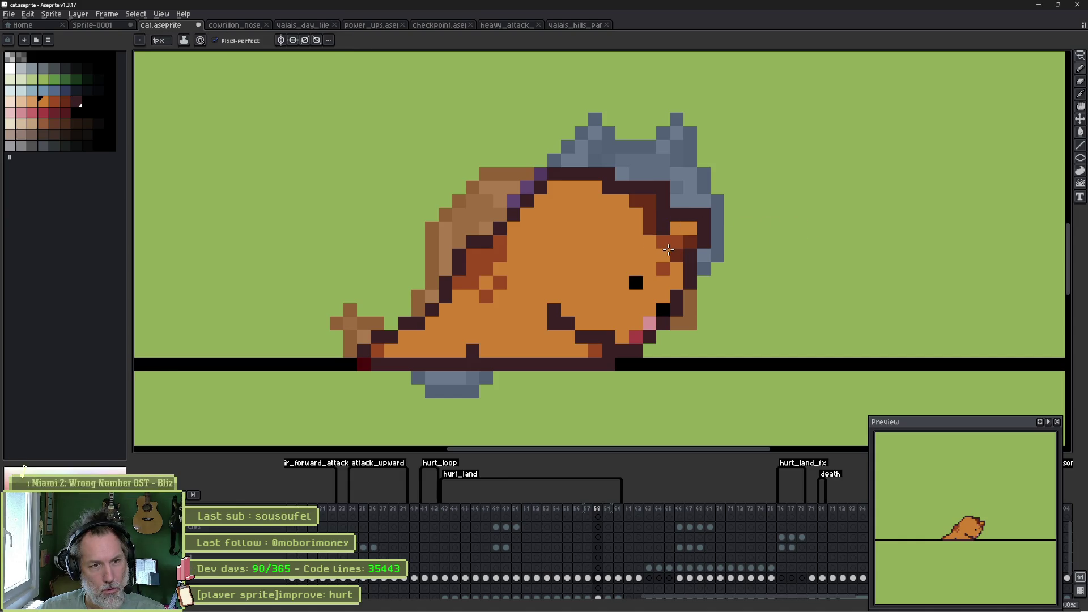
left_click(677, 255)
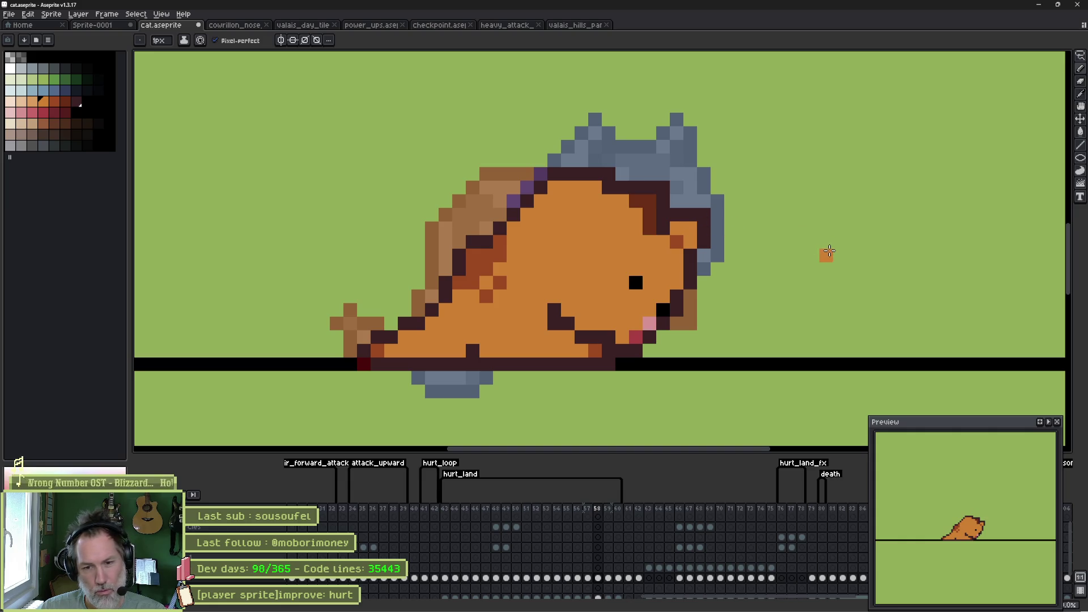
Step: Add a dark outline pixel on the head, then repaint it orange
key("e")
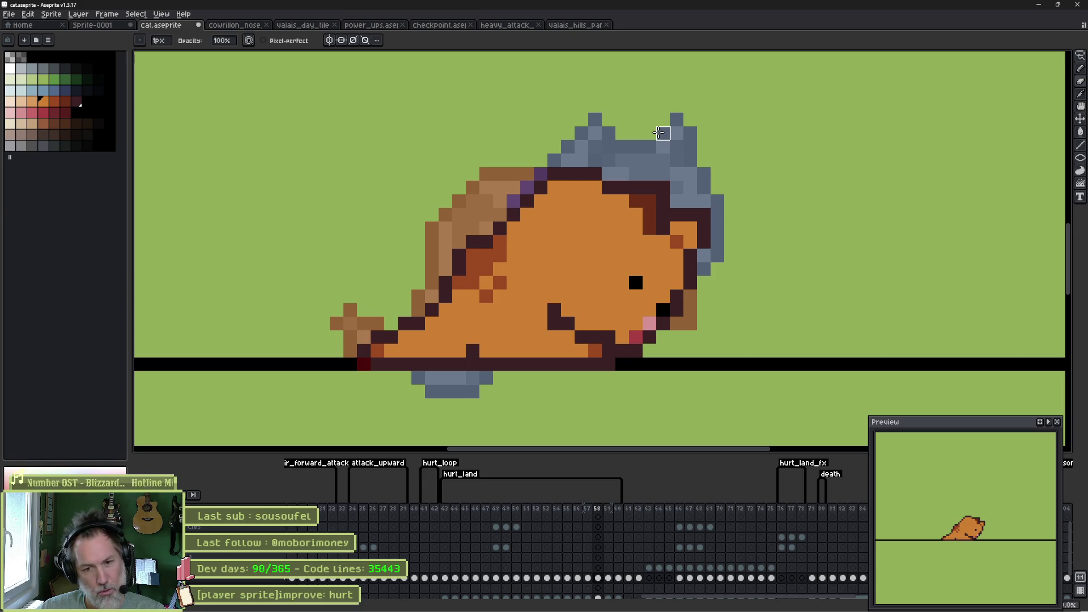
key("b")
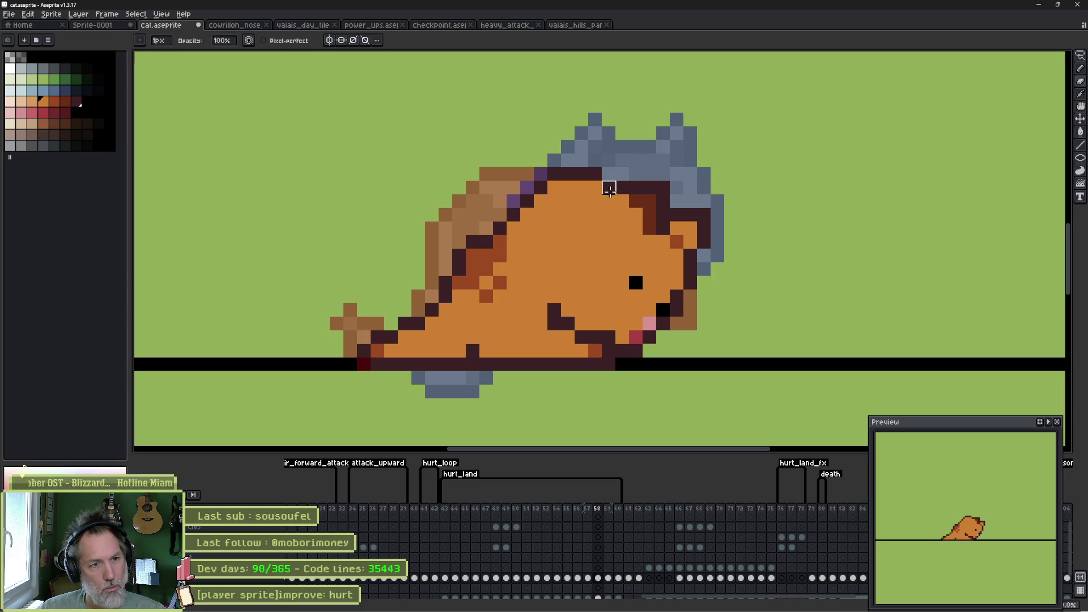
left_click(604, 185)
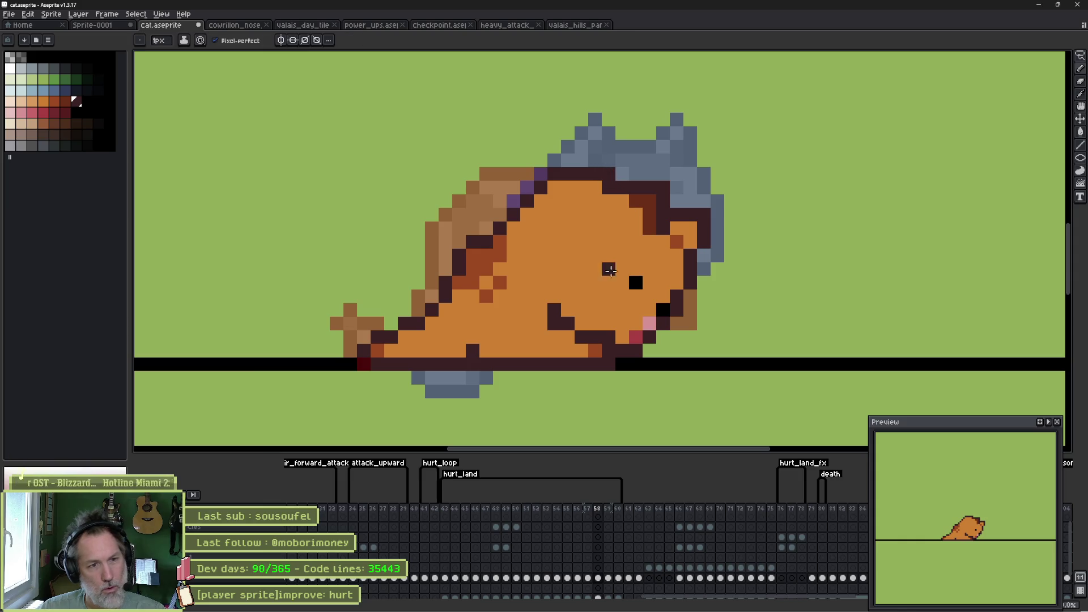
key("i")
key("b")
left_click(609, 187)
Step: Flip between frames 57 and 58 to compare the poses
key("Right")
key("Left")
key("Right")
key("Right")
key("Right")
key("Left")
key("Left")
key("Left")
key("Left")
key("Right")
key("Left")
key("Right")
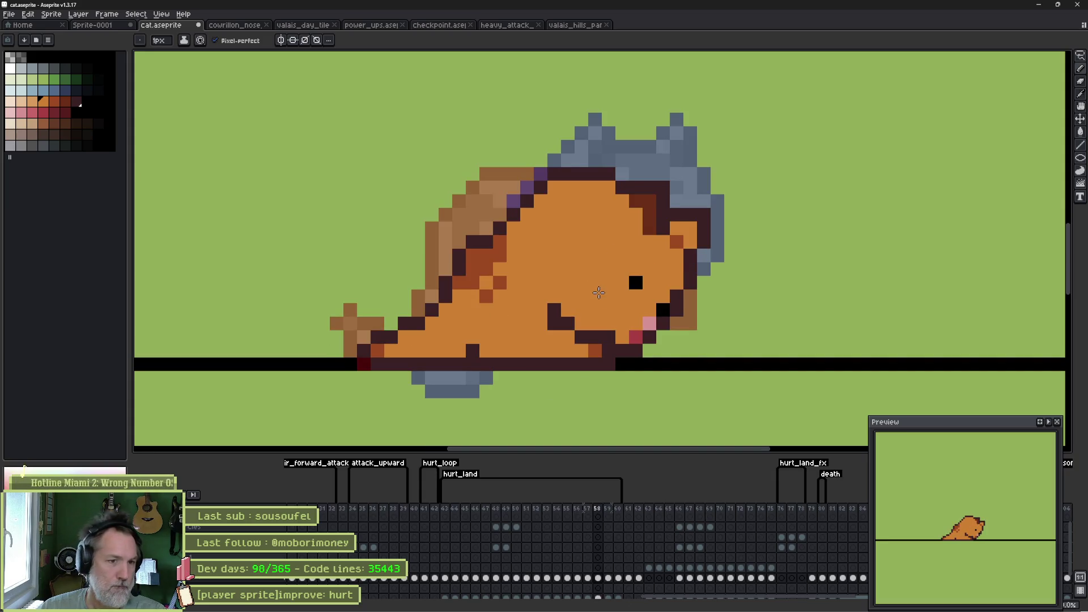
Step: Erase the black pixel beside the mouth and paint a black eye pixel on the lying cat
key("e")
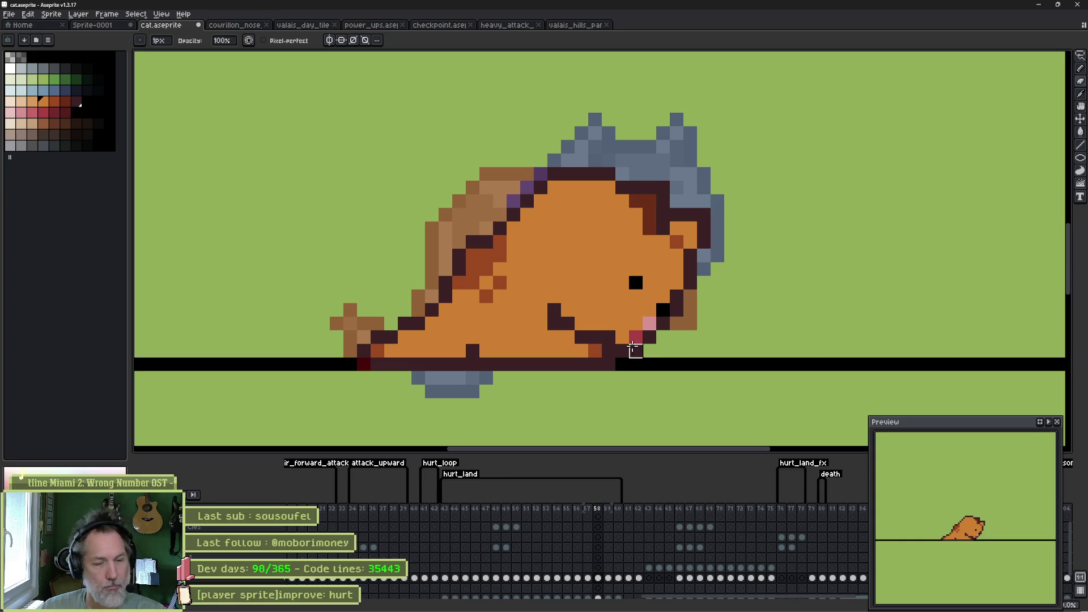
left_click(661, 309)
key("b")
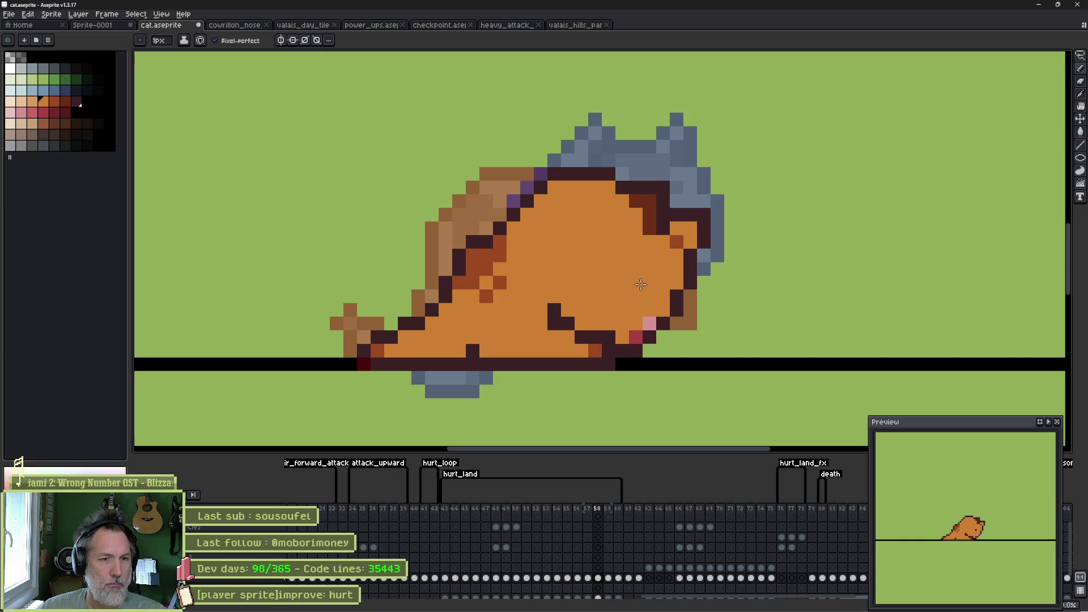
left_click(649, 295)
left_click(641, 275, "alt")
Step: Step between neighbouring frames to compare poses
key("Right")
key("Left")
key("Left")
key("Right")
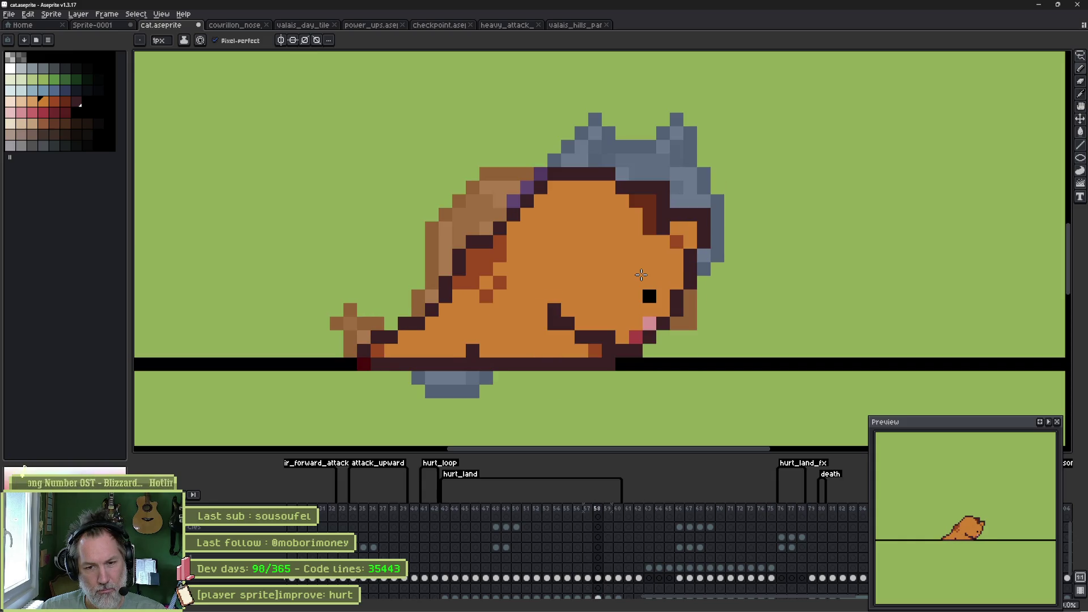
key("Right")
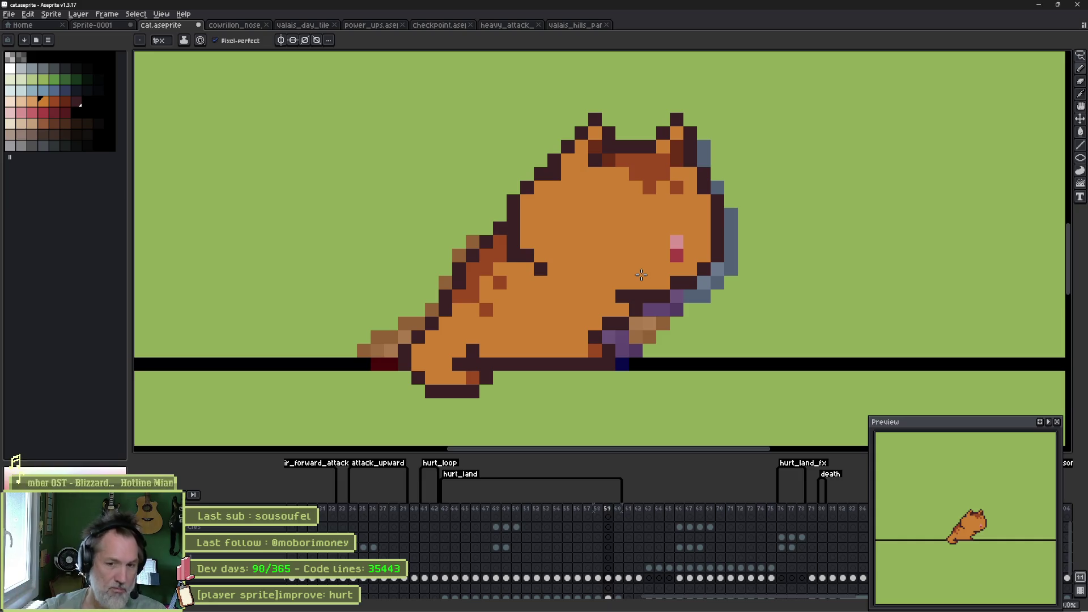
Step: Paint two black eyes, each two pixels tall, on frame 59's upright cat
key("Left")
key("Right")
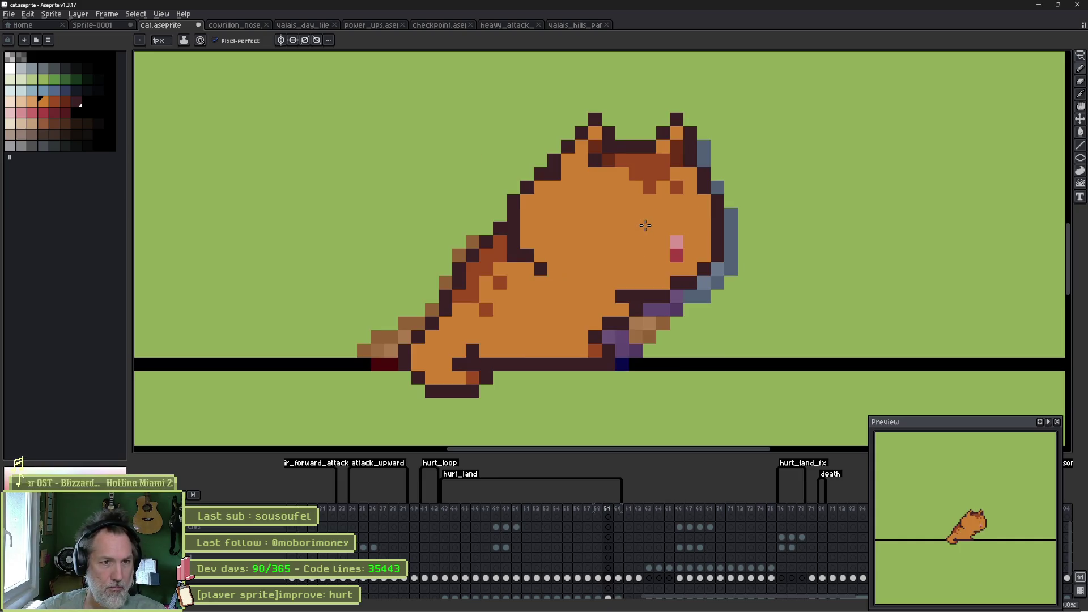
left_click(36, 60)
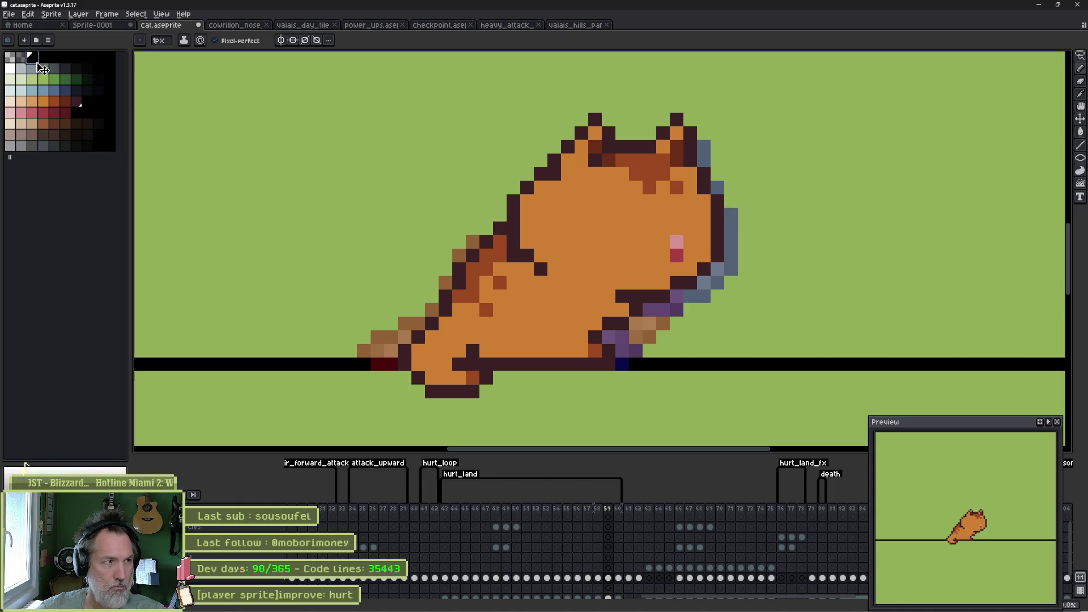
left_click(640, 217)
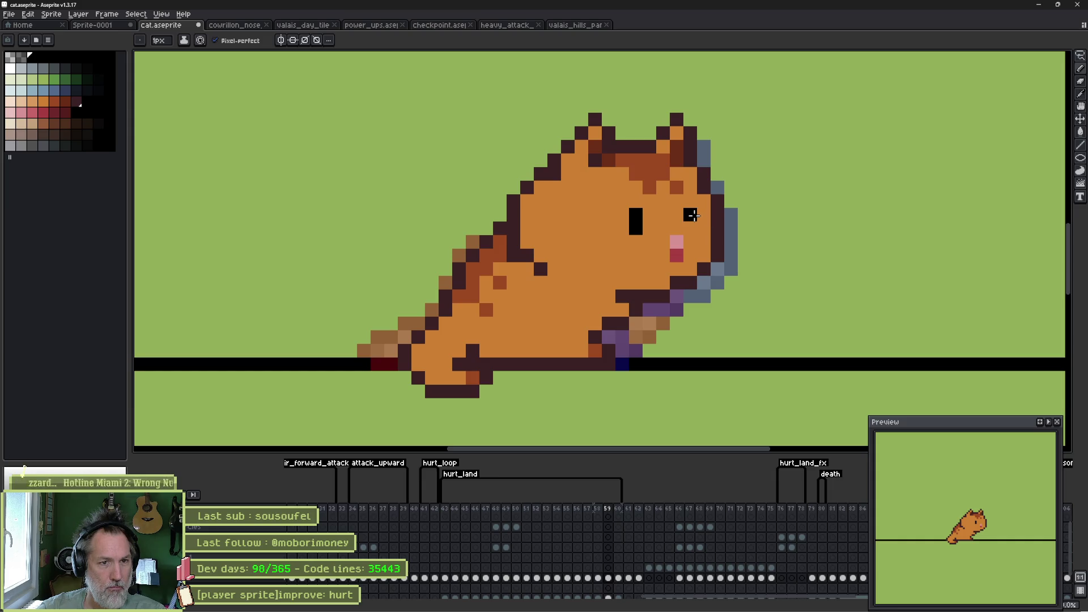
left_click_drag(692, 215, 693, 229)
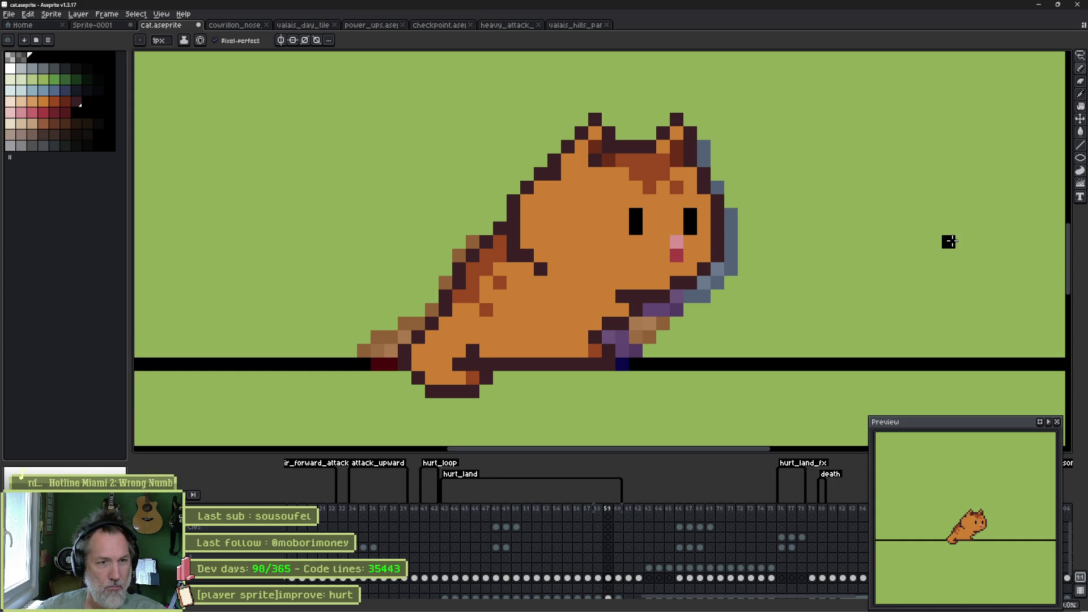
Step: Check frames 60 and 61, then play the hurt animation
key("Right")
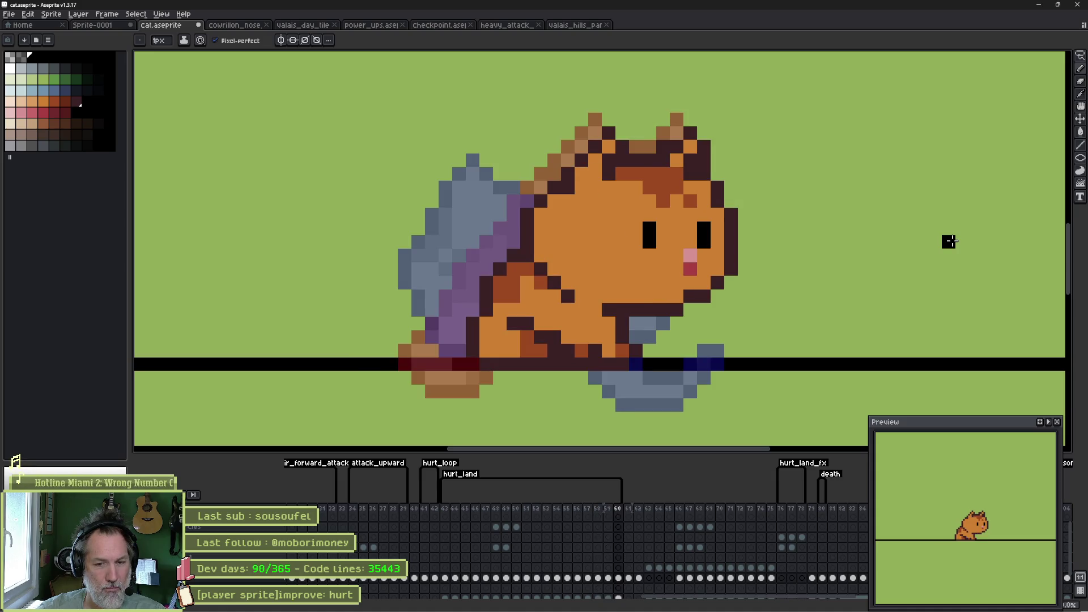
key("Right")
key("Left")
key("Left")
key("Left")
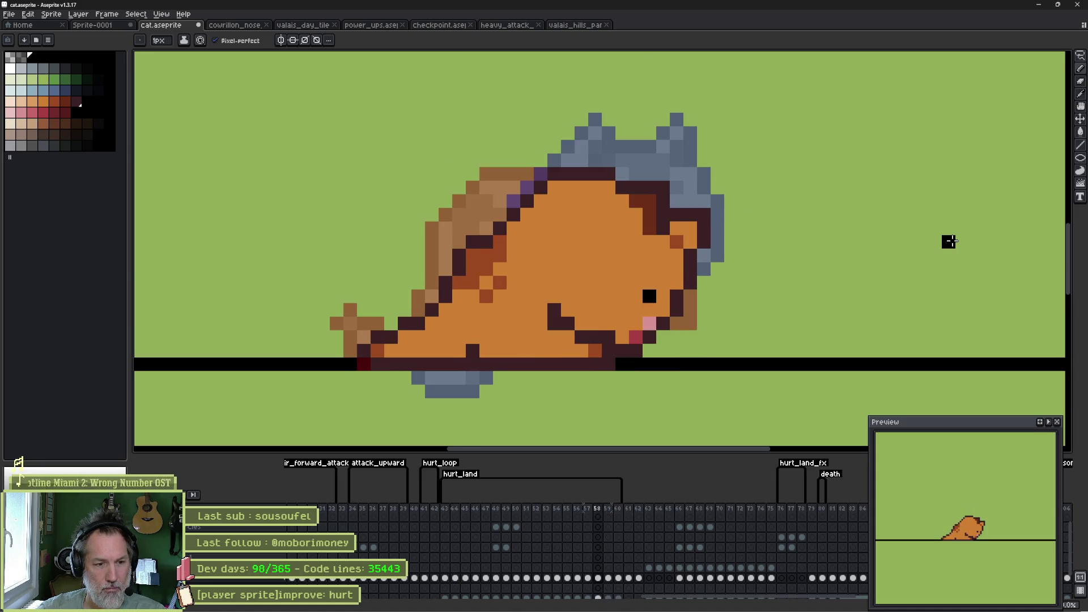
key("Return")
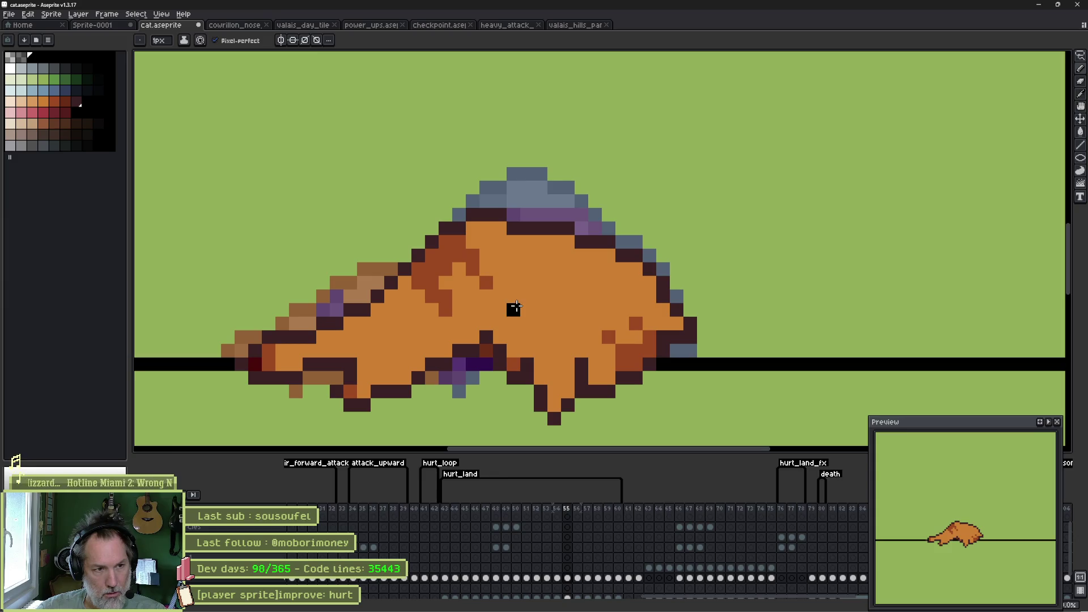
Step: On frame 55, draw a dark-brown outline across the head top and fill purple head pixels orange
left_click(488, 215, "alt")
mouse_move(495, 205)
left_mouse_down()
mouse_move(486, 202)
mouse_move(581, 212)
mouse_move(544, 218)
mouse_move(498, 202)
mouse_move(549, 222)
mouse_move(561, 216)
left_mouse_up()
left_click(568, 264, "alt")
left_click(568, 214)
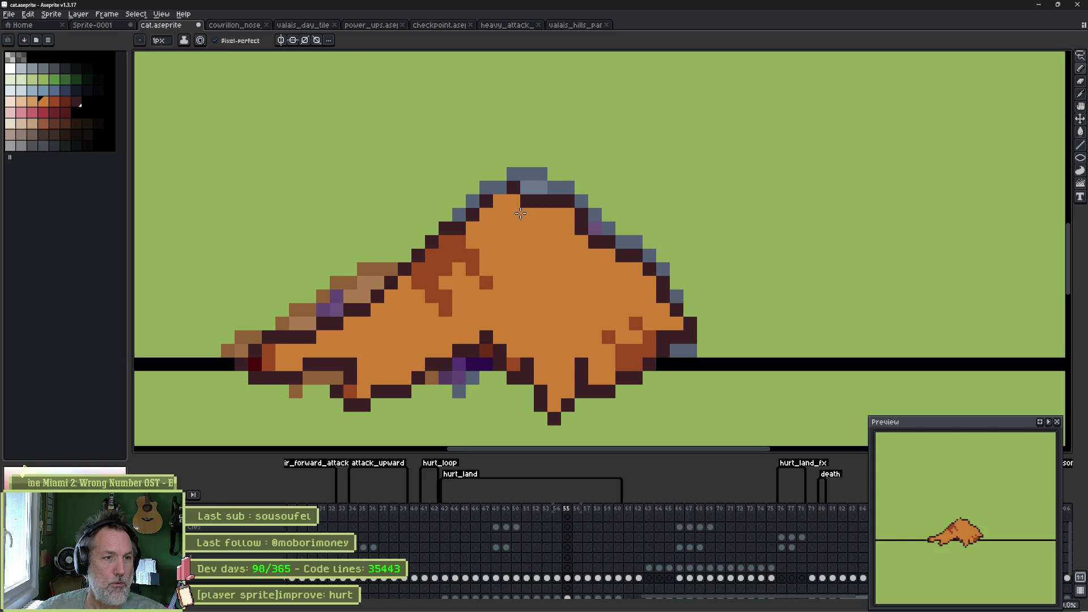
left_click(486, 200, "alt")
left_click(499, 200)
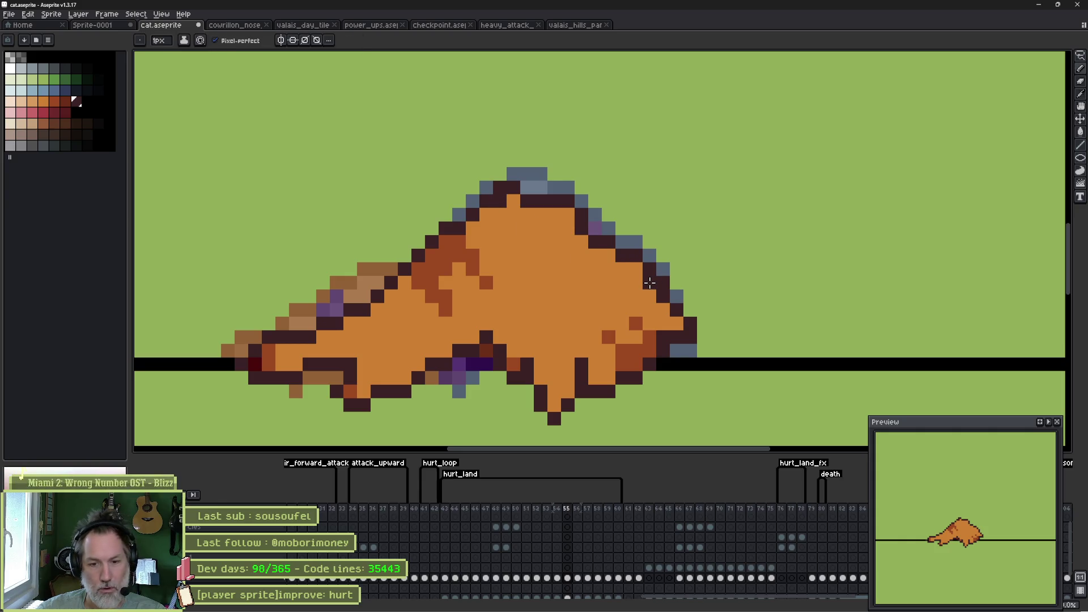
left_click(527, 187)
left_click(525, 214, "alt")
left_click(527, 201)
Step: Turn a slate pixel outline brown and shade an orange pixel reddish-brown
left_click(474, 213, "alt")
left_click(459, 215)
left_click(466, 236, "alt")
left_click(597, 255)
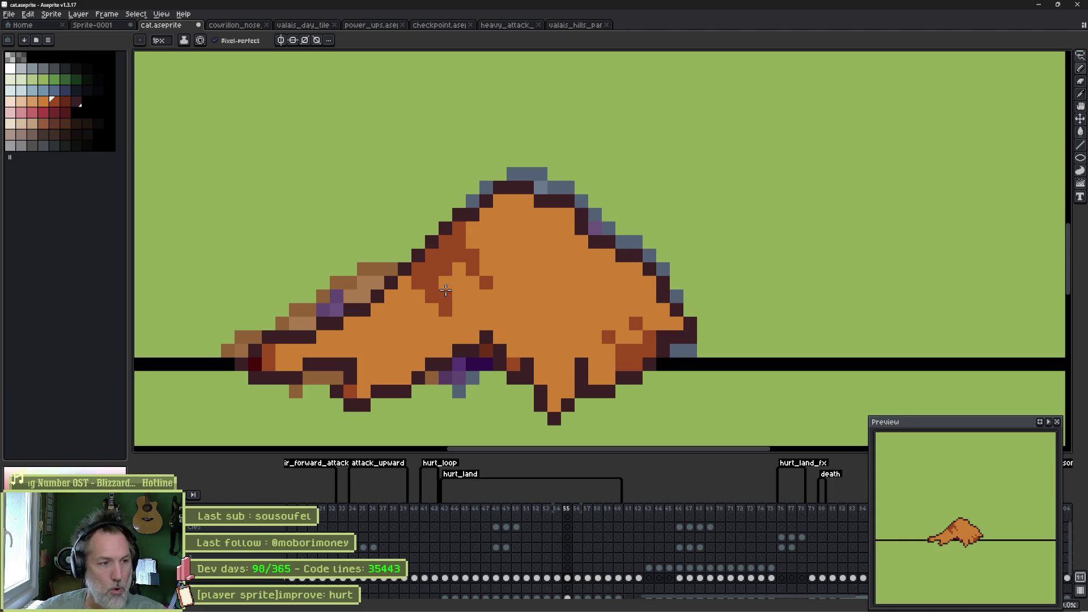
Step: Darken two hind-leg outline pixels, erase stray dark pixels below the leg, and play the animation
left_click(267, 374, "alt")
left_click(282, 364)
left_click(294, 369)
key("e")
left_click_drag(287, 376, 253, 378)
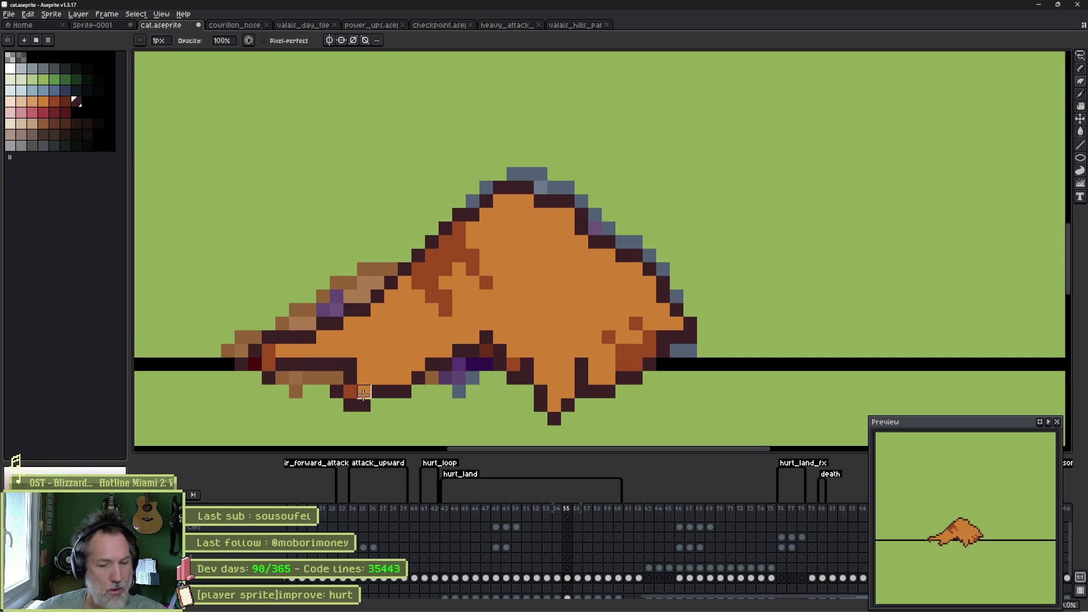
key("Return")
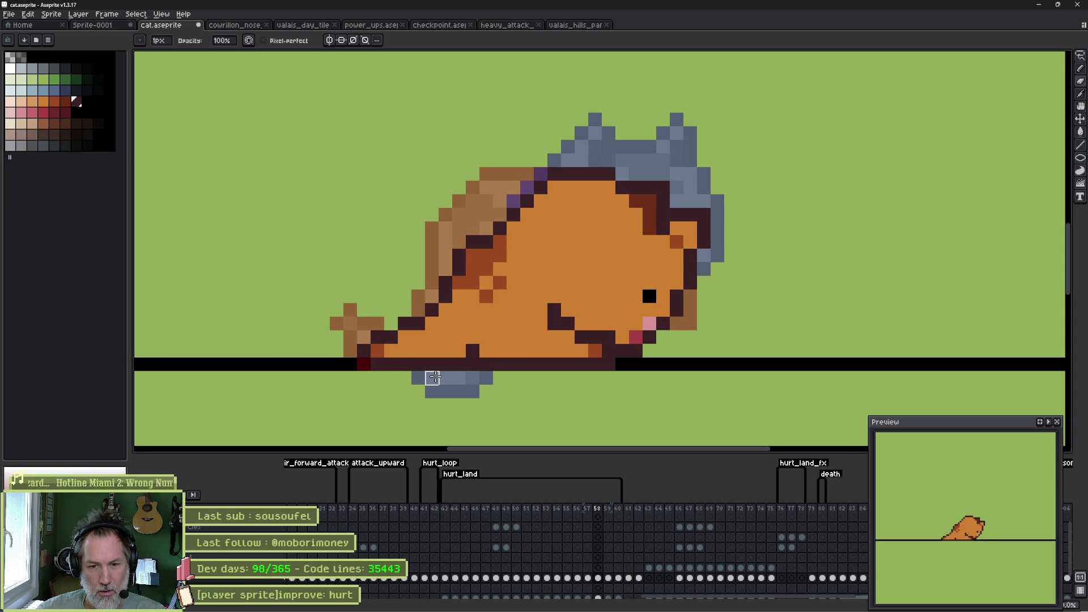
Step: On frame 58, add dark outline pixels on the head and under the ear
key("b")
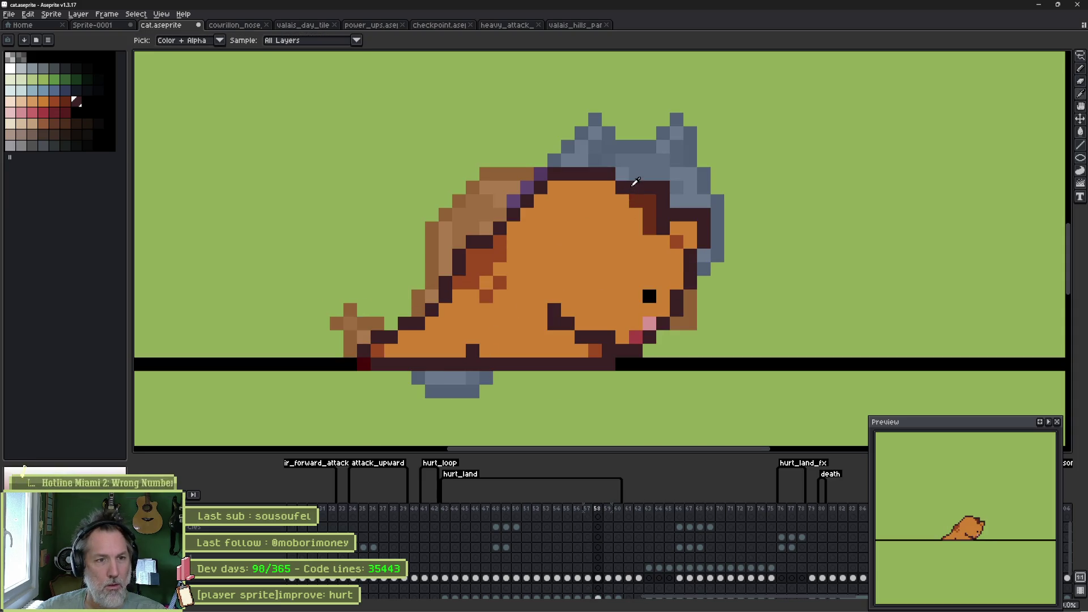
left_click(611, 204)
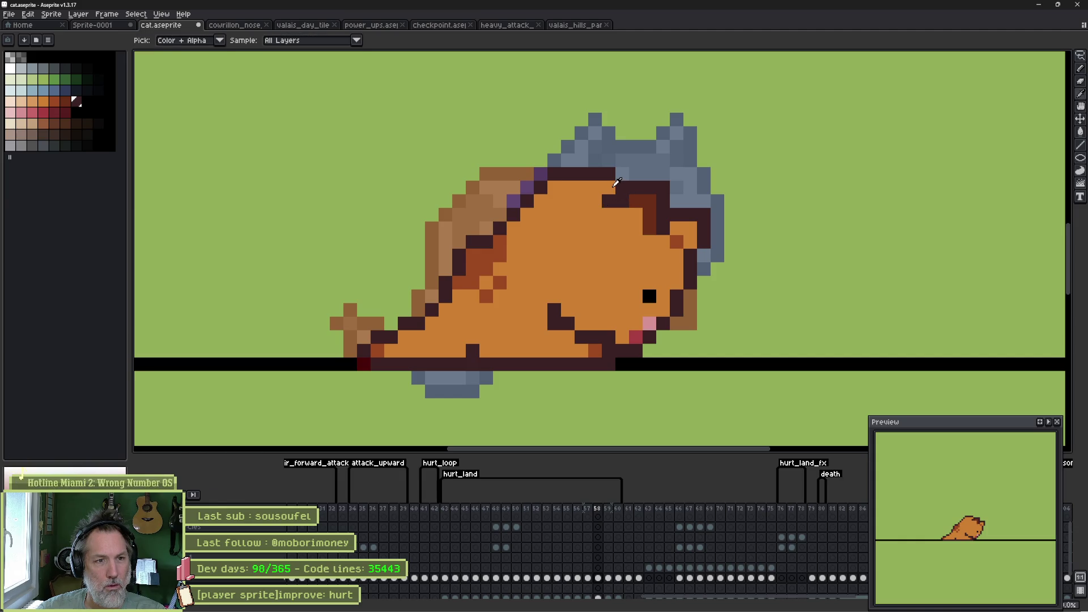
left_click(596, 201)
key("ctrl+z")
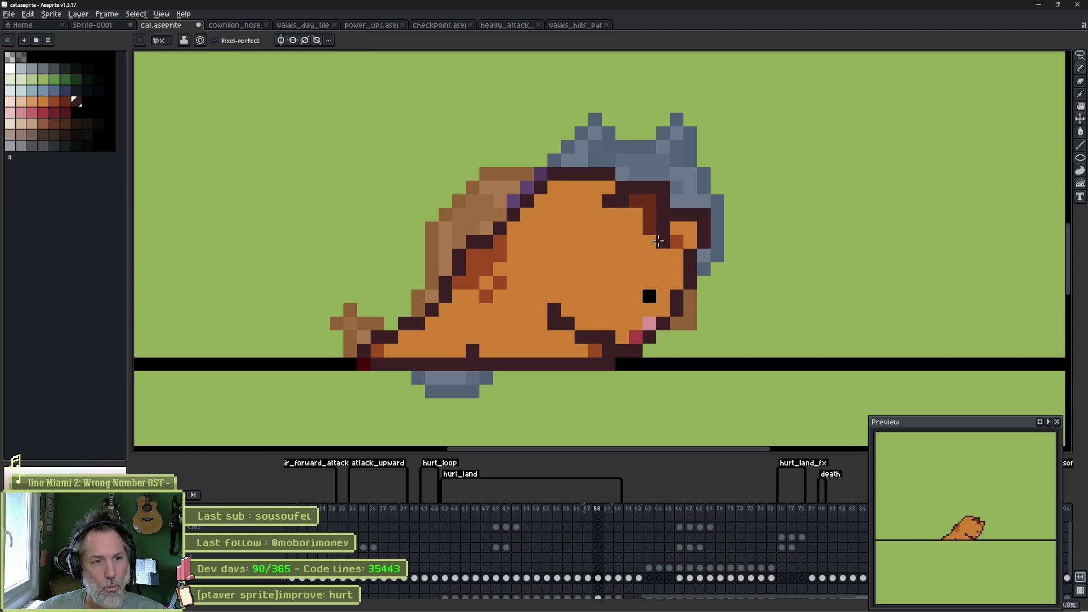
left_click(649, 241)
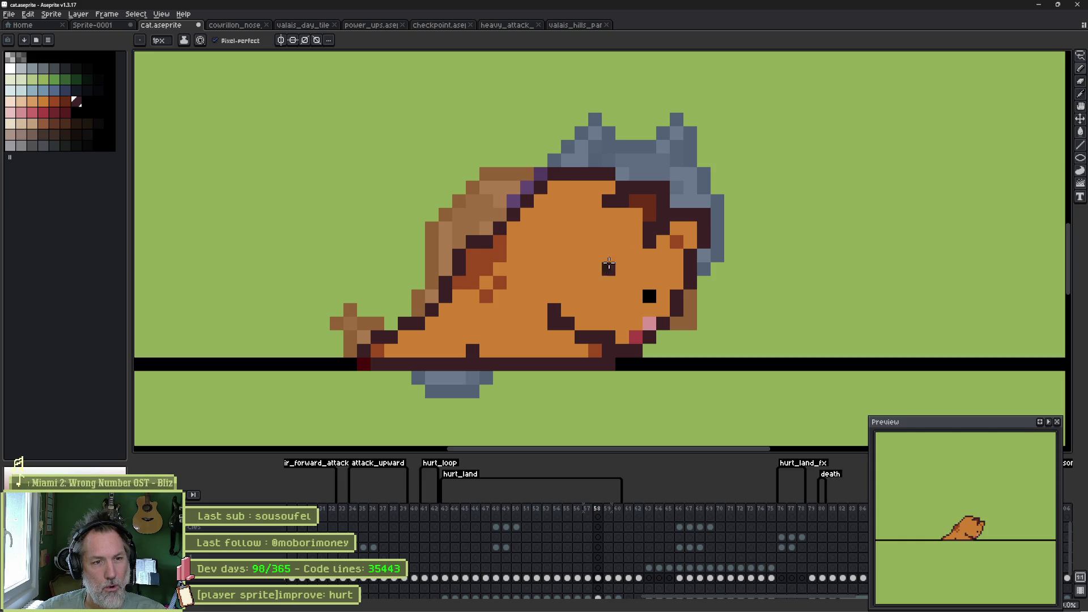
left_click(596, 229)
key("ctrl+z")
left_click(599, 210)
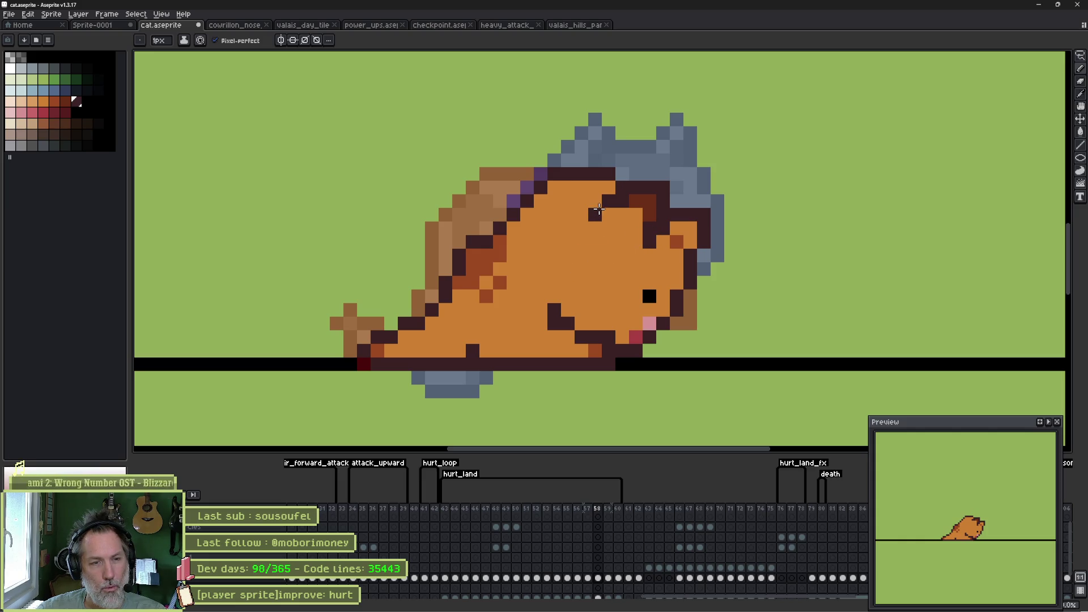
Step: Flip between frames 58 and 59 to compare, ending on frame 58
key("Left")
key("Right")
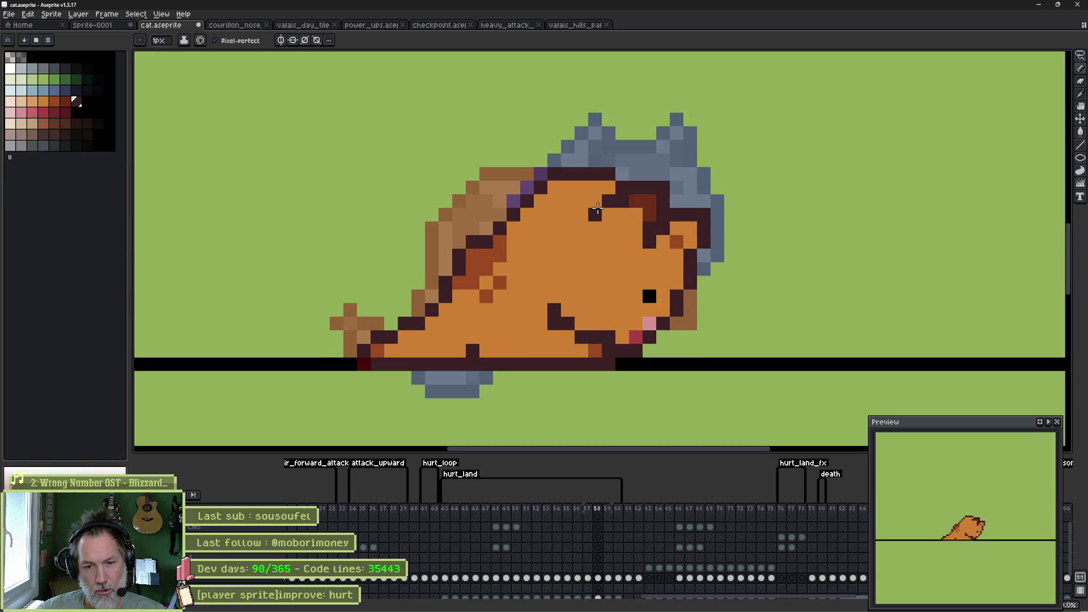
key("Right")
key("Left")
key("Right")
key("Left")
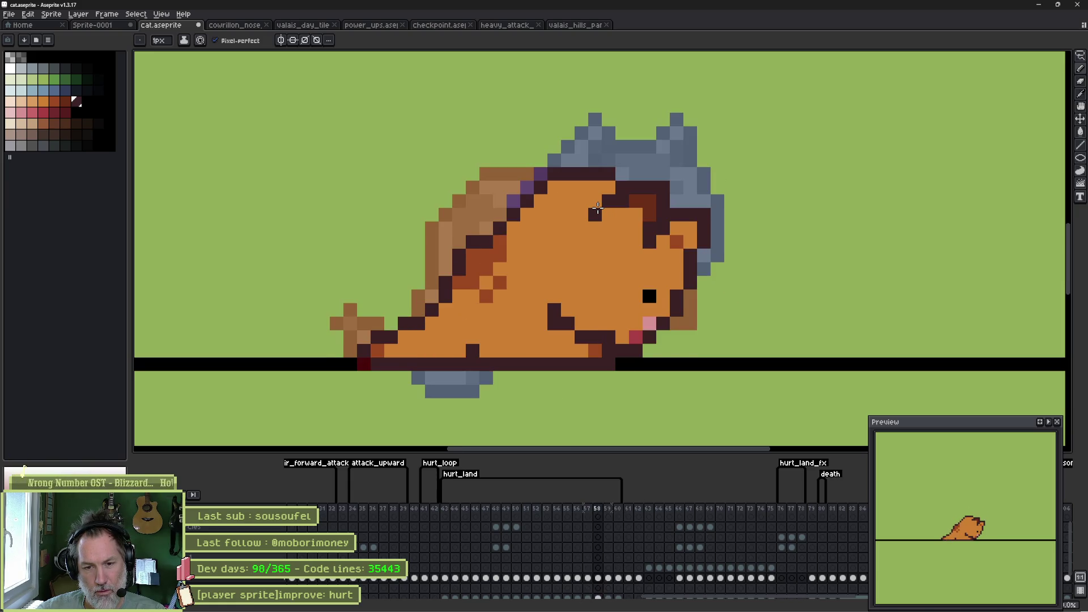
Step: Add an orange pixel under the mouth, redraw the chin in dark brown, then go to frame 59
left_click(621, 300, "alt")
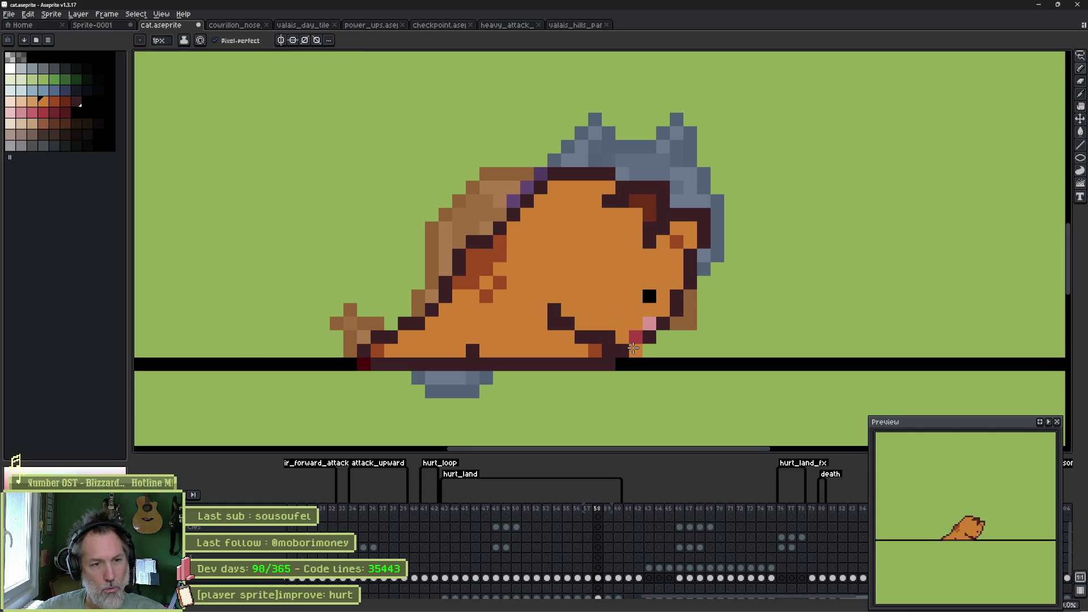
left_click(644, 349)
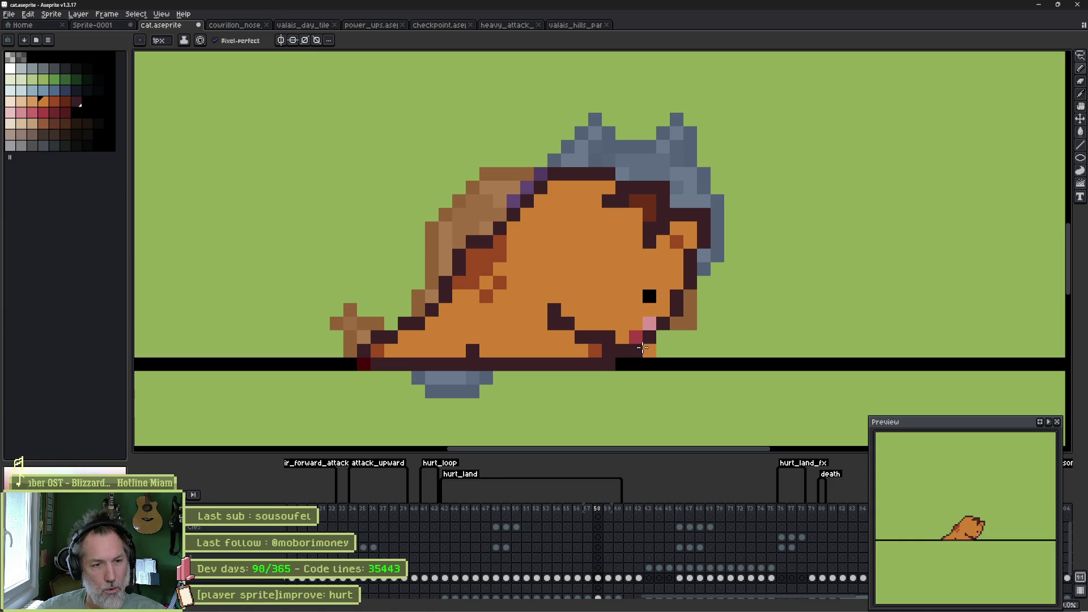
left_click(613, 337, "alt")
left_click_drag(635, 337, 620, 339)
key("e")
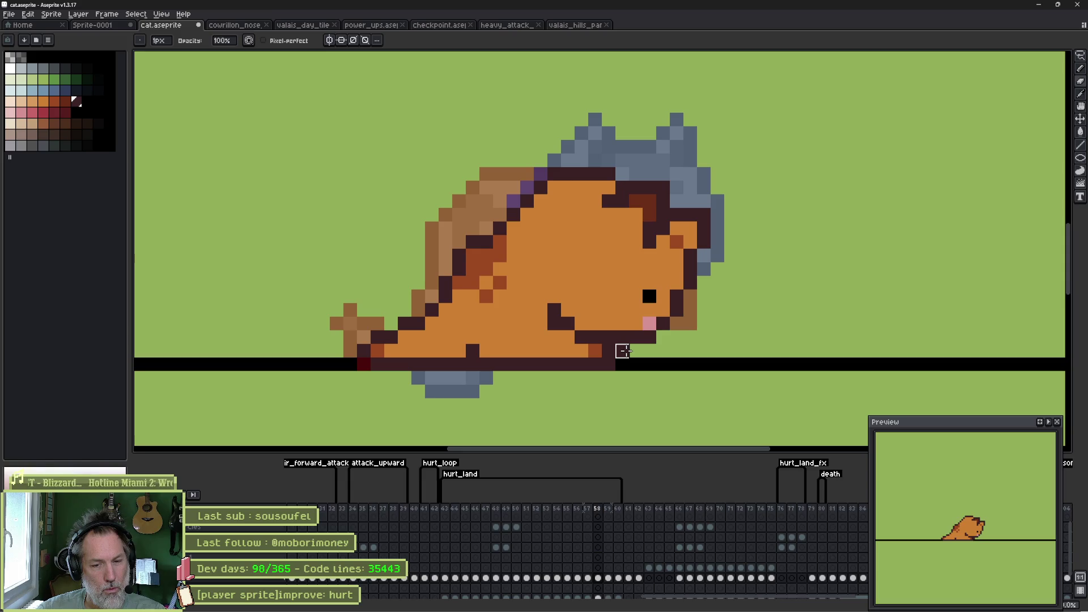
key("Right")
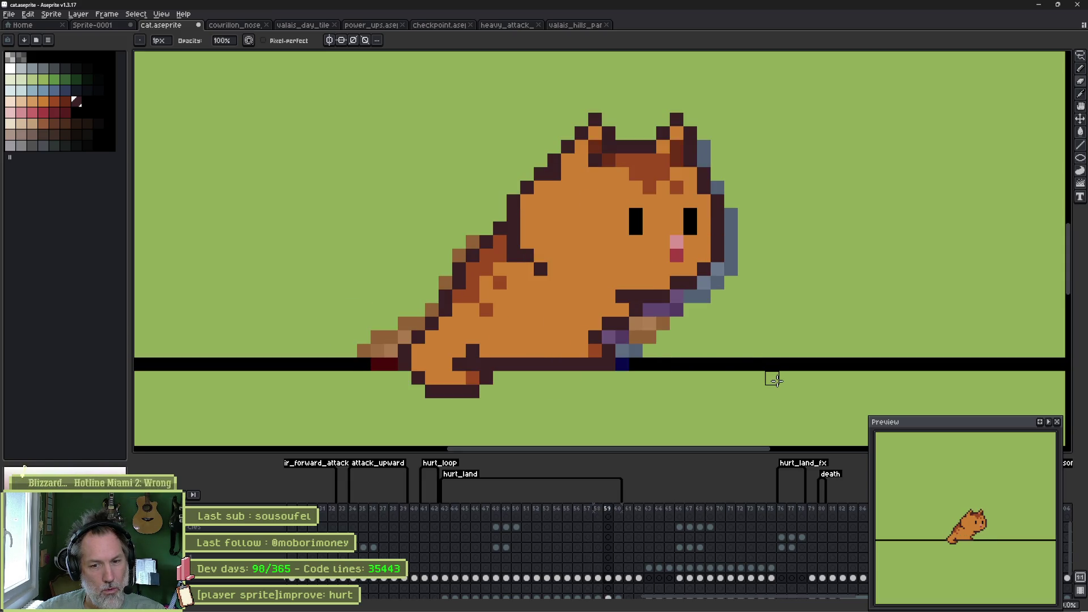
Step: Save the sprite, replay the animation, then pencil vertical leg outlines up frame 55's body
key("ctrl+s")
key("Return")
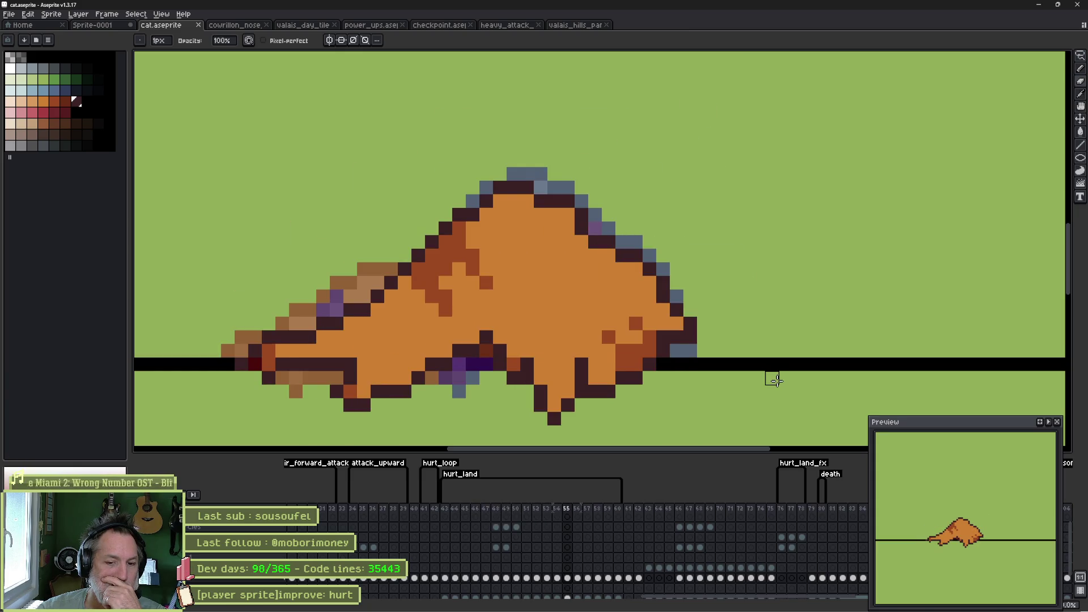
key("b")
left_click(504, 325)
key("ctrl+z")
left_click(508, 334)
left_click_drag(508, 335, 540, 238)
left_click_drag(487, 334, 486, 249)
Step: Undo the stray body pixel and the pencilled leg strokes
left_click(555, 321)
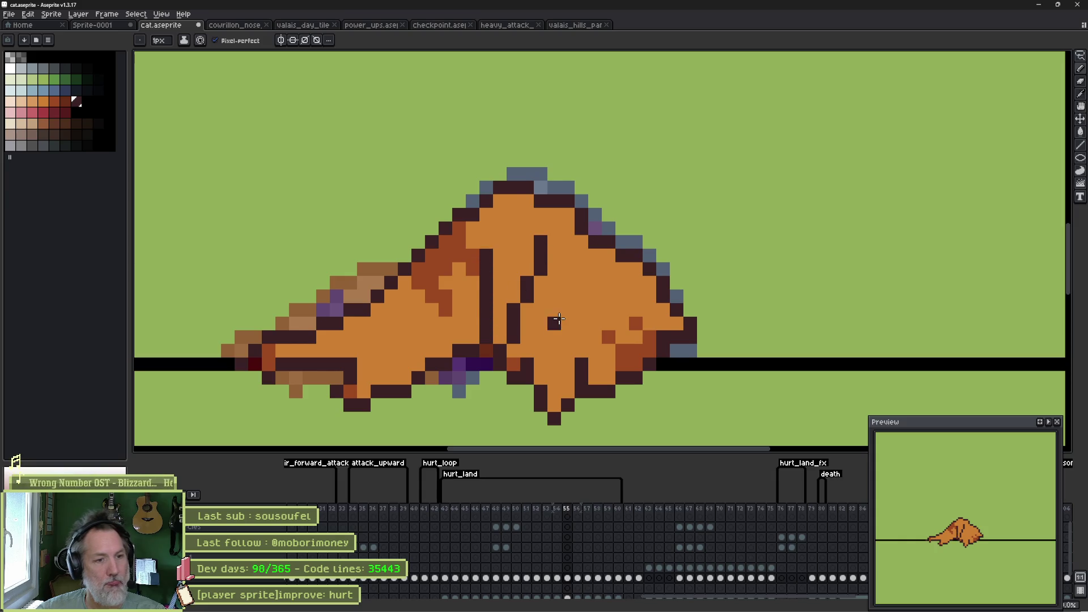
key("ctrl+z")
left_click(817, 349)
key("v")
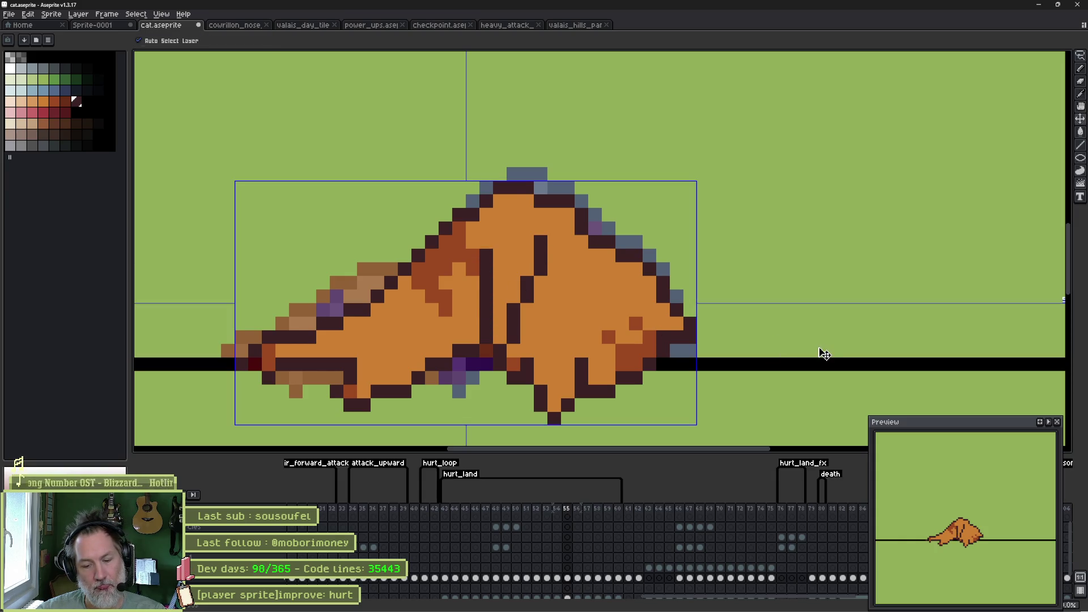
key("ctrl+z")
key("ctrl+z")
key("ctrl+z")
key("b")
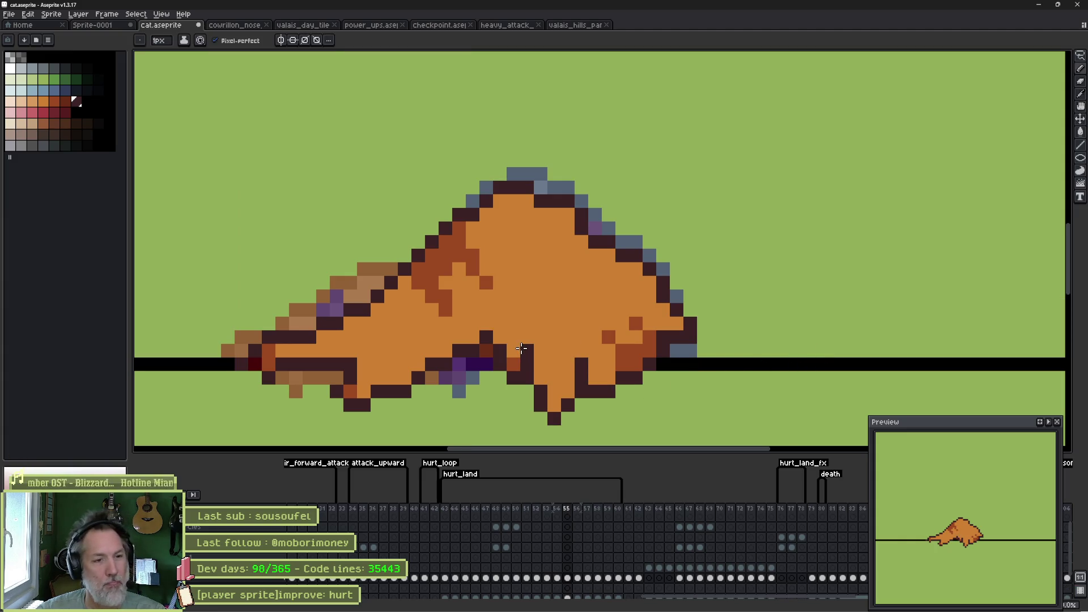
Step: Redraw dark outline pixels up the middle leg's edge, then compare neighbouring frames 54–56
left_click(526, 325)
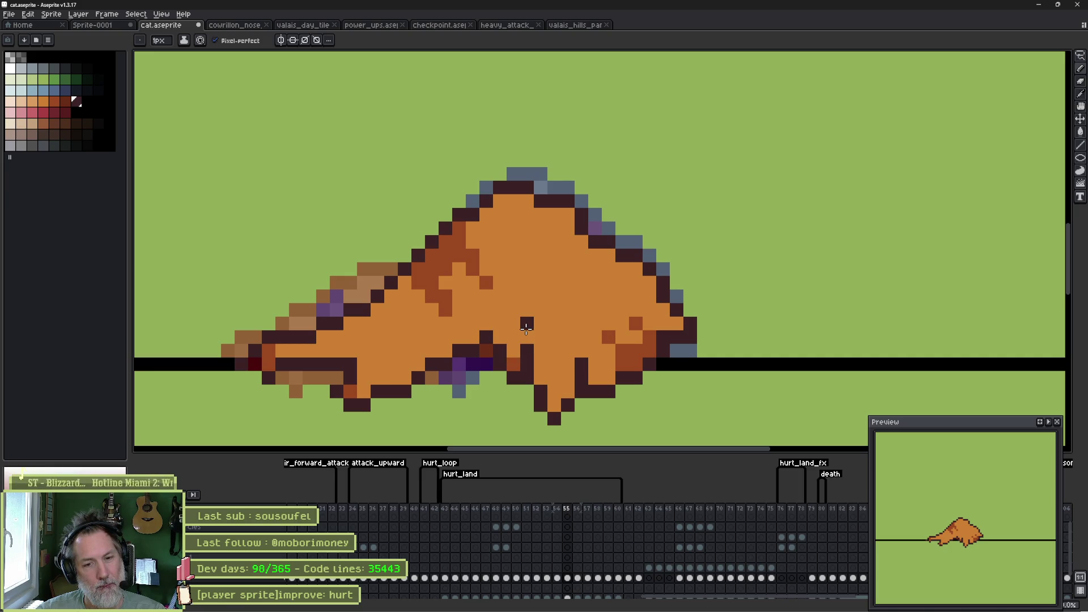
key("ctrl+z")
left_click(527, 337)
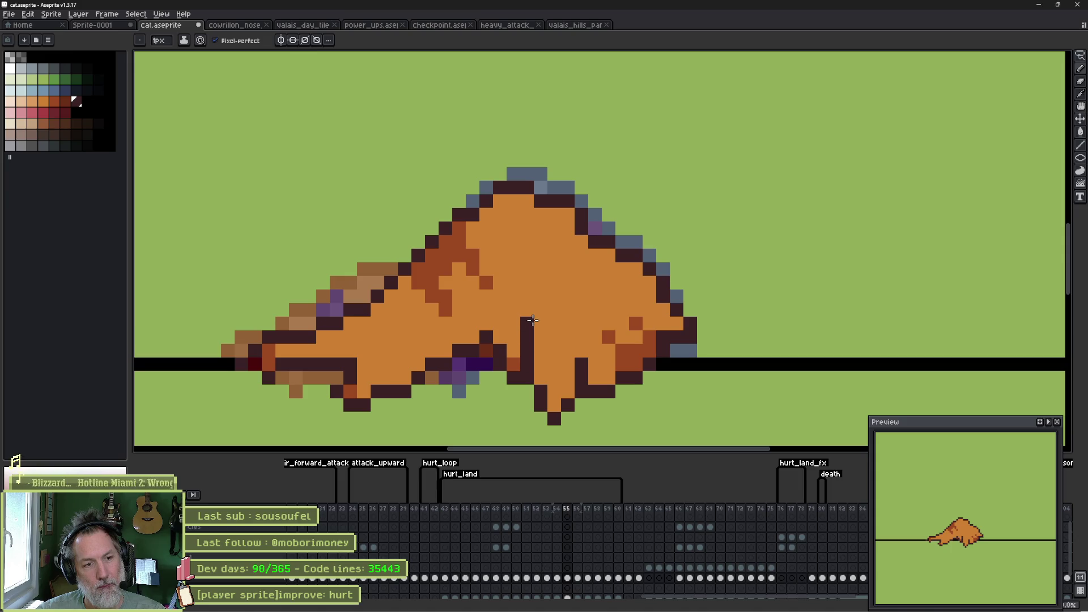
left_click(500, 323)
left_click(495, 323)
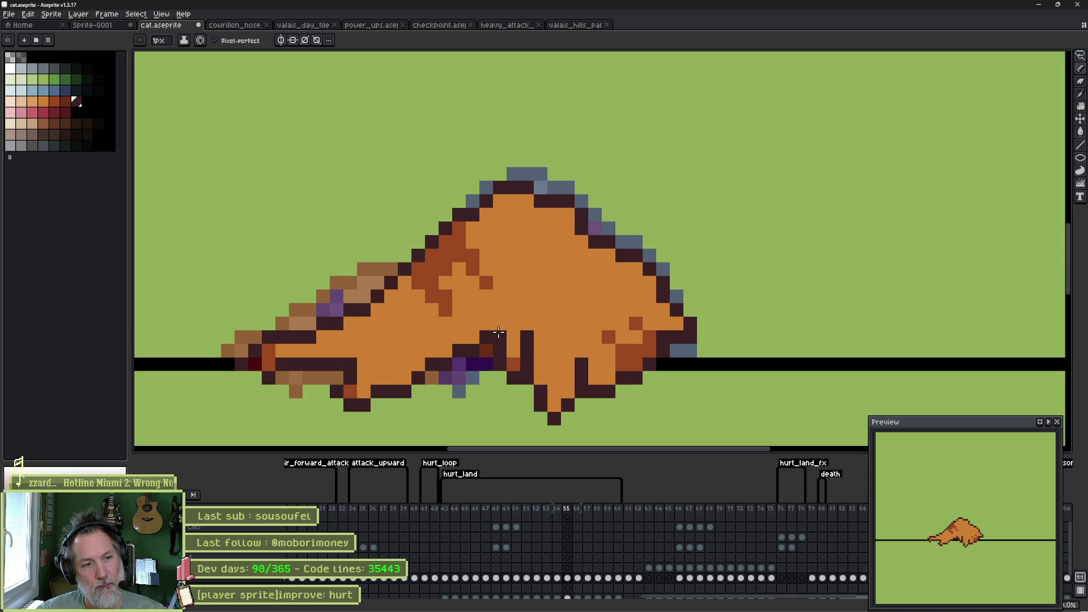
left_click(488, 315)
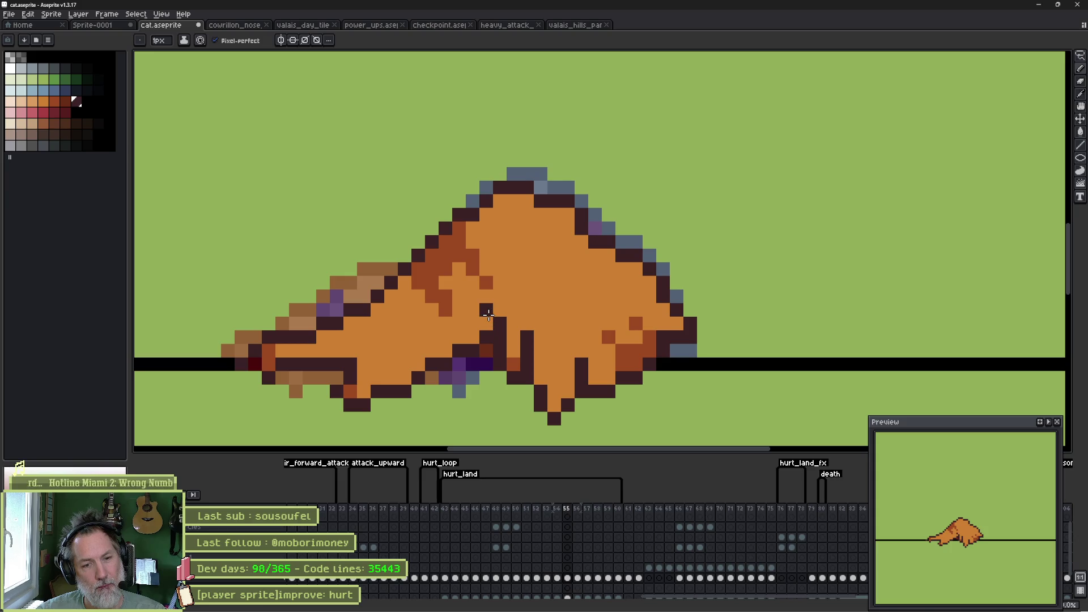
key("Left")
key("Right")
key("Right")
key("Right")
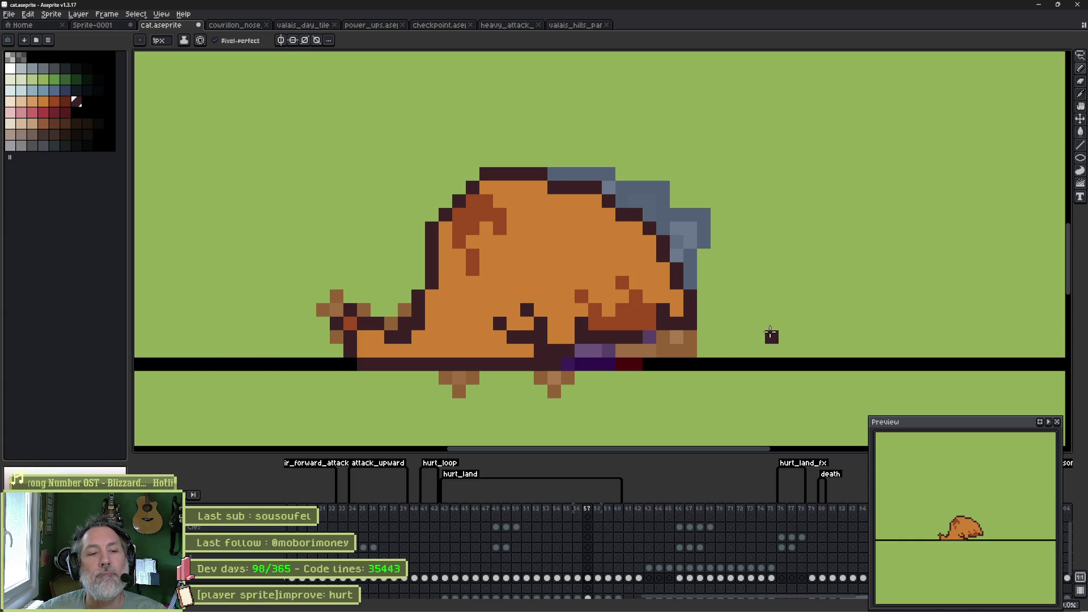
Step: Step through frames 57–60 comparing poses, return to frame 57, and sample the orange body colour
key("e")
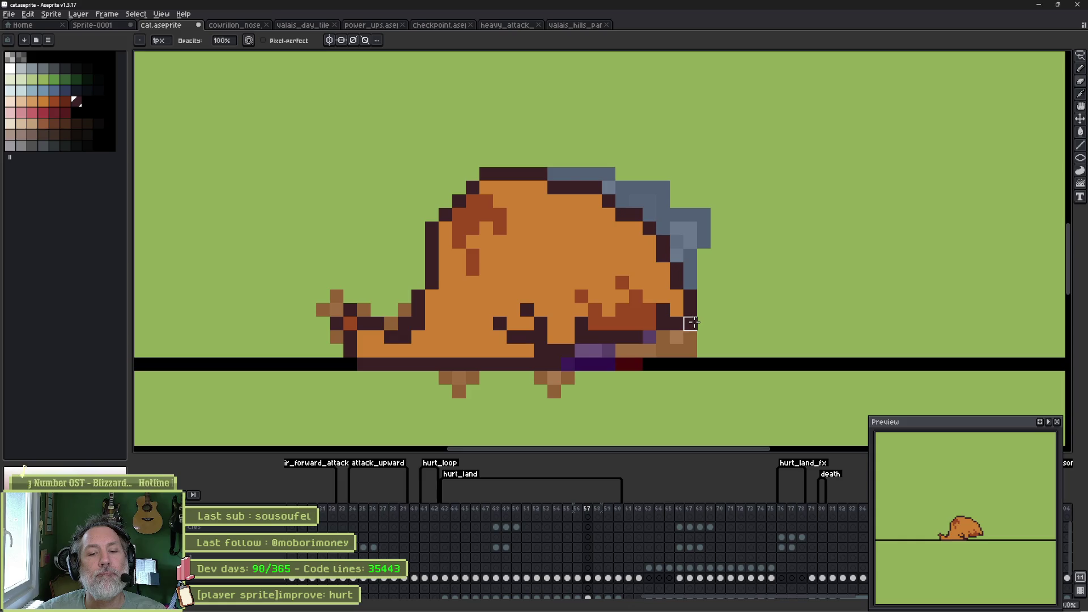
key("Left")
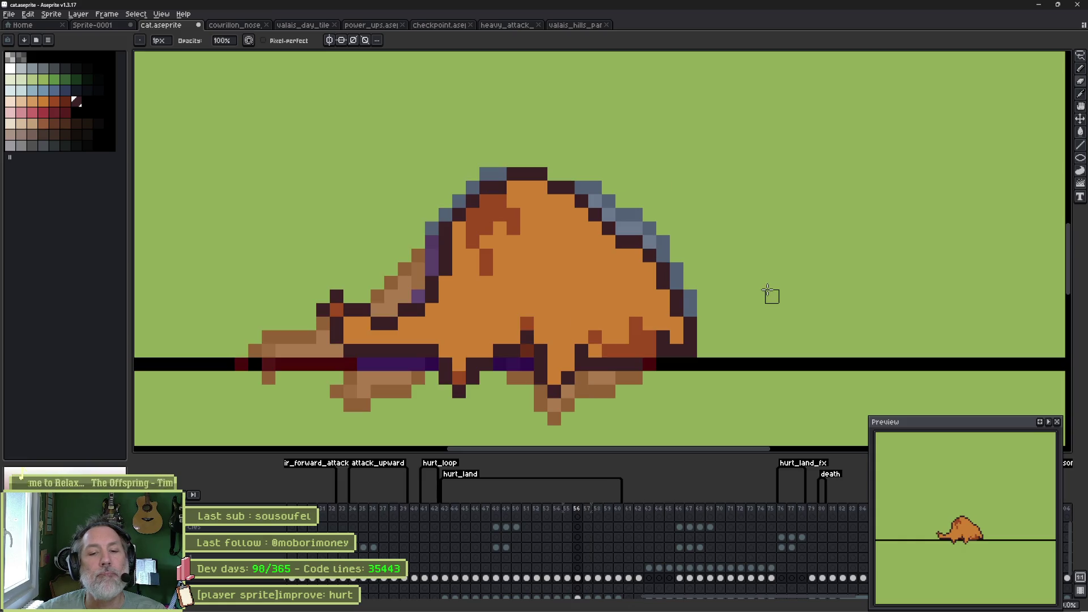
key("Right")
key("Right")
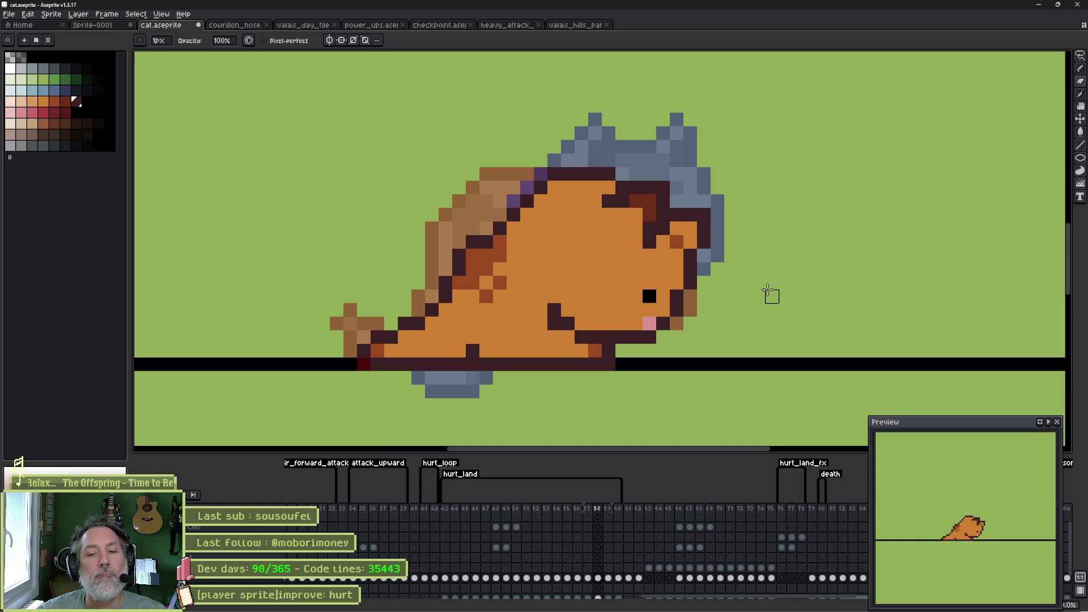
key("Right")
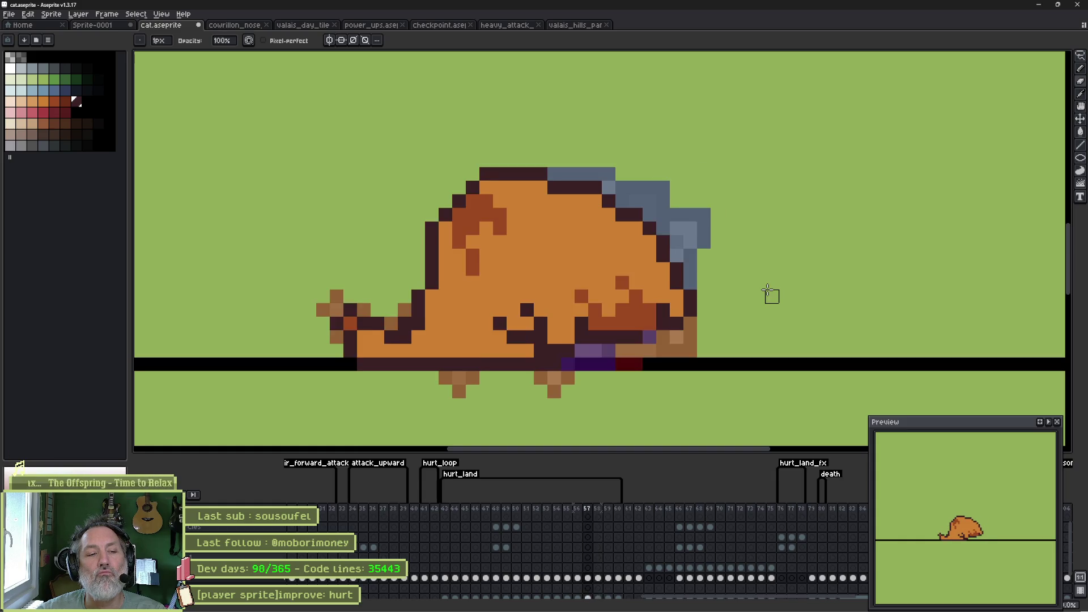
key("Right")
key("Right")
key("Left")
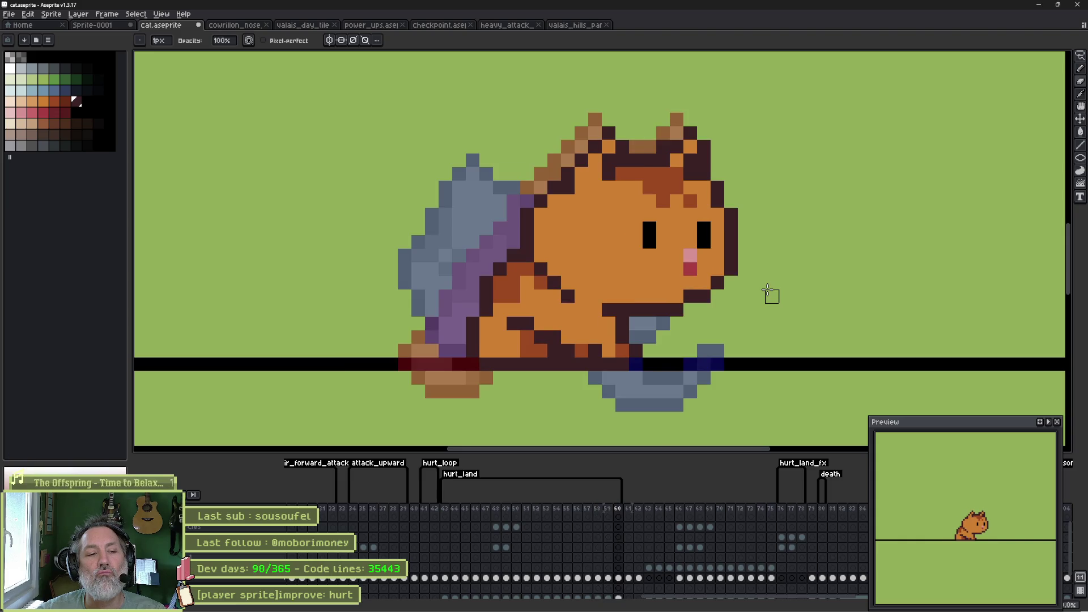
key("Left")
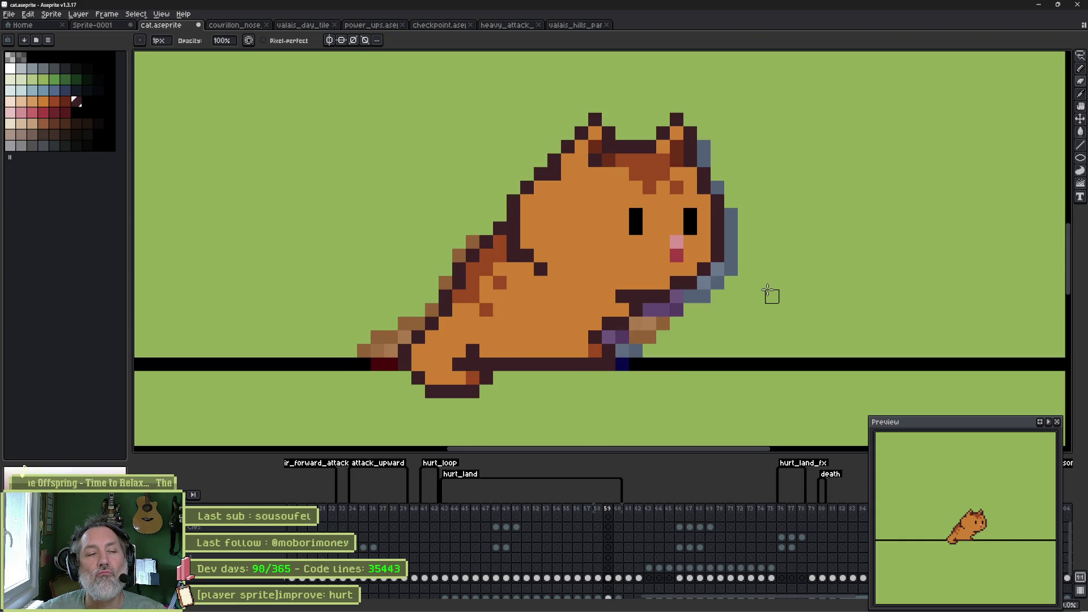
key("Left")
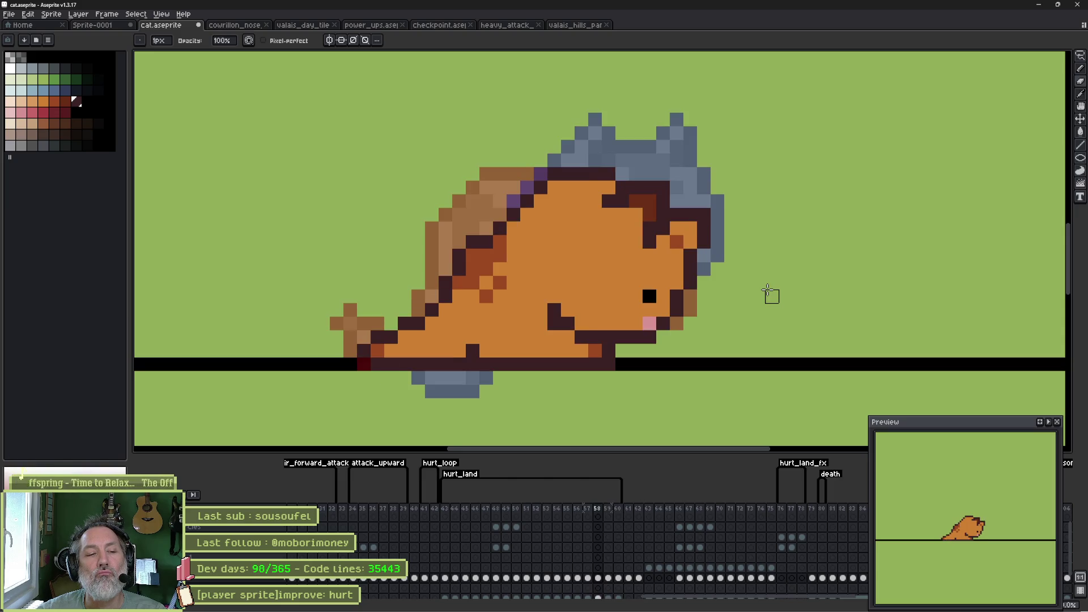
key("Left")
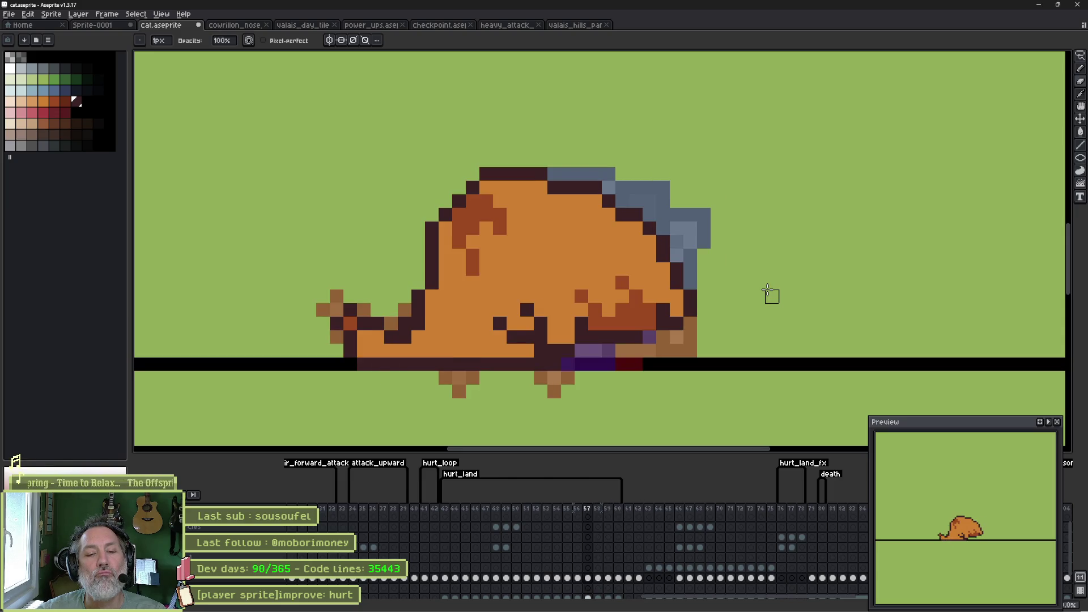
left_click(482, 282, "alt")
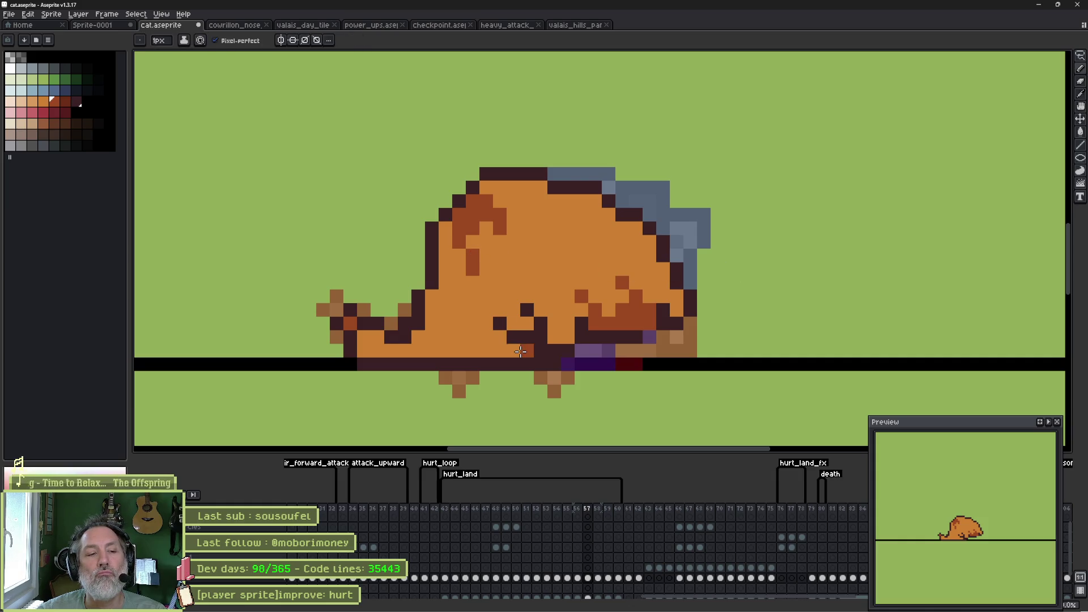
Step: On frame 58, draw a dark maroon leg outline under the cat's belly
key("Right")
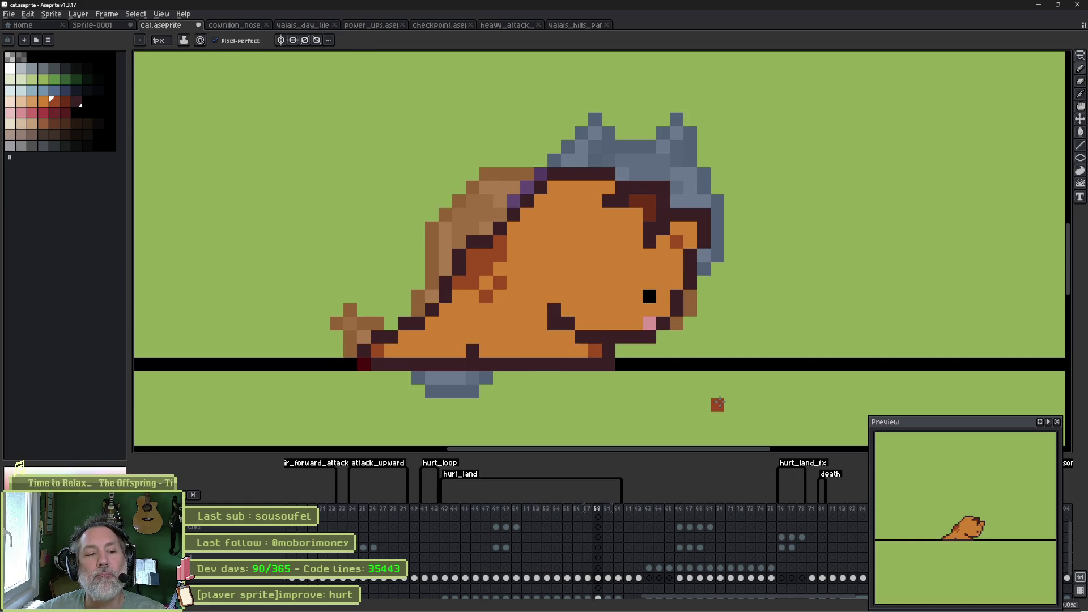
left_click(548, 360, "alt")
mouse_move(555, 351)
left_mouse_down()
mouse_move(555, 333)
mouse_move(527, 337)
mouse_move(514, 323)
left_mouse_up()
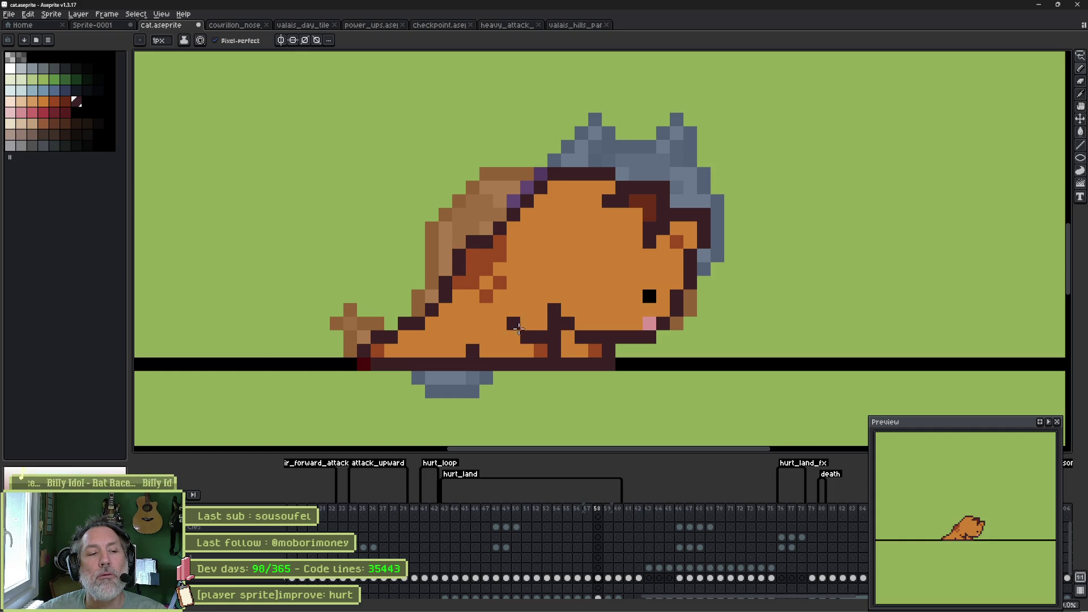
Step: On frame 59, sample the cat's orange and a darker rust red, comparing against frame 60
key("Left")
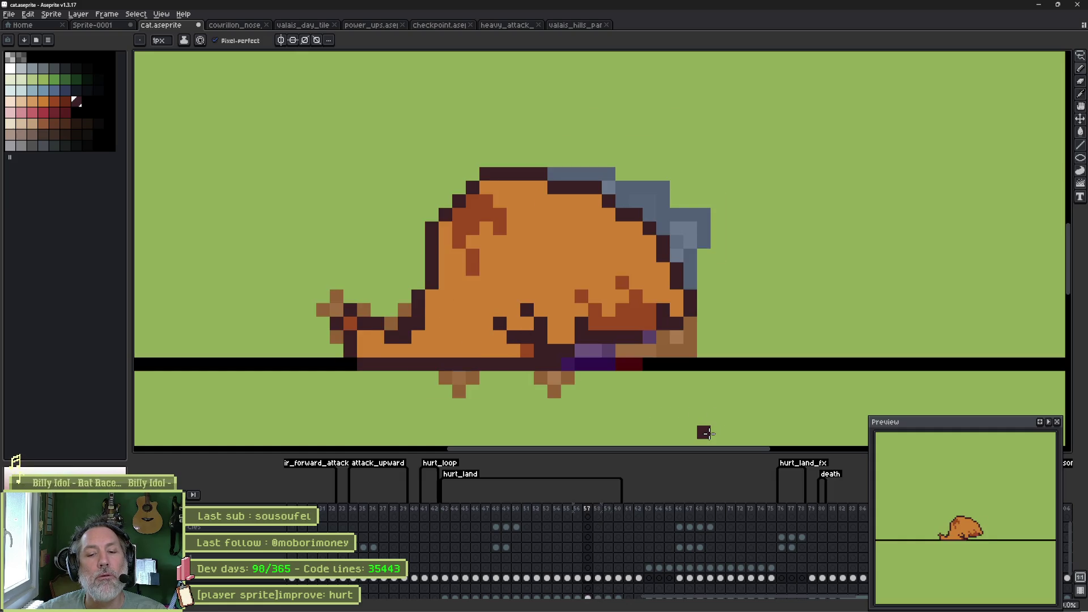
key("Right")
key("Right")
key("alt")
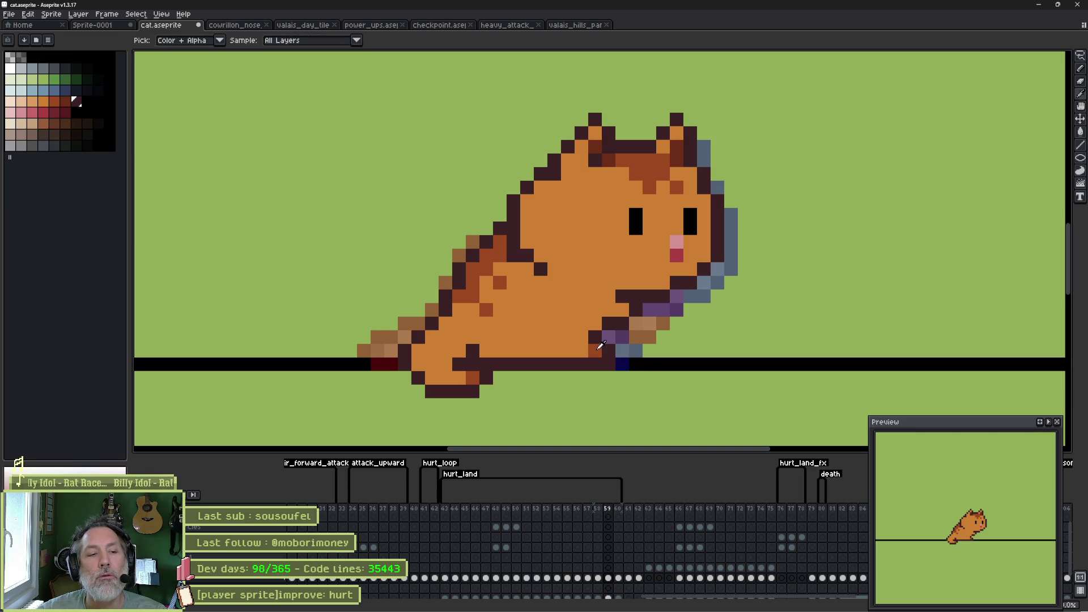
left_click(594, 347, "alt")
key("Right")
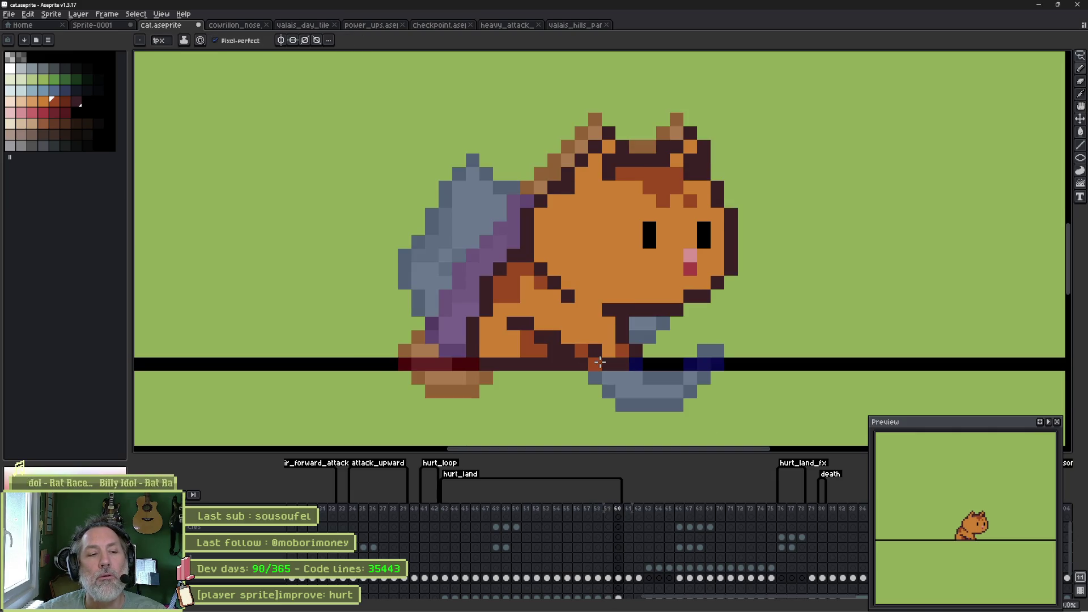
key("Left")
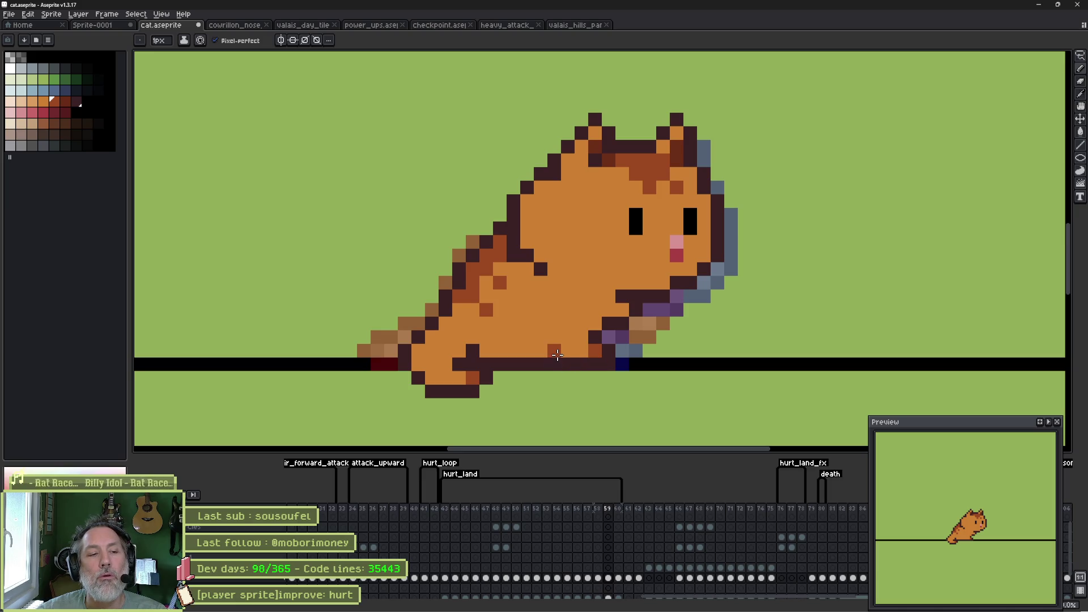
left_click(566, 351, "alt")
key("Right")
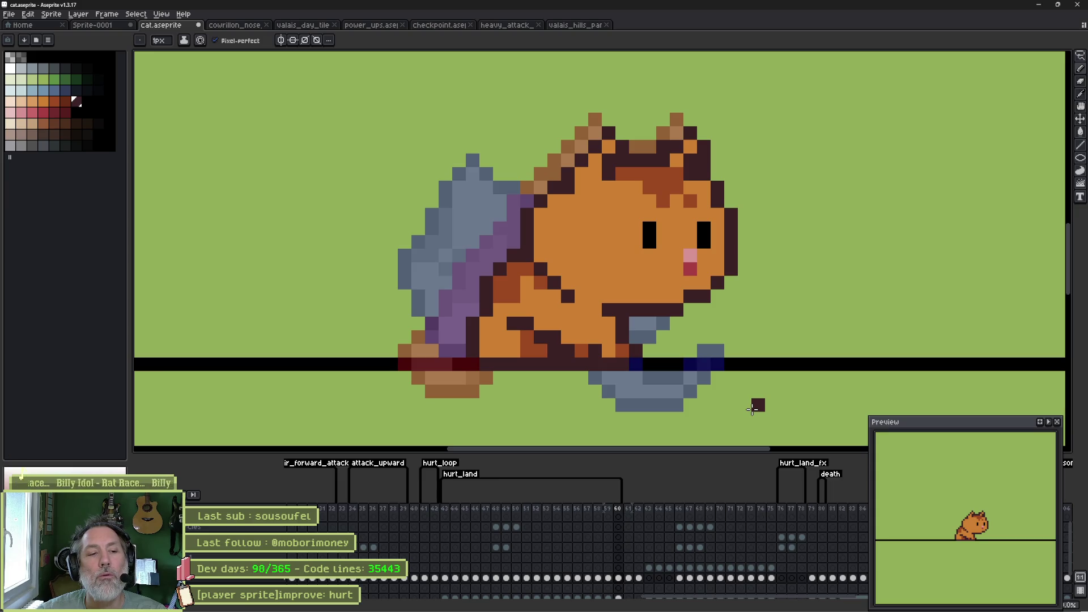
key("Left")
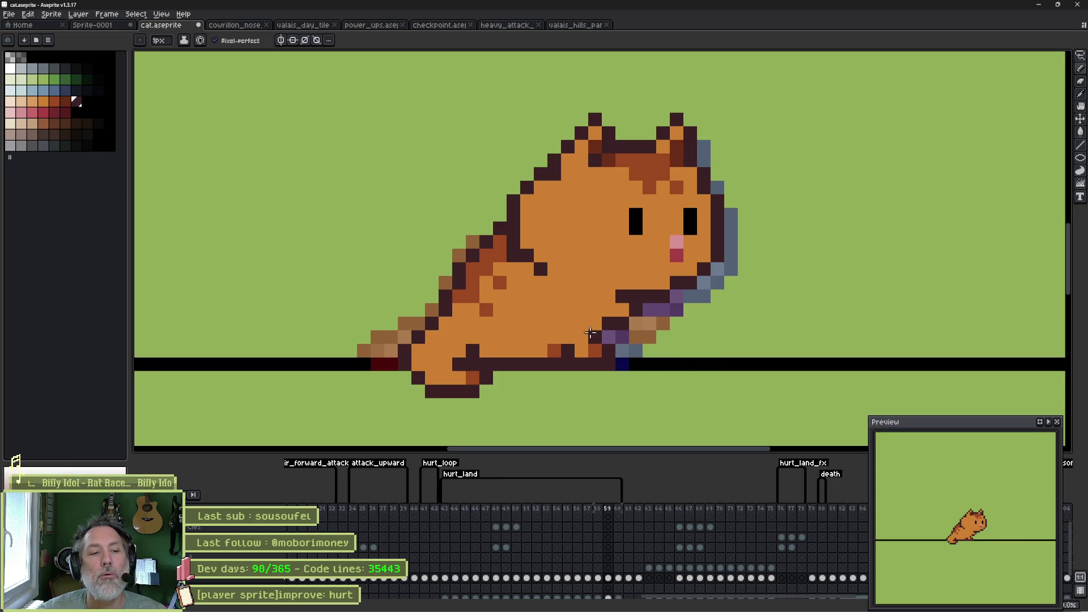
Step: Step through frames 56–60 to compare the poses, ending on frame 57
key("Left")
key("Right")
key("Right")
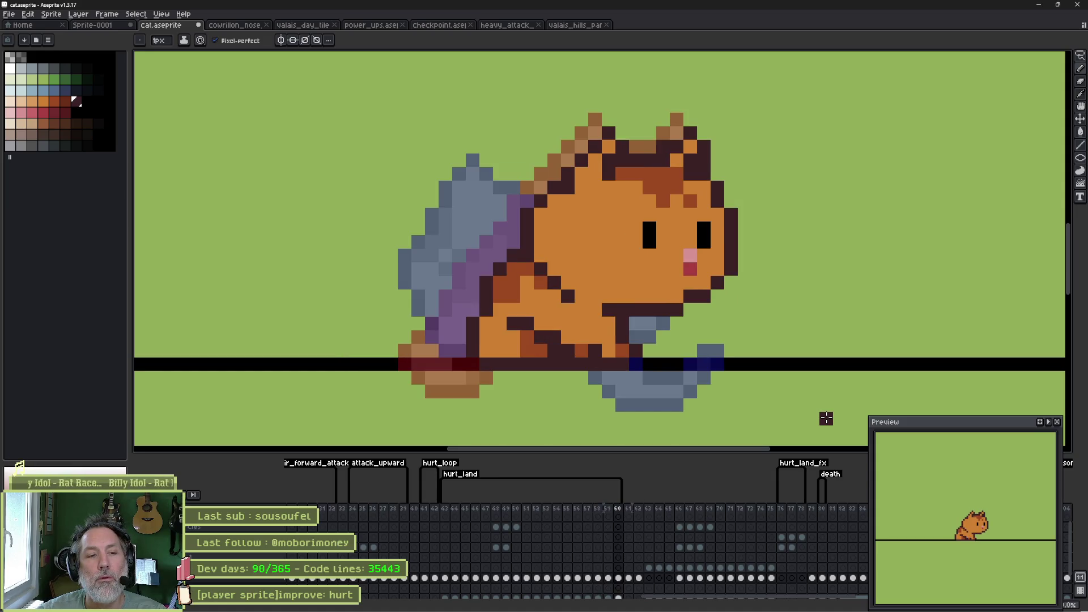
key("Left")
key("Left")
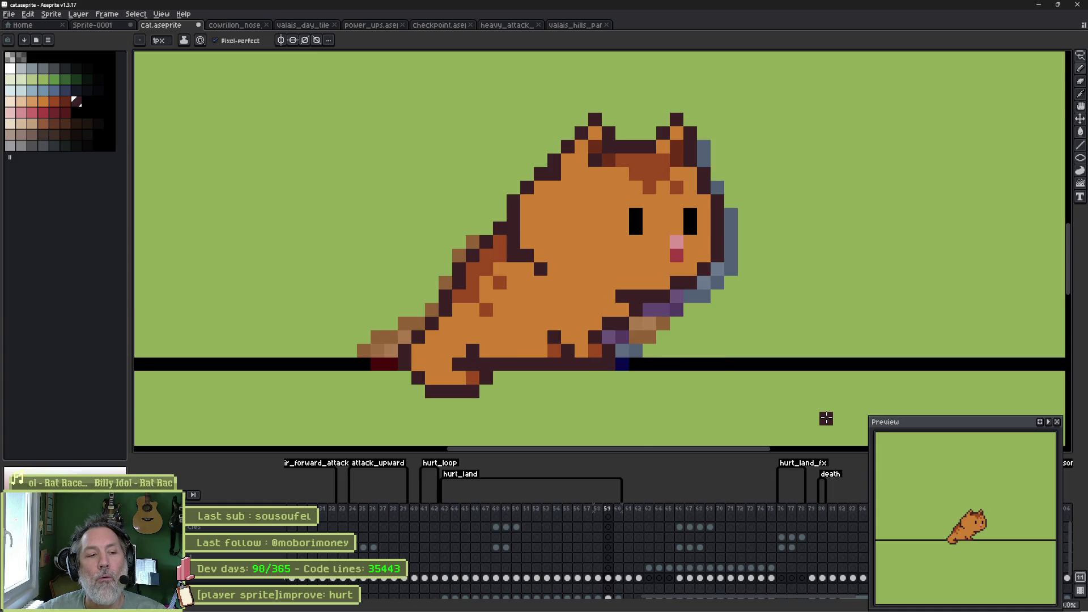
key("Left")
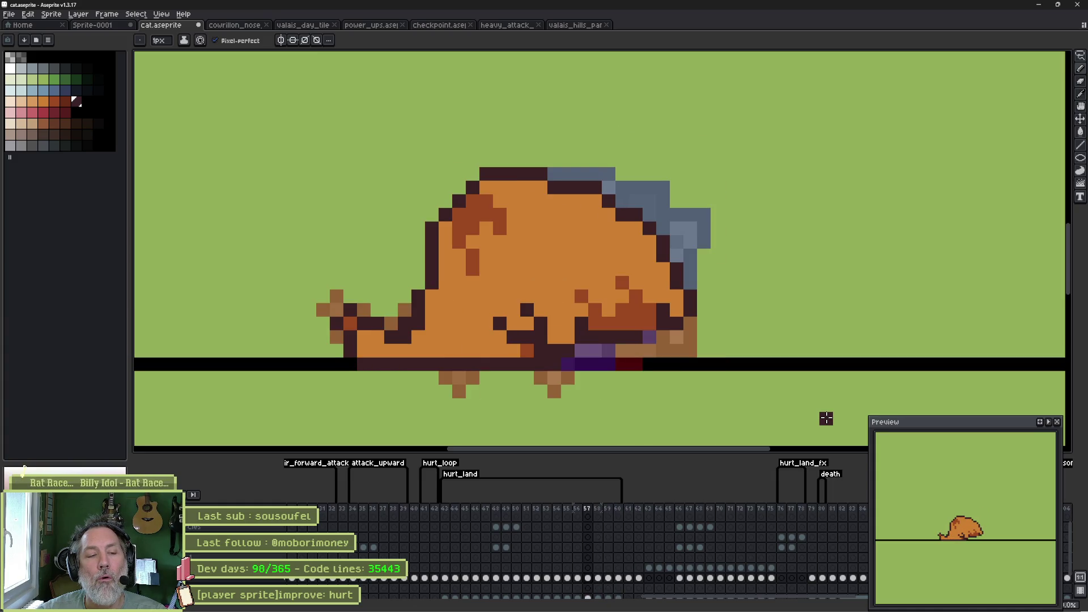
key("Left")
key("Right")
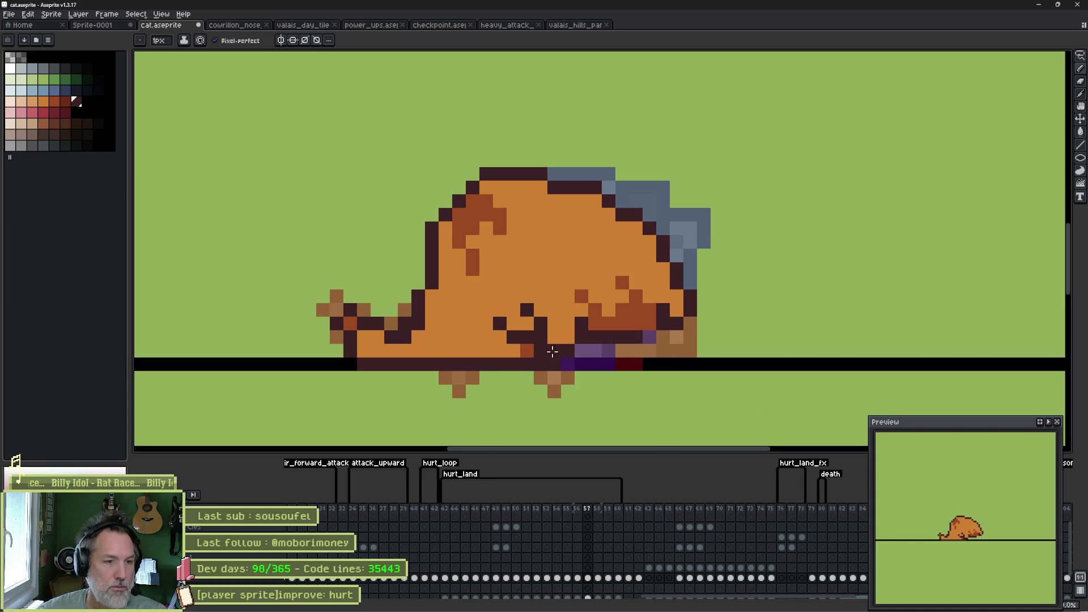
Step: On frame 57, sample colours and pencil dark maroon outline pixels along the belly and leg
left_click(527, 350, "alt")
left_click(518, 347, "alt")
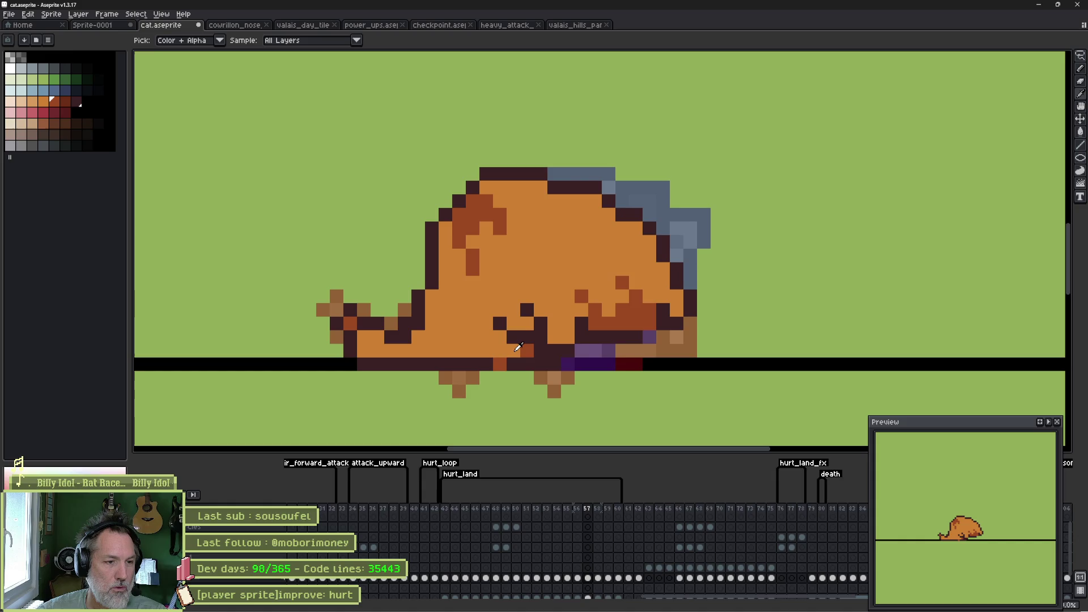
left_click(526, 337, "alt")
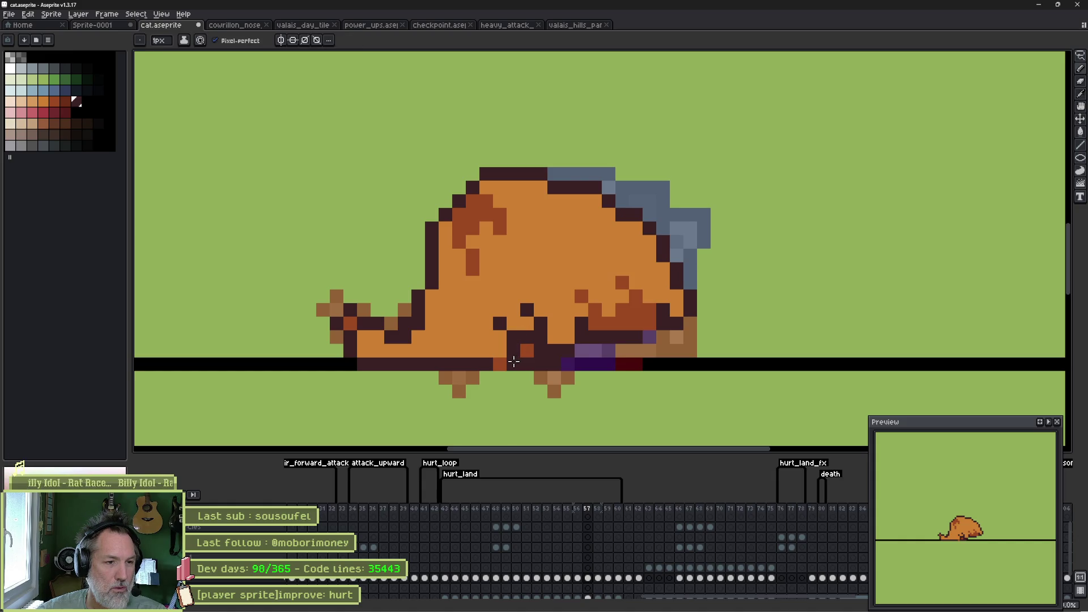
left_click(500, 378)
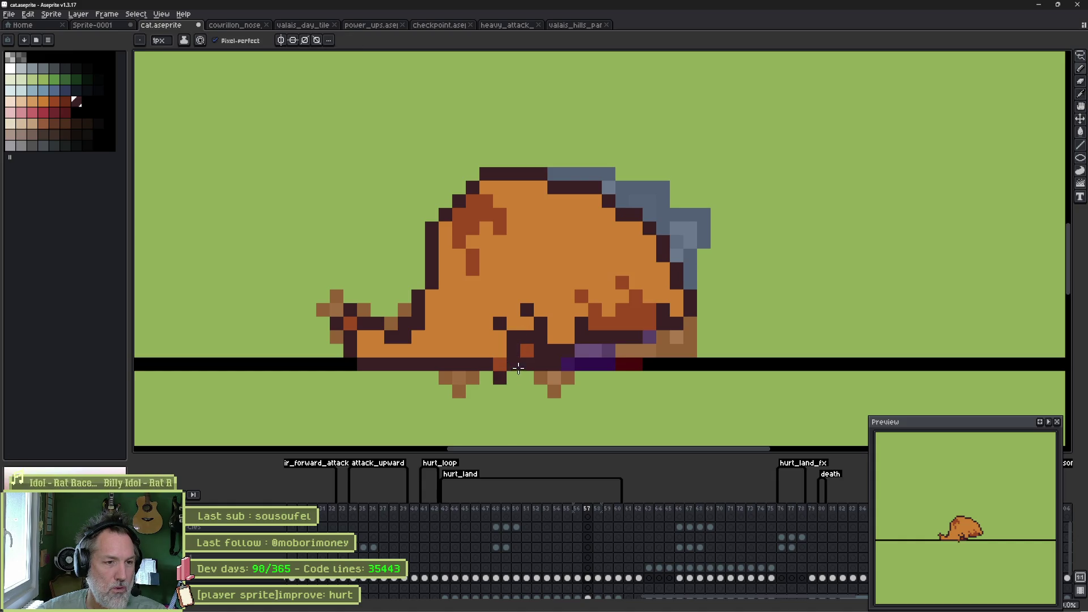
left_click_drag(526, 364, 525, 348)
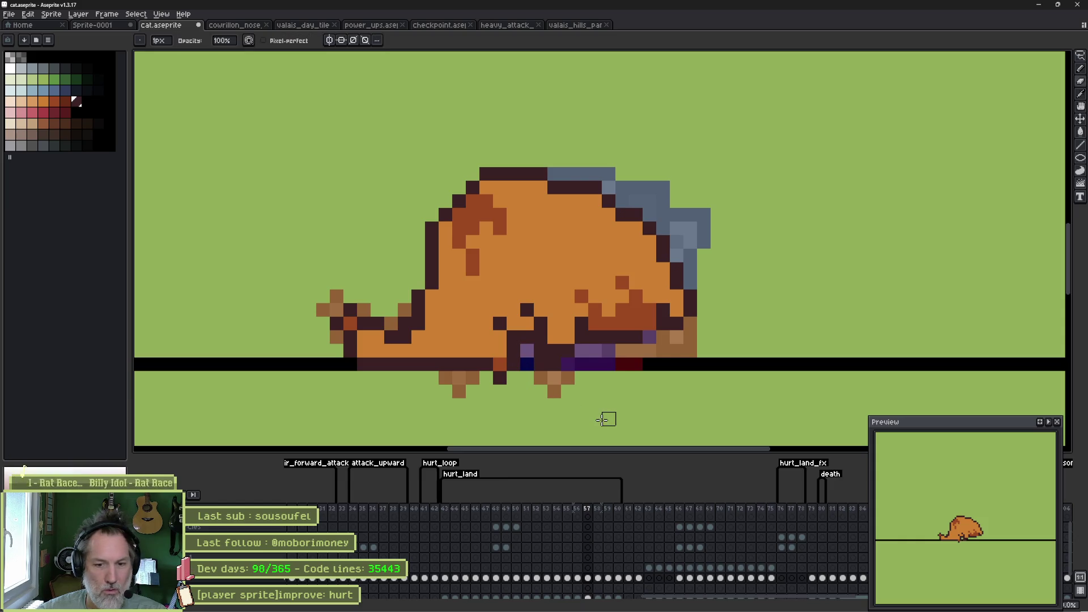
left_click(486, 365, "alt")
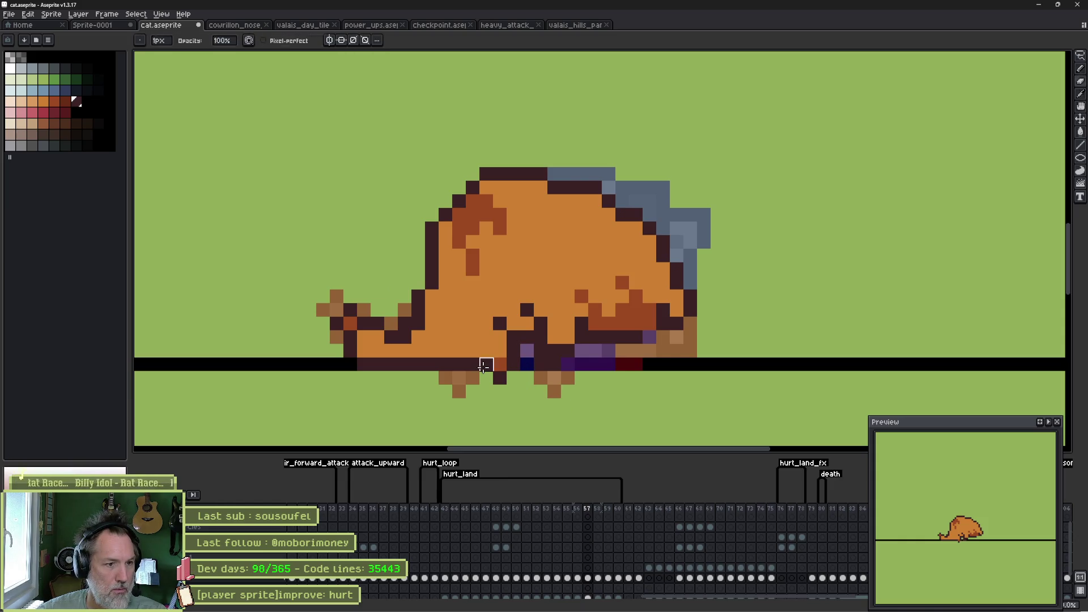
left_click(486, 374)
left_click(485, 347, "alt")
left_click(519, 346, "alt")
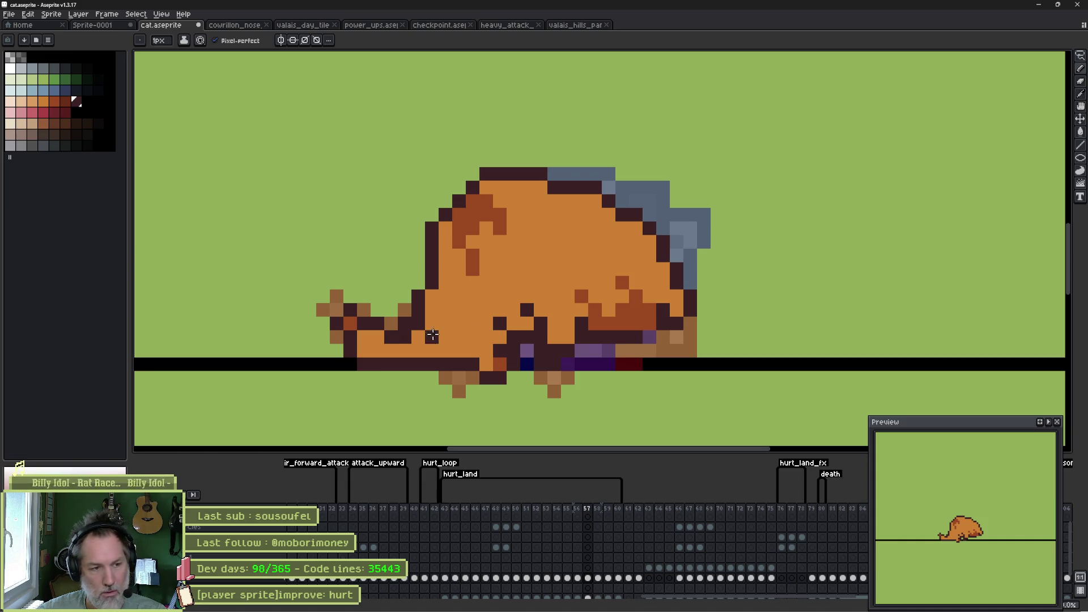
left_click(478, 352, "alt")
left_click(482, 373, "alt")
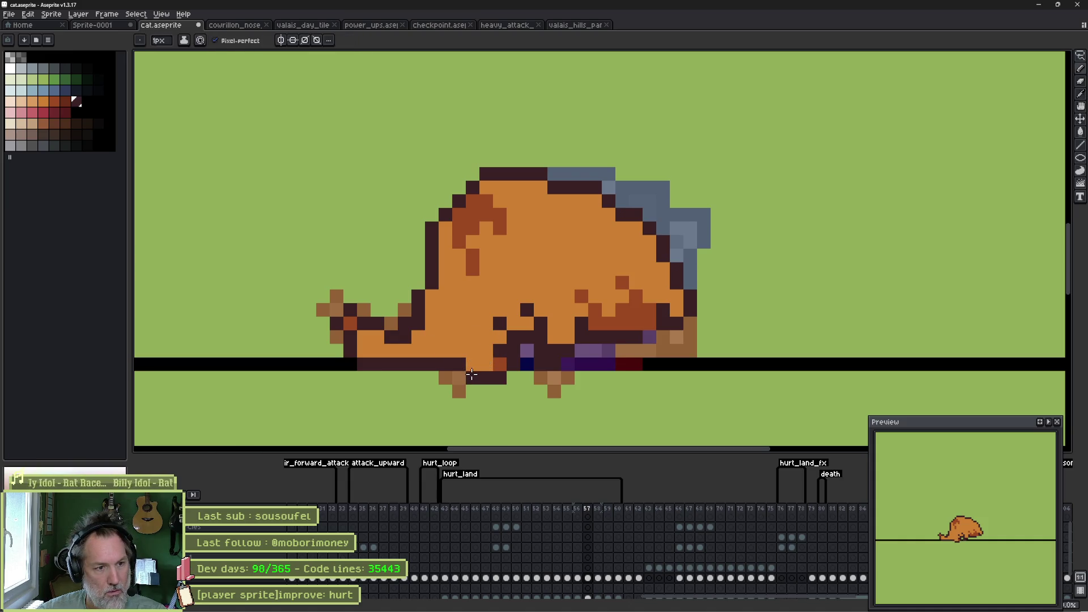
left_click(458, 311)
Step: Compare frames 57 and 58, play the animation, then save cat.aseprite
key("Right")
key("Left")
key("Right")
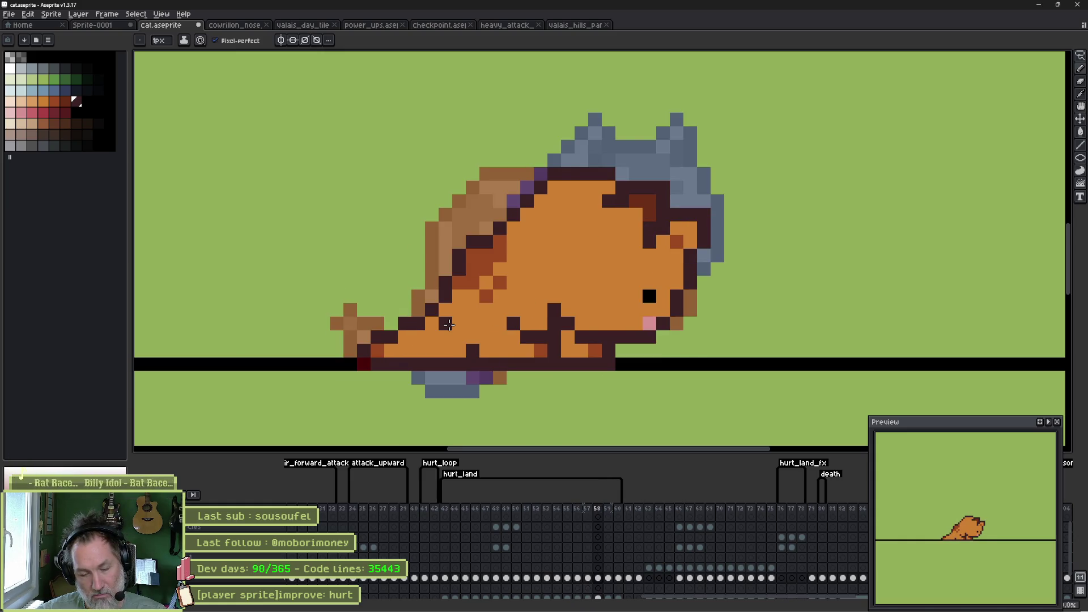
key("Left")
key("Left")
key("Left")
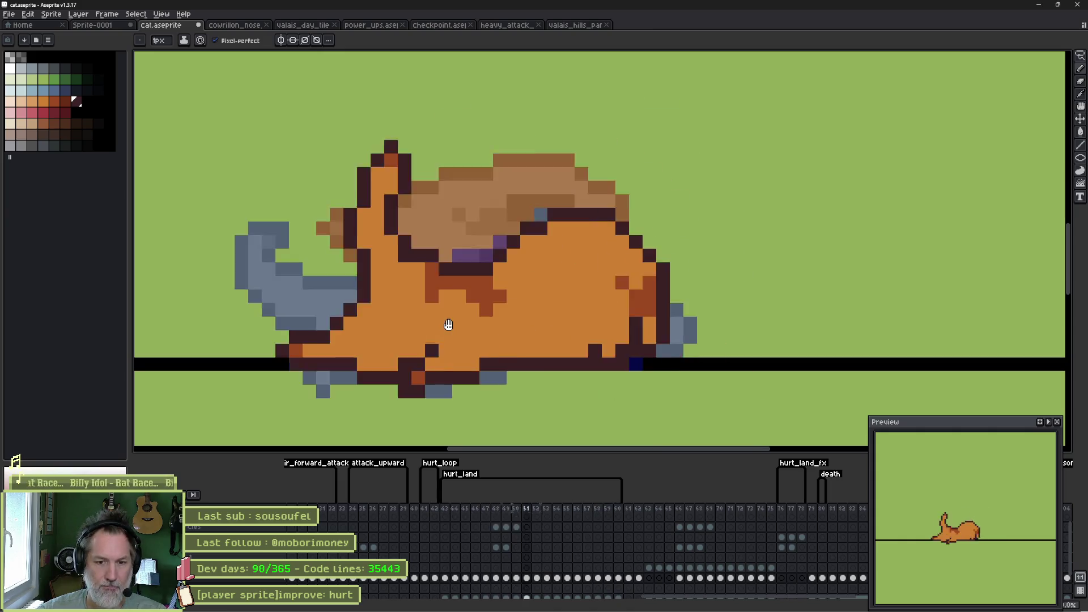
key("Return")
key("ctrl+s")
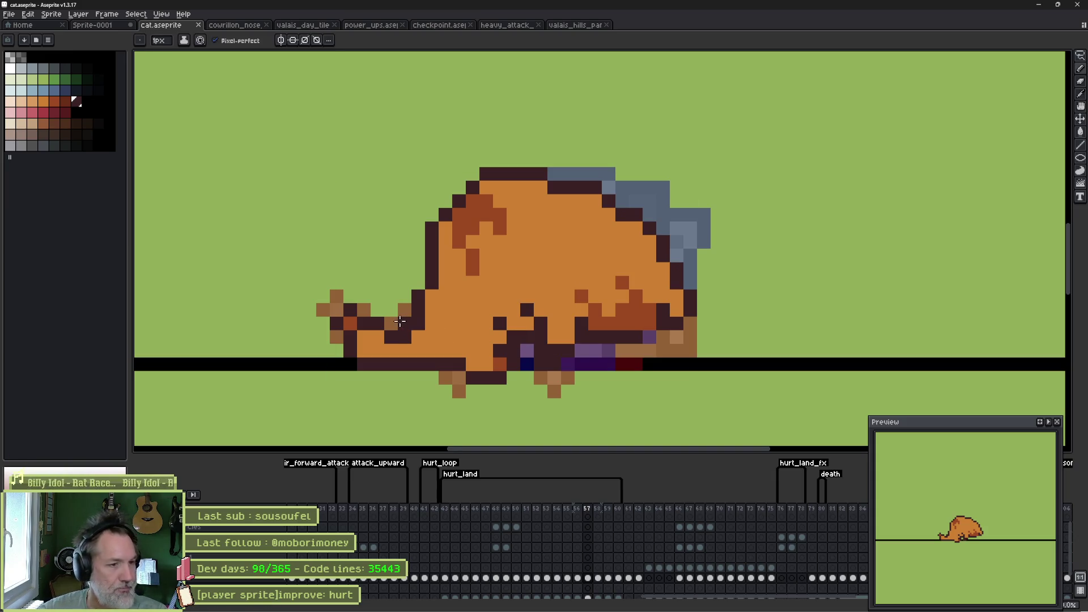
Step: Fix the tail-base pixels with light brown and orange, and darken a pixel above the belly line
left_click(377, 338)
right_click(378, 323)
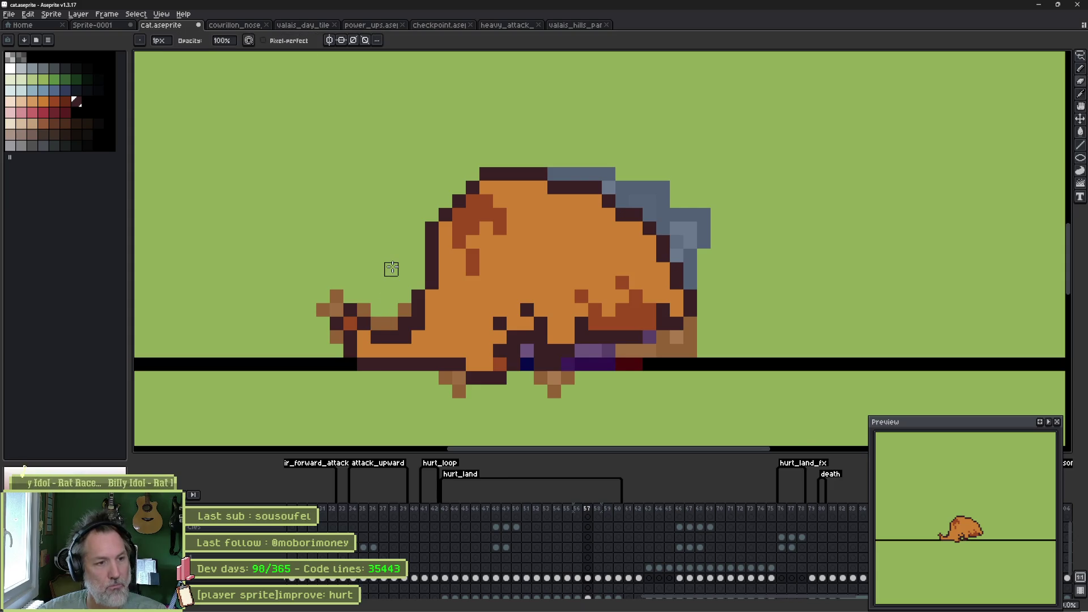
left_click(418, 324, "alt")
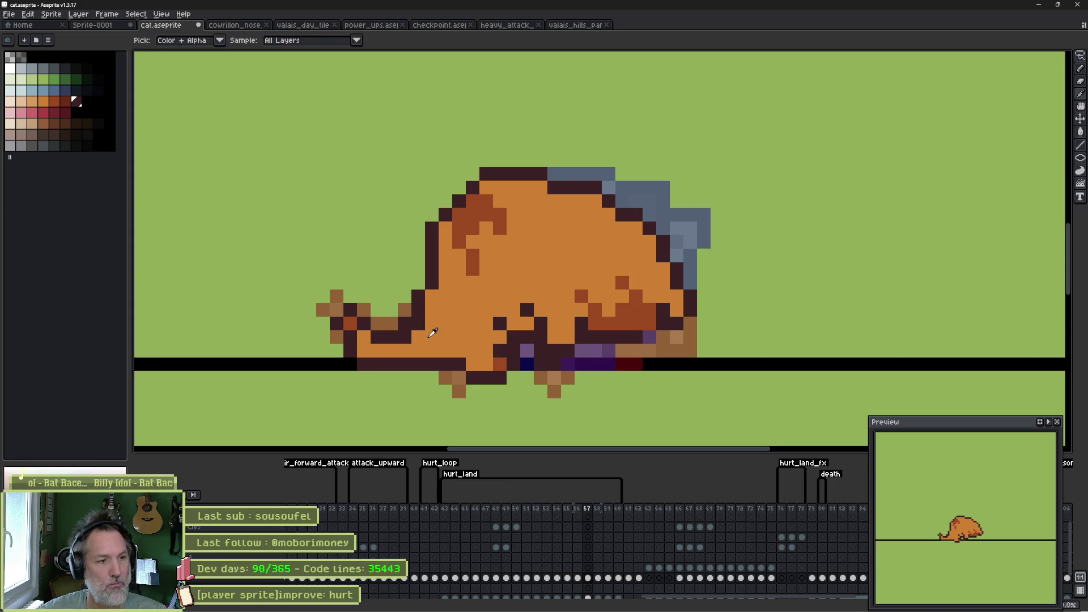
left_click(404, 338)
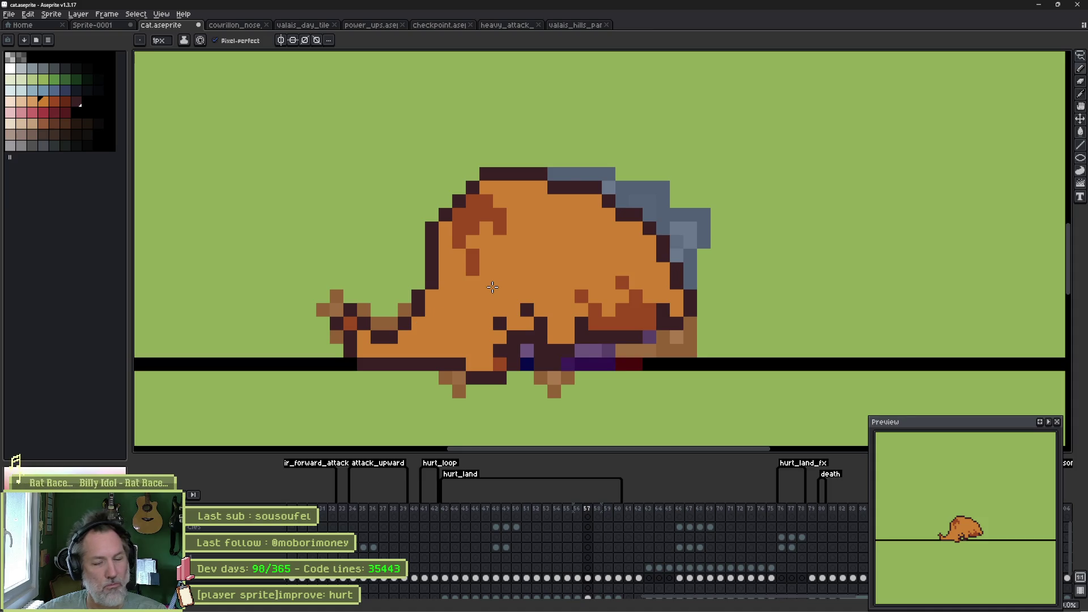
left_click(442, 360, "alt")
left_click(443, 352)
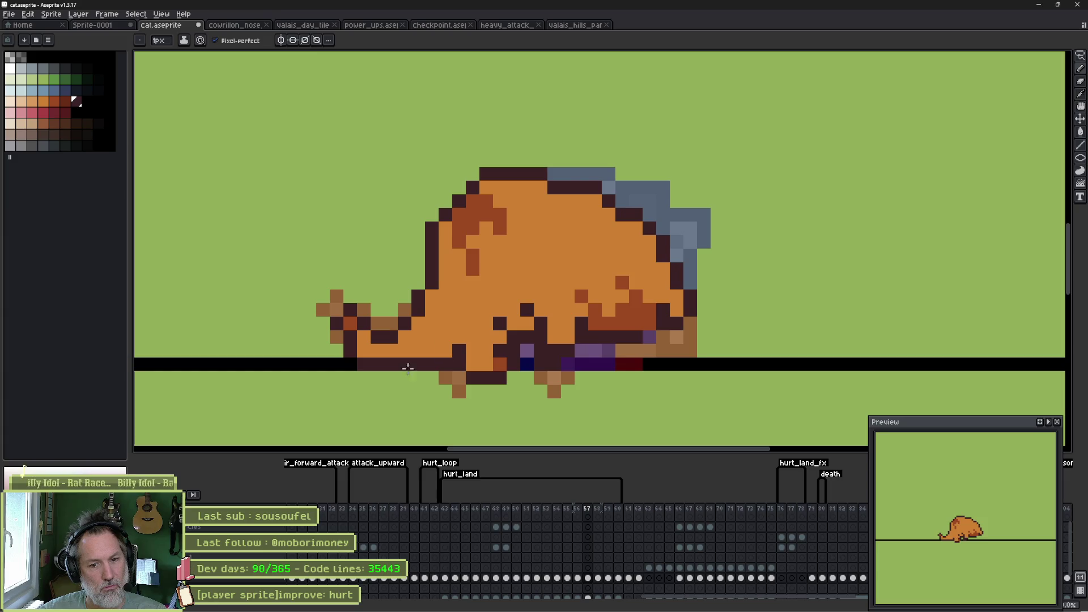
key("comma")
key("period")
key("period")
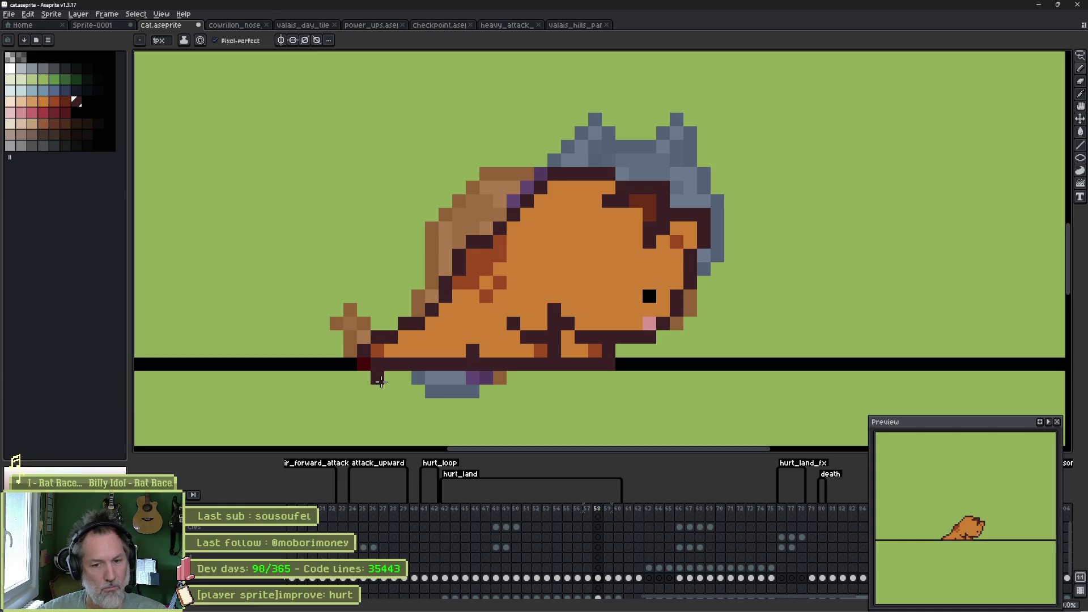
Step: On frame 58, draw the dark outline along the helmet's lower edge, erase the stray row, and save
key("e")
key("b")
mouse_move(554, 187)
left_mouse_down()
mouse_move(602, 185)
mouse_move(567, 170)
left_mouse_up()
key("e")
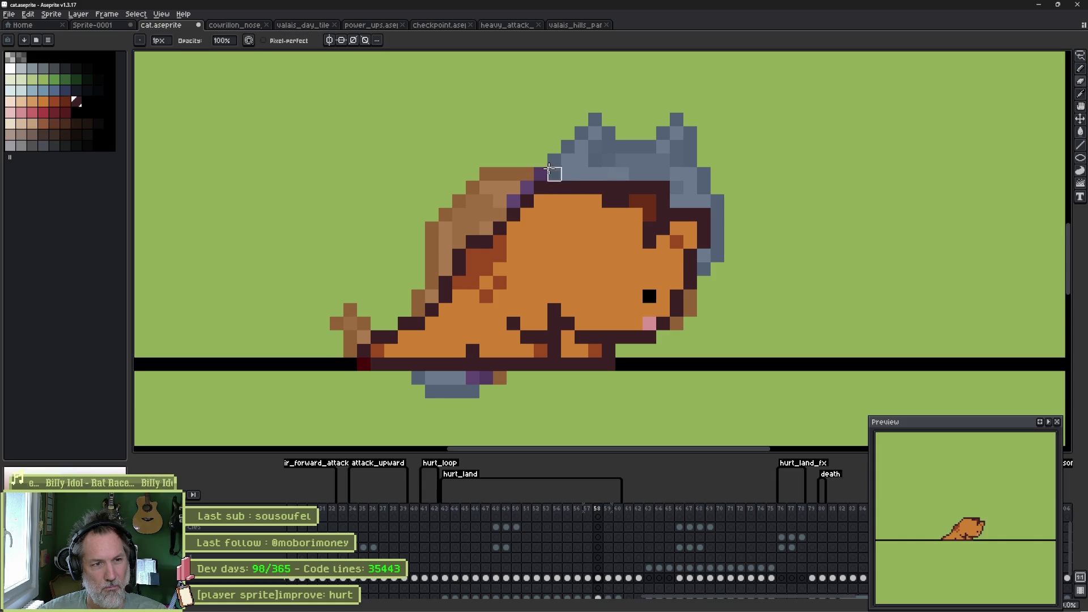
key("Left")
key("Right")
key("Right")
key("Left")
key("ctrl+s")
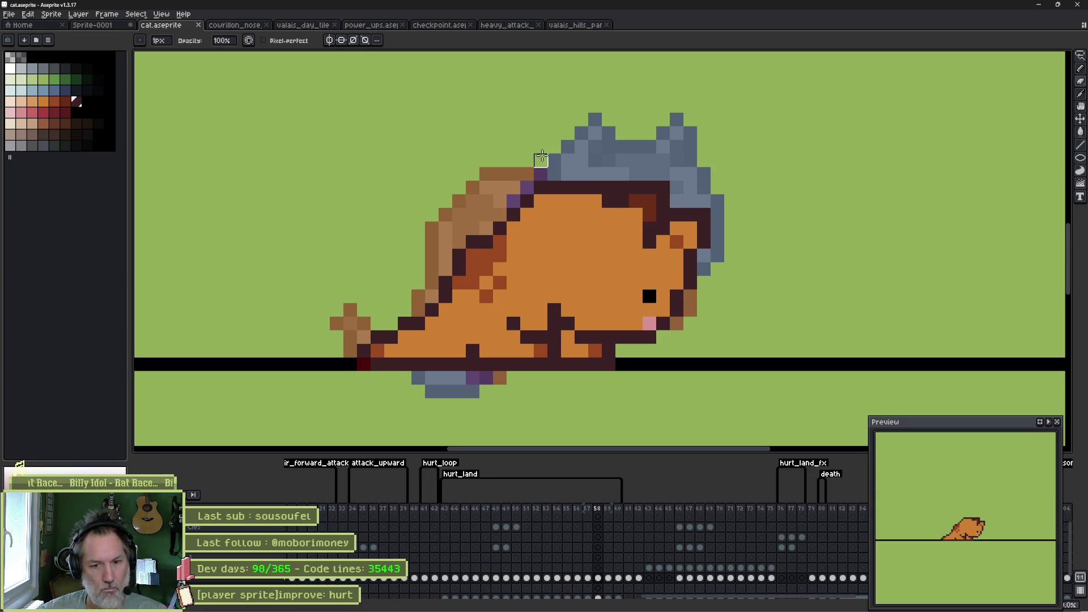
Step: Flip through frames 57–60 to compare the poses, ending on frame 59
key("Left")
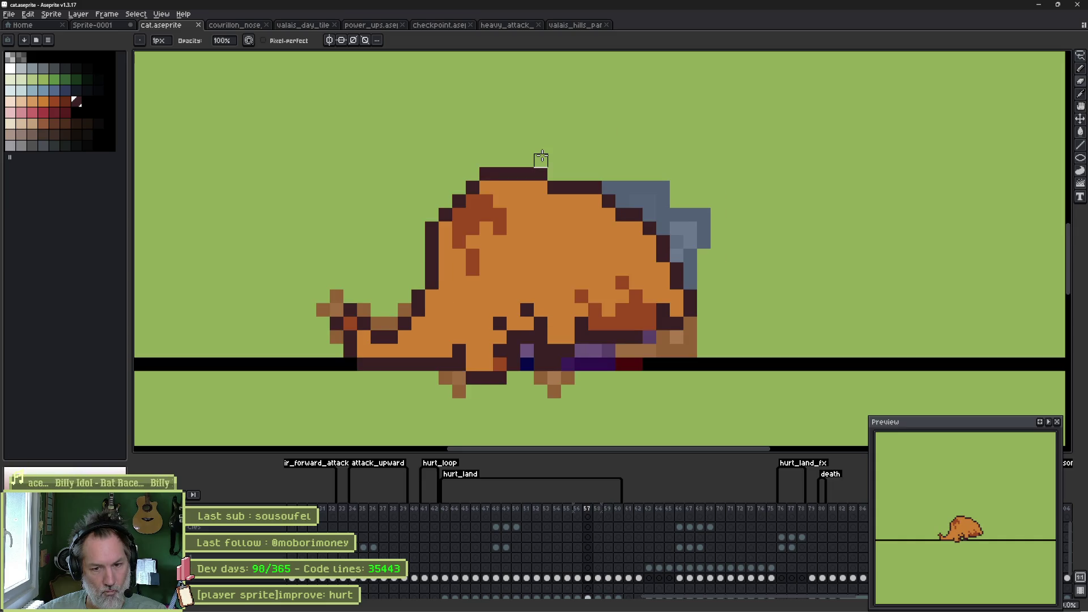
key("Right")
key("Right")
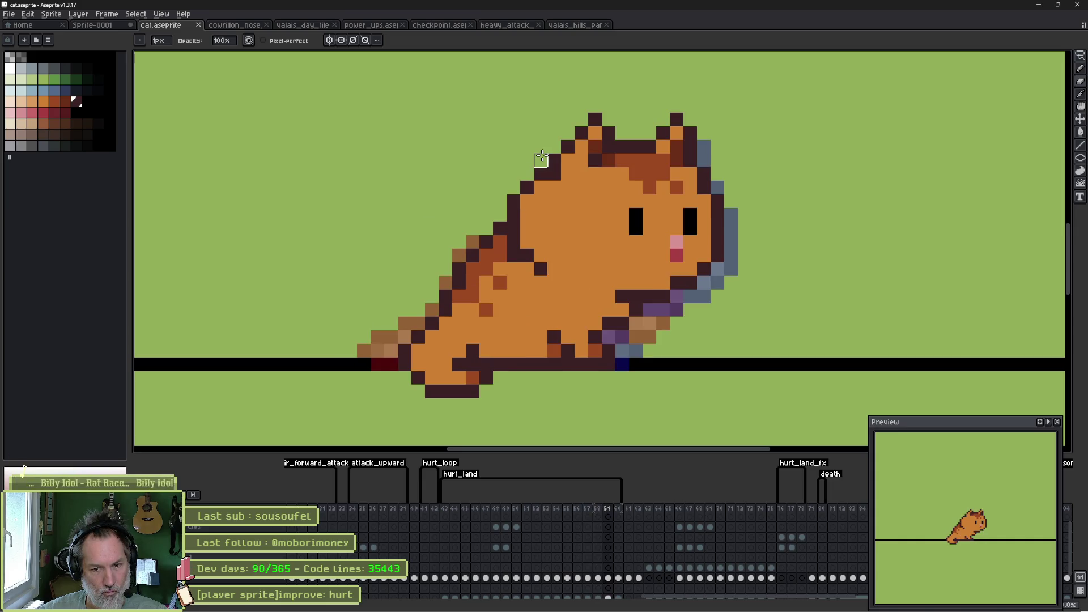
key("Right")
key("Right")
key("Left")
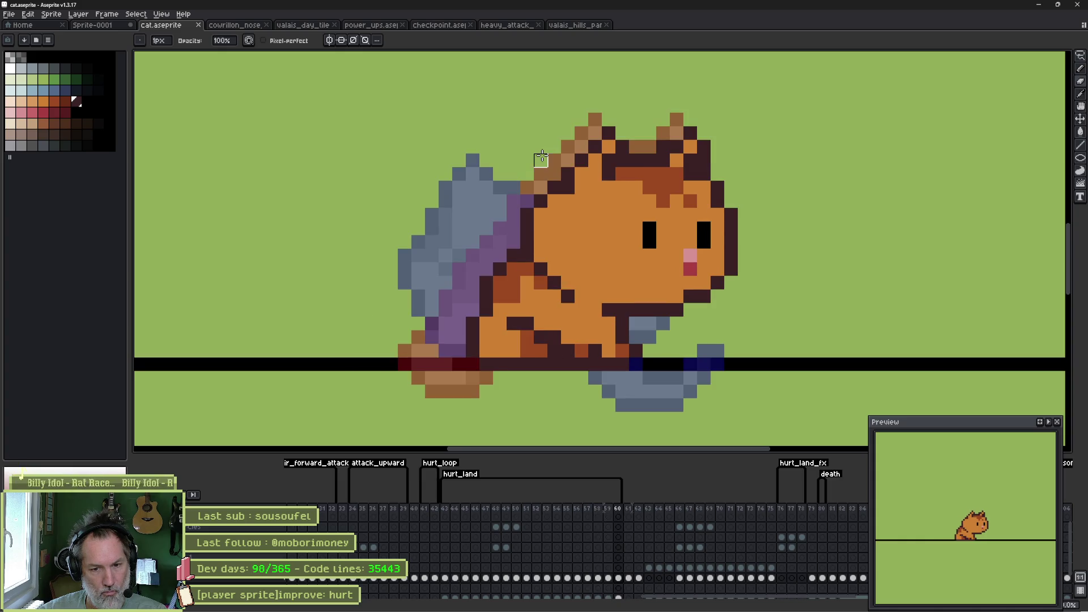
key("Left")
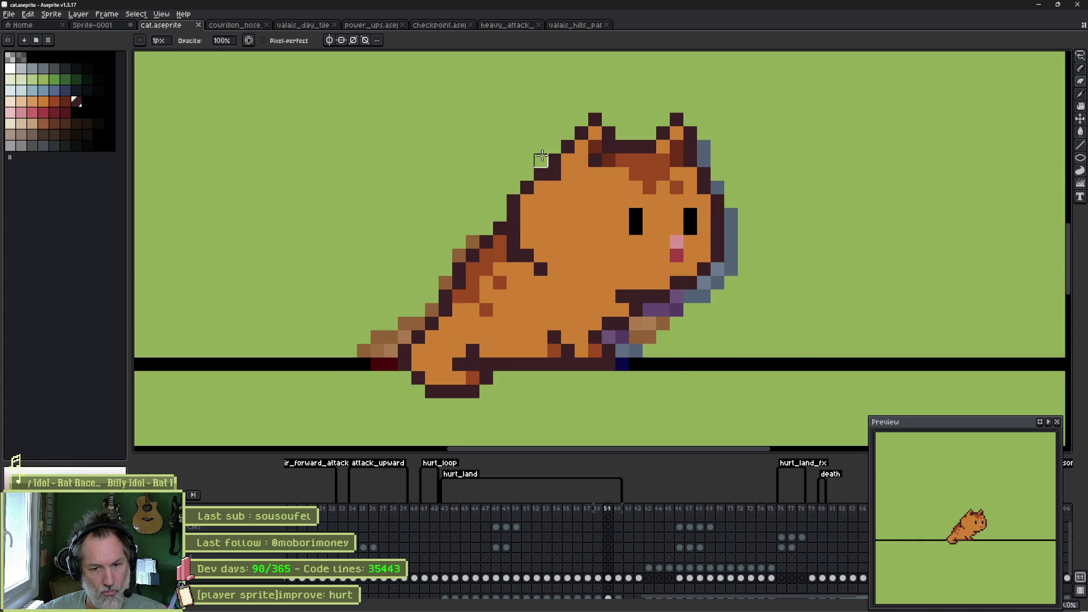
key("Left")
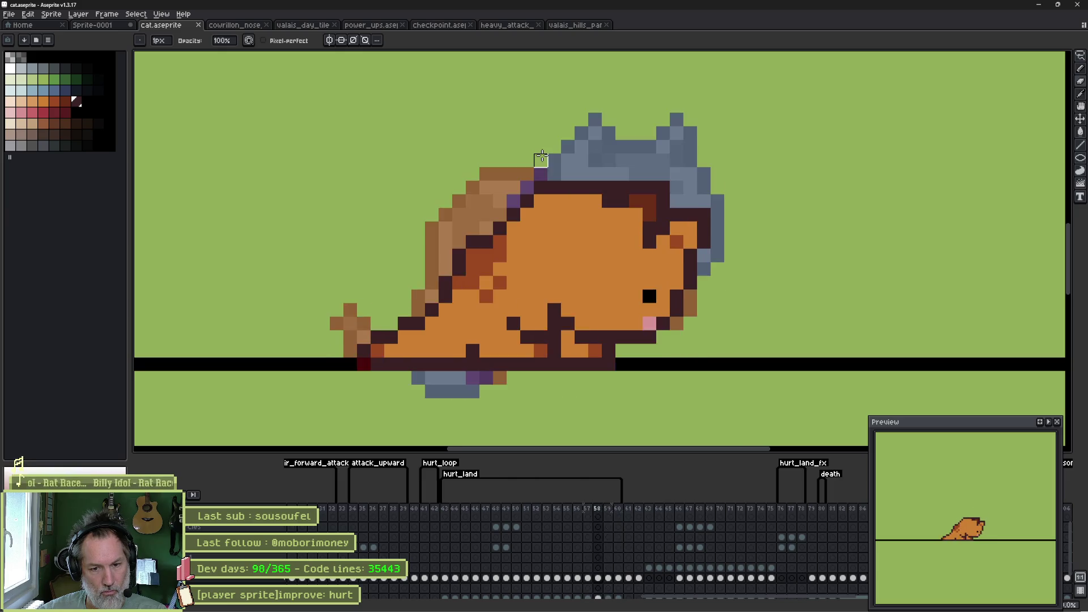
key("Left")
key("Right")
key("Right")
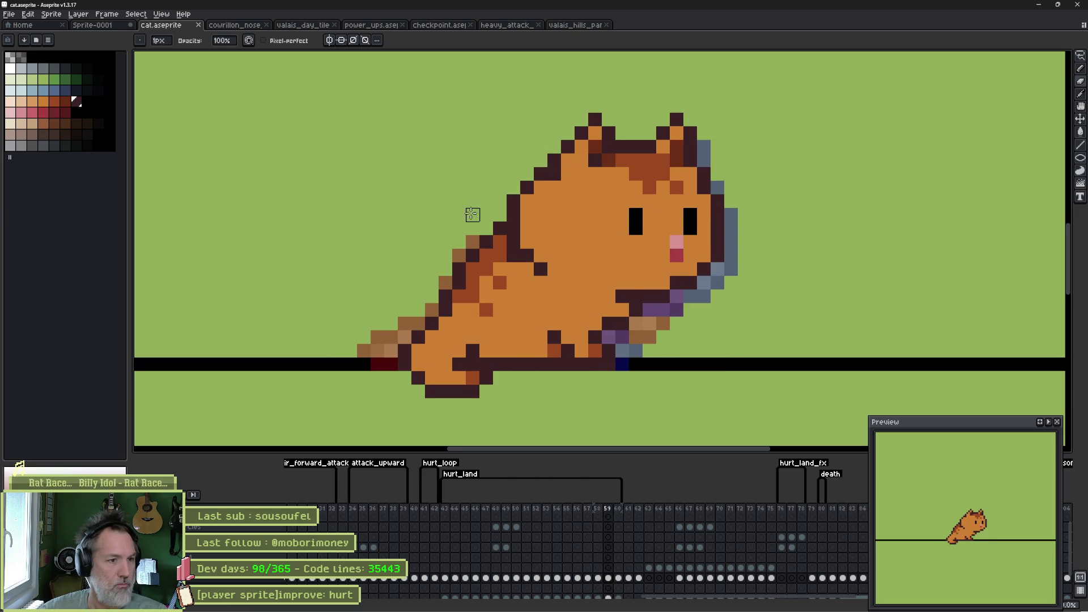
Step: On frame 59, erase the low belly pixels and draw a new orange-filled leg below the ground line
mouse_move(468, 402)
left_mouse_down()
mouse_move(445, 376)
mouse_move(389, 360)
mouse_move(459, 365)
mouse_move(432, 365)
mouse_move(377, 403)
mouse_move(419, 419)
mouse_move(473, 377)
left_mouse_up()
left_click(468, 295, "alt")
left_click_drag(391, 405, 406, 391)
key("g")
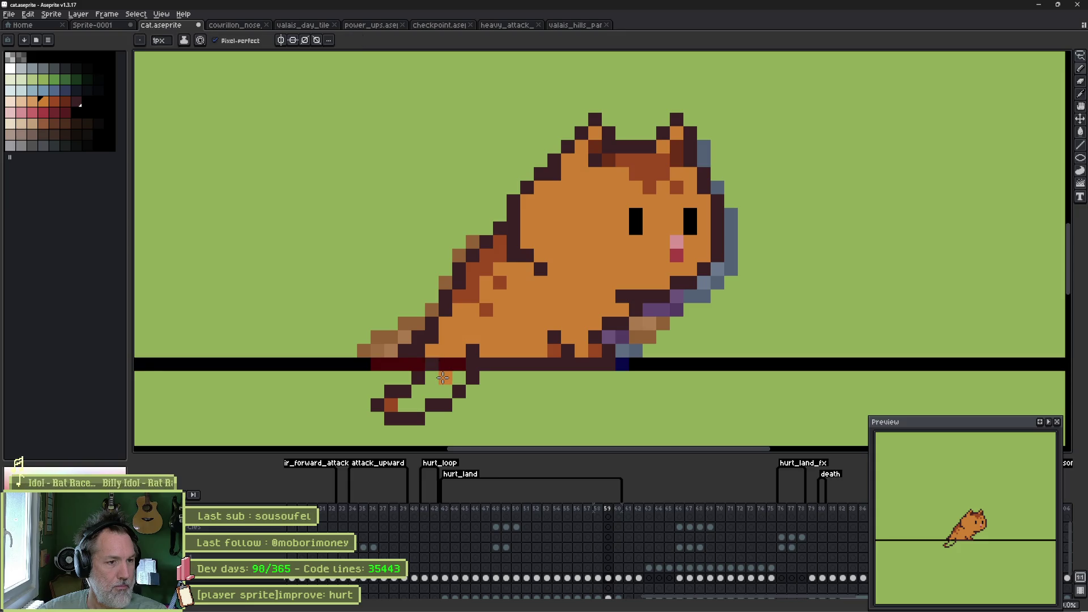
left_click(443, 378)
Step: Recolour the dark tail-base pixels light brown
left_click(404, 337, "alt")
left_click(419, 351)
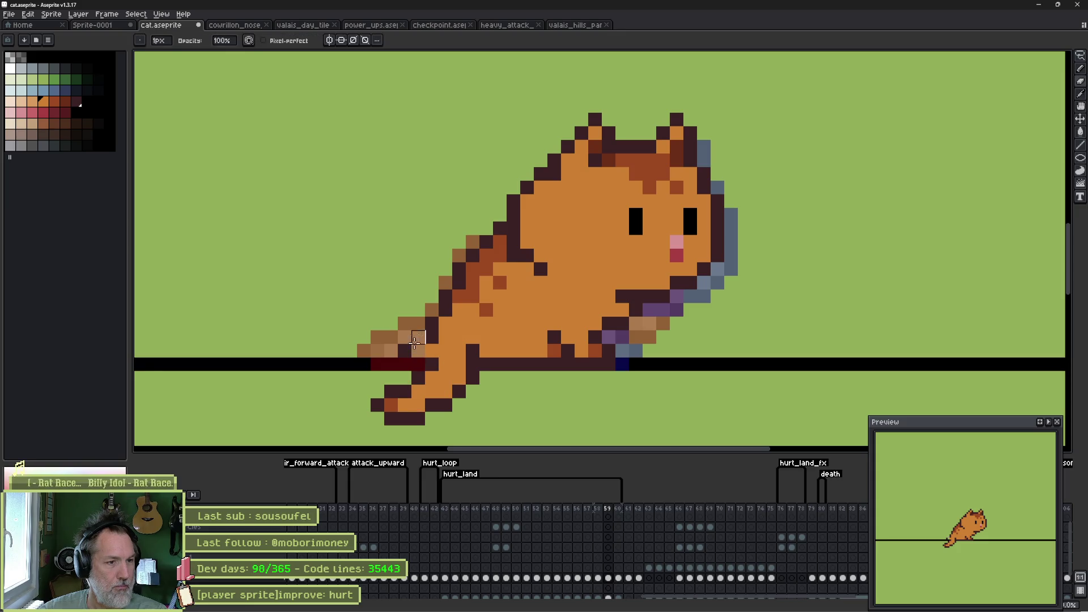
left_click(419, 337)
key("b")
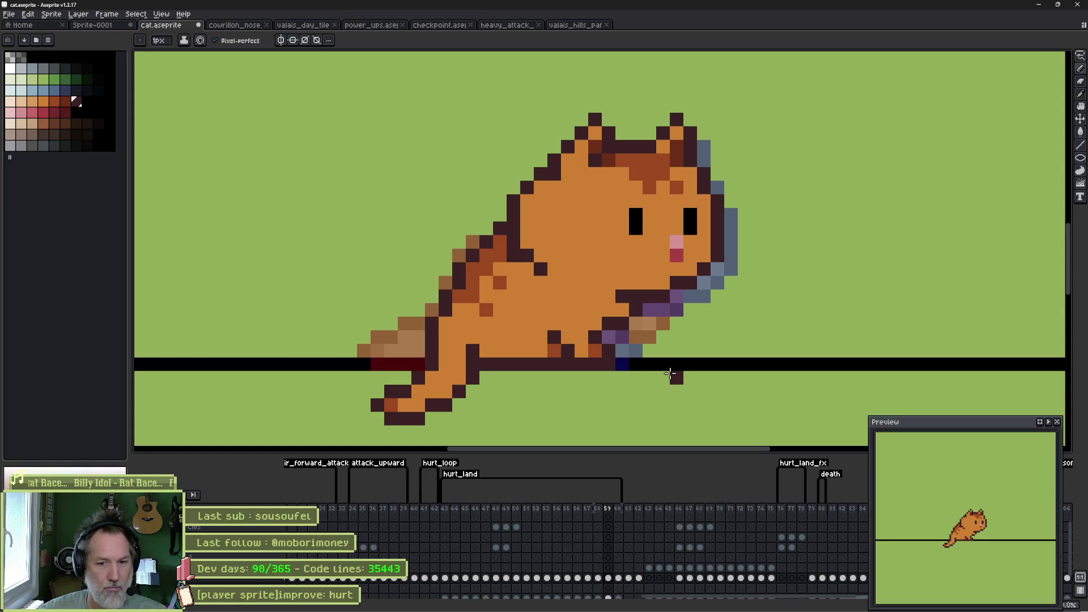
key("Left")
key("Left")
key("Left")
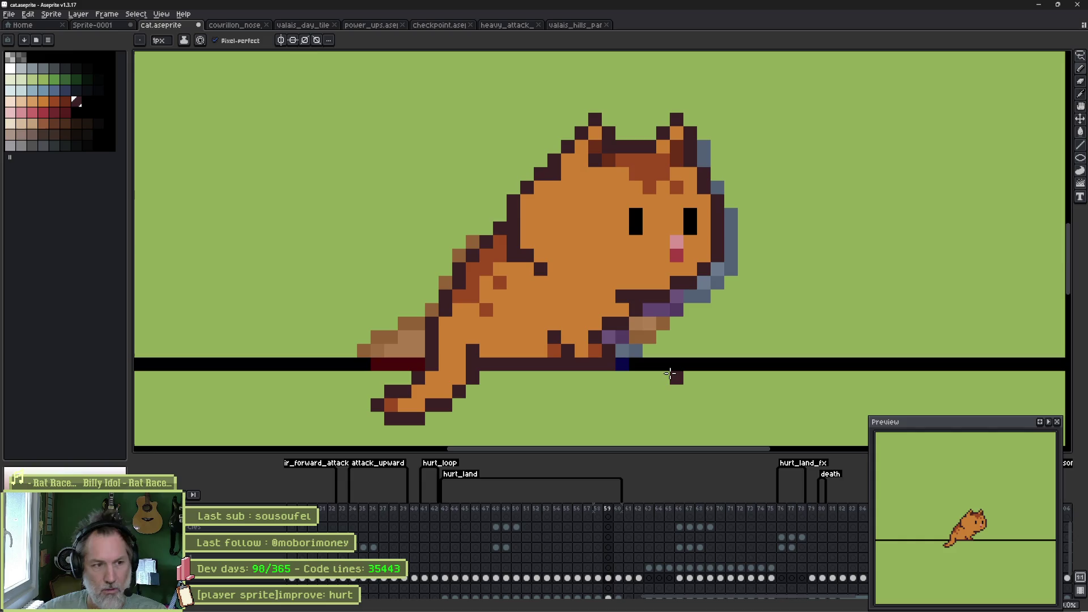
mouse_move(424, 371)
left_mouse_down()
mouse_move(433, 315)
mouse_move(405, 396)
mouse_move(340, 304)
left_mouse_up()
Step: Rotate the cat's lower leg about 40 degrees and nudge it up two pixels
key("q")
left_click_drag(520, 403, 452, 425)
left_click_drag(453, 348, 446, 328)
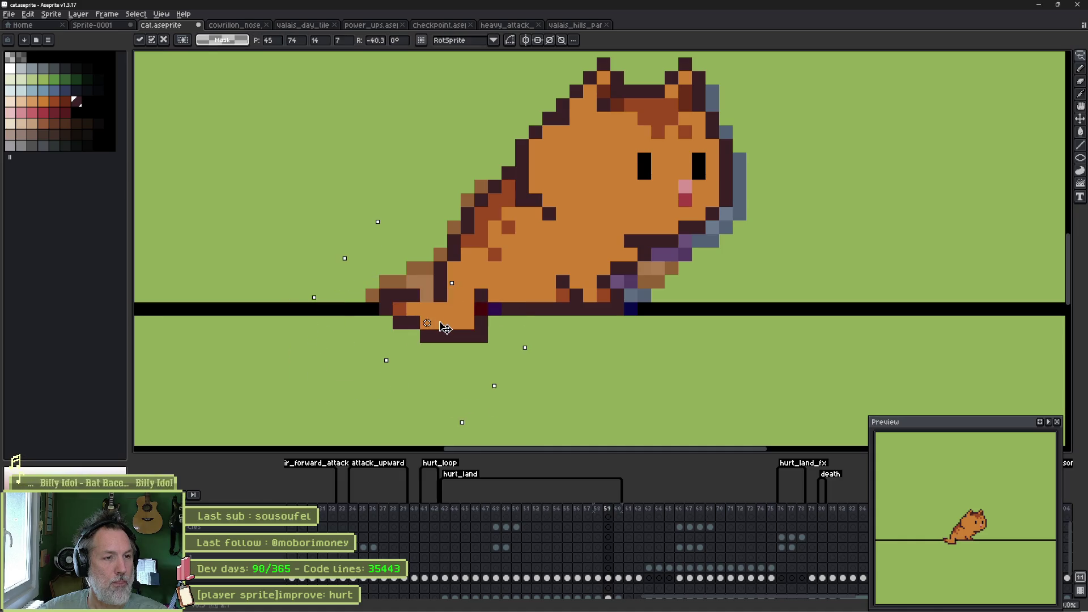
key("b")
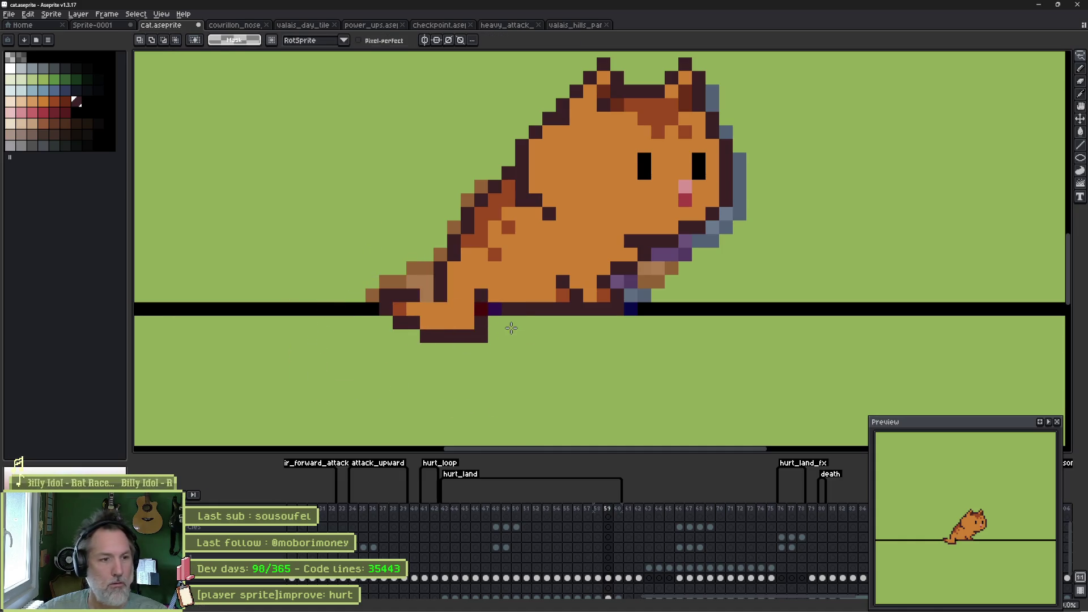
Step: Erase two stray dark pixels by the leg, compare neighbouring frames, and save cat.aseprite
key("e")
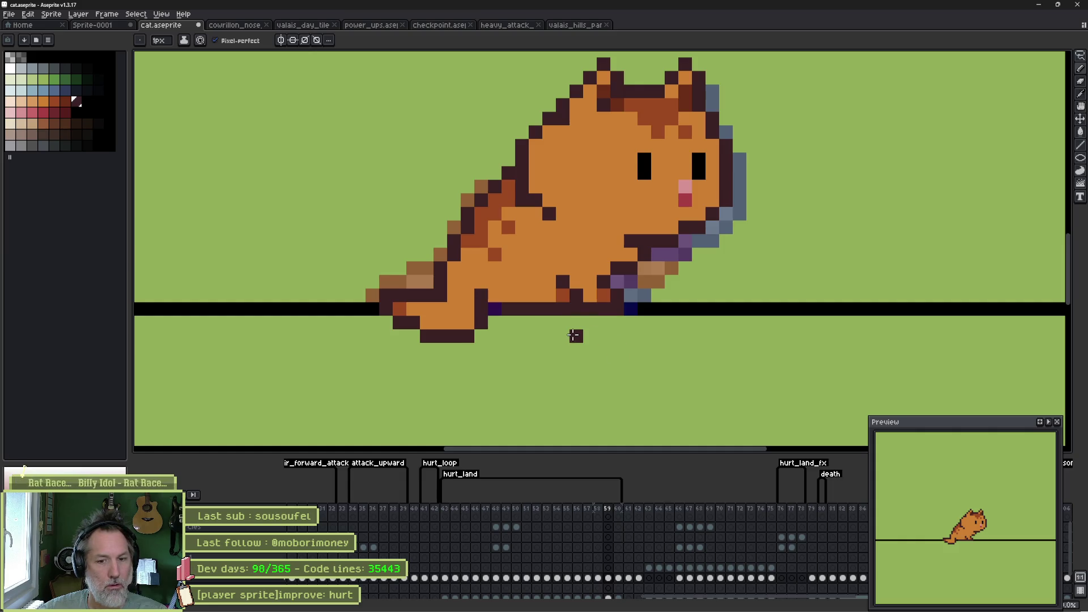
key("b")
key("e")
left_click_drag(481, 322, 495, 309)
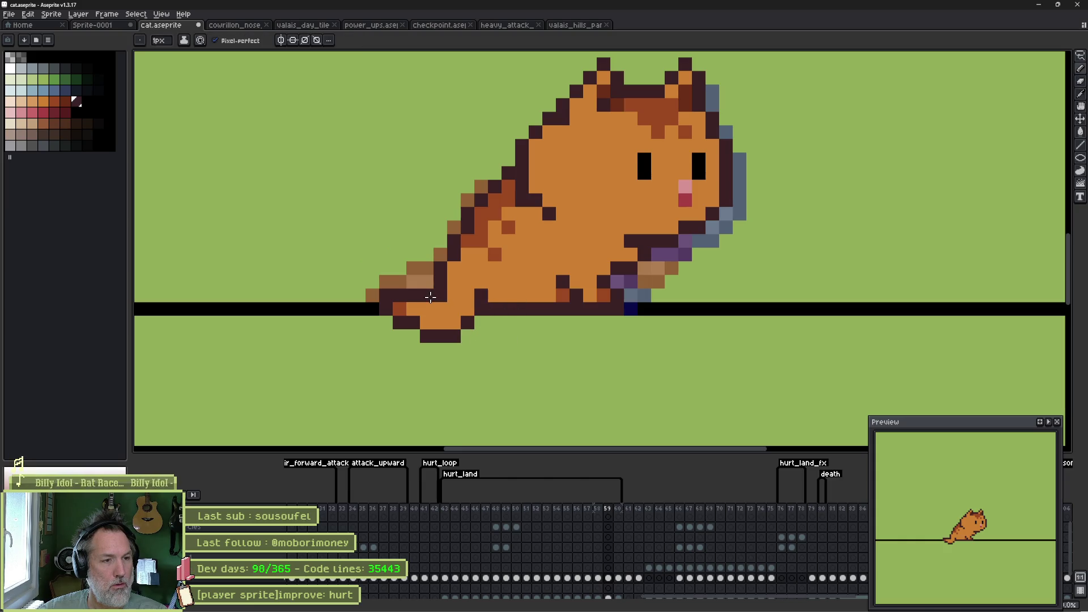
key("b")
key("Right")
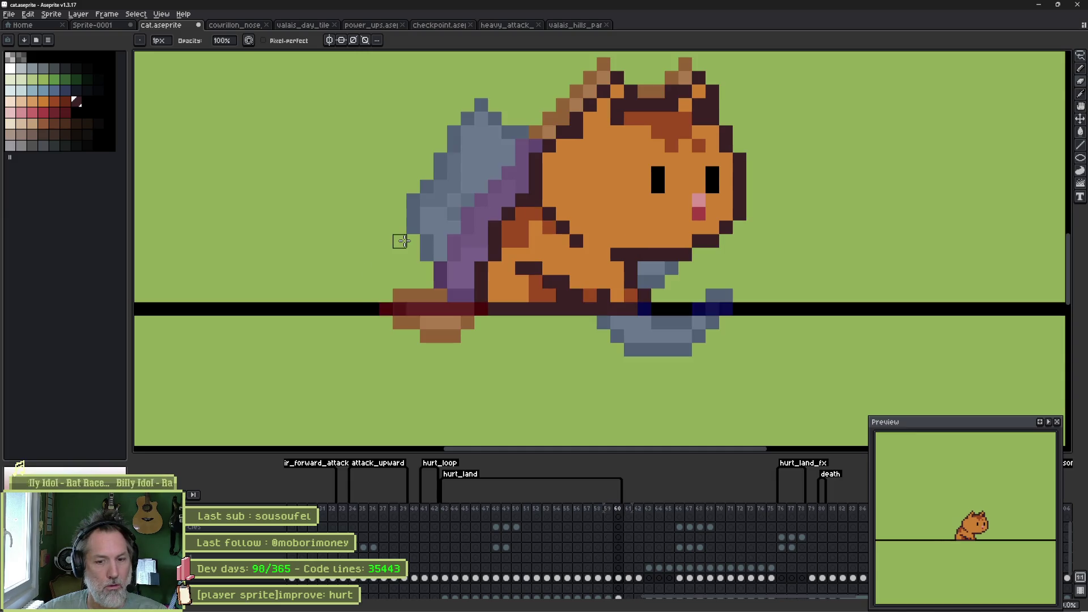
key("Left")
key("Left")
key("Left")
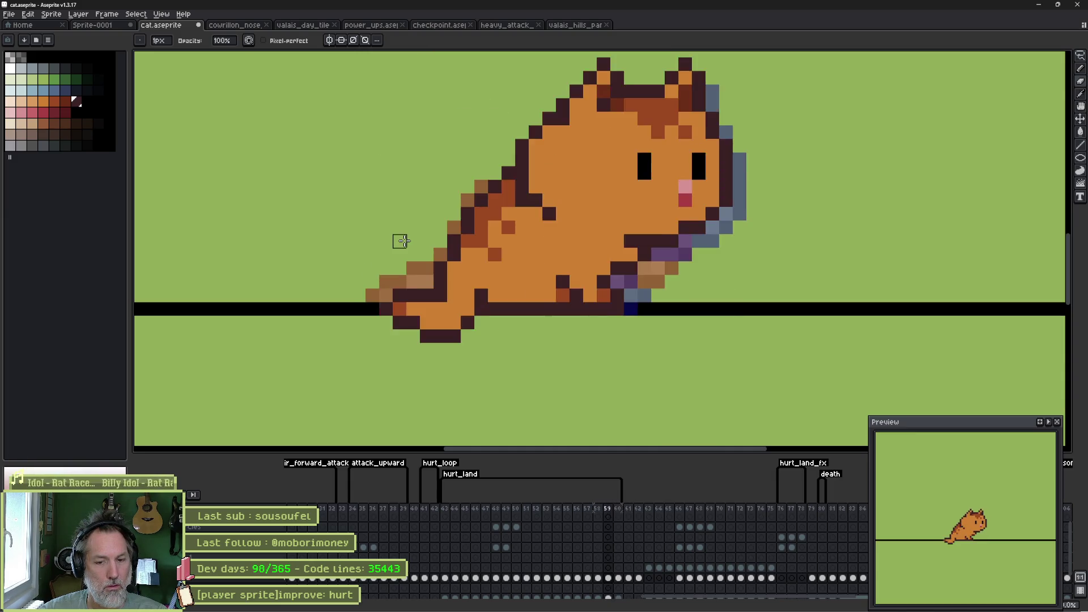
key("Left")
key("Left")
key("Left")
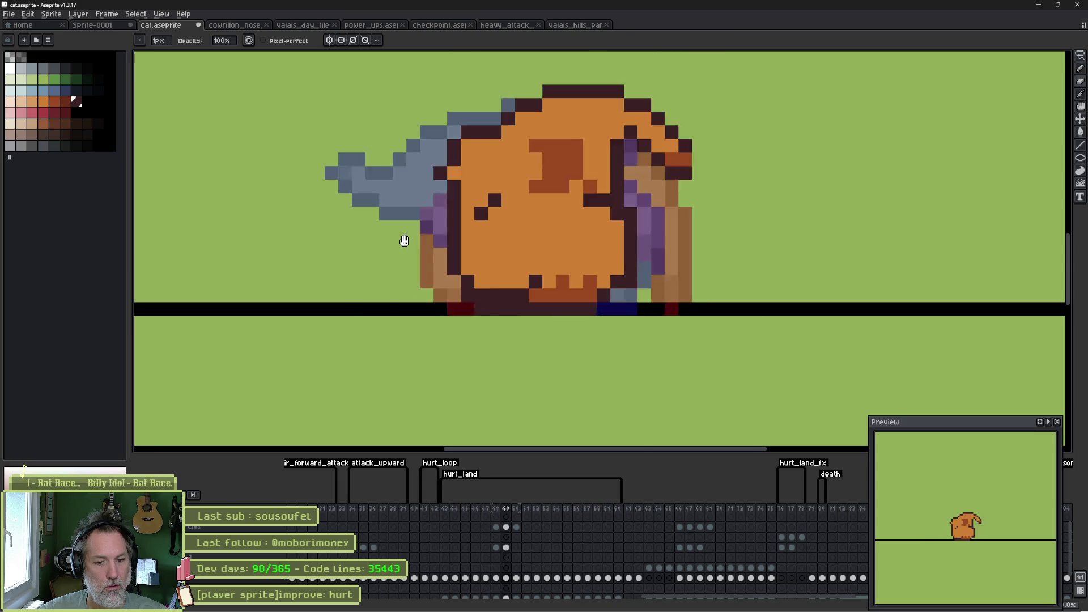
key("ctrl+s")
Step: Adjust the hurt_land tag's Repeat setting, save, and switch to the Godot editor
double_click(461, 474)
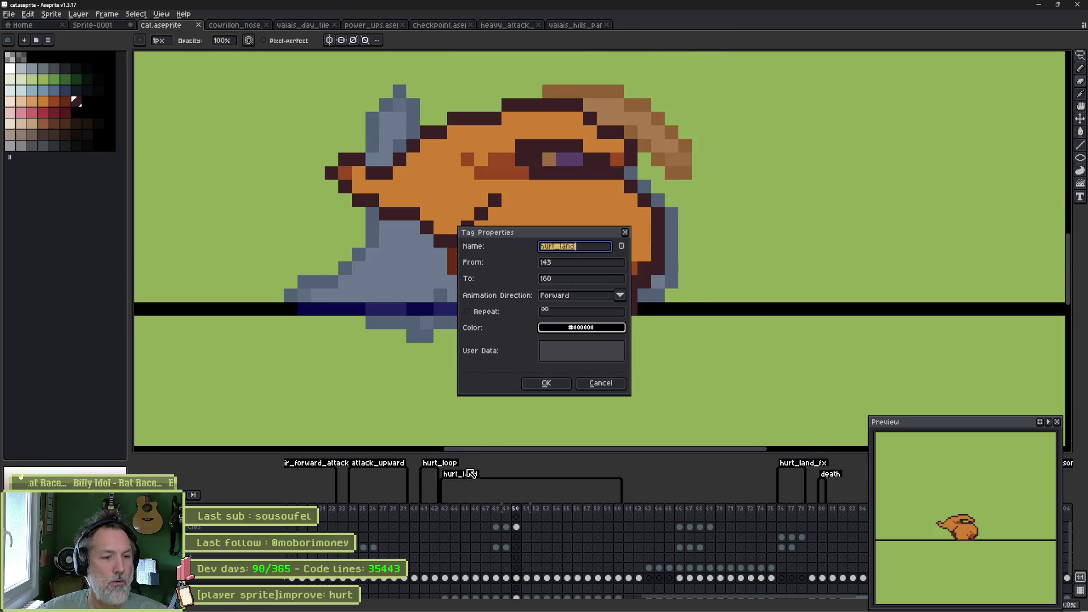
left_click(498, 311)
left_click(546, 381)
key("ctrl+s")
key("i")
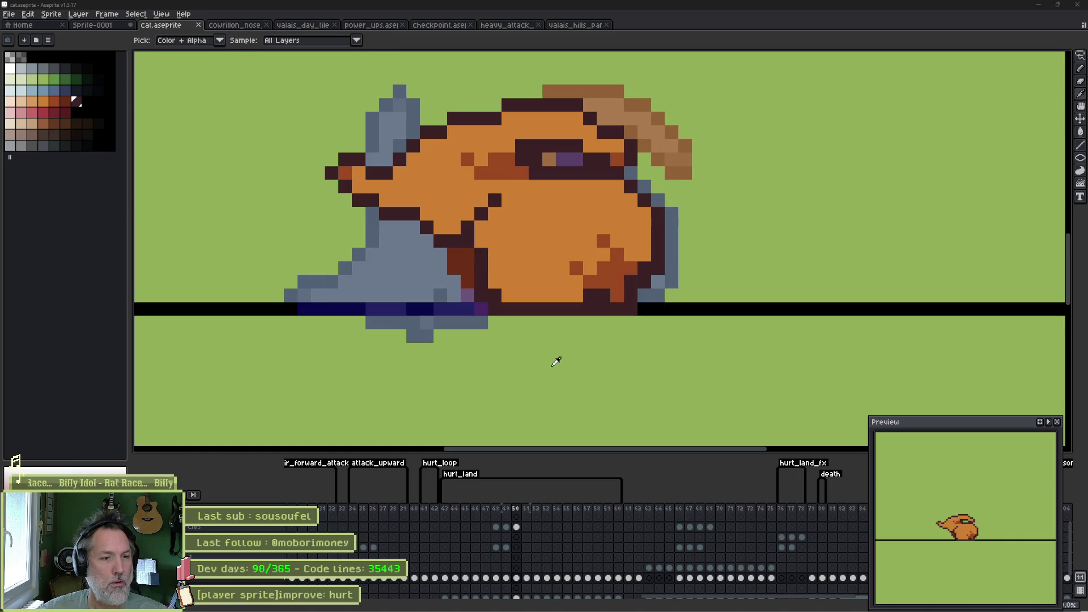
key("b")
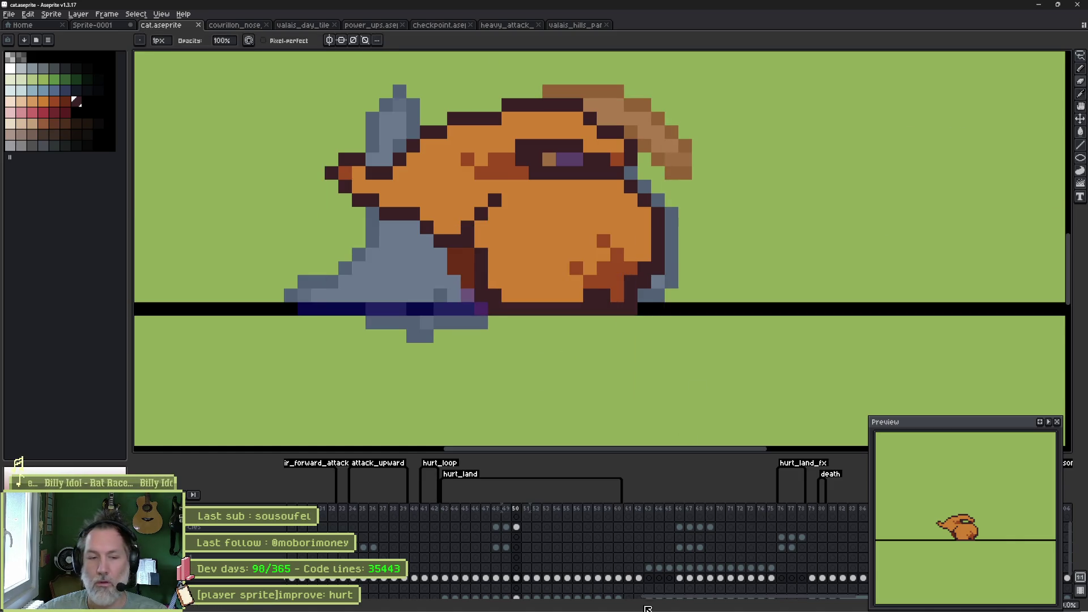
left_click(684, 602)
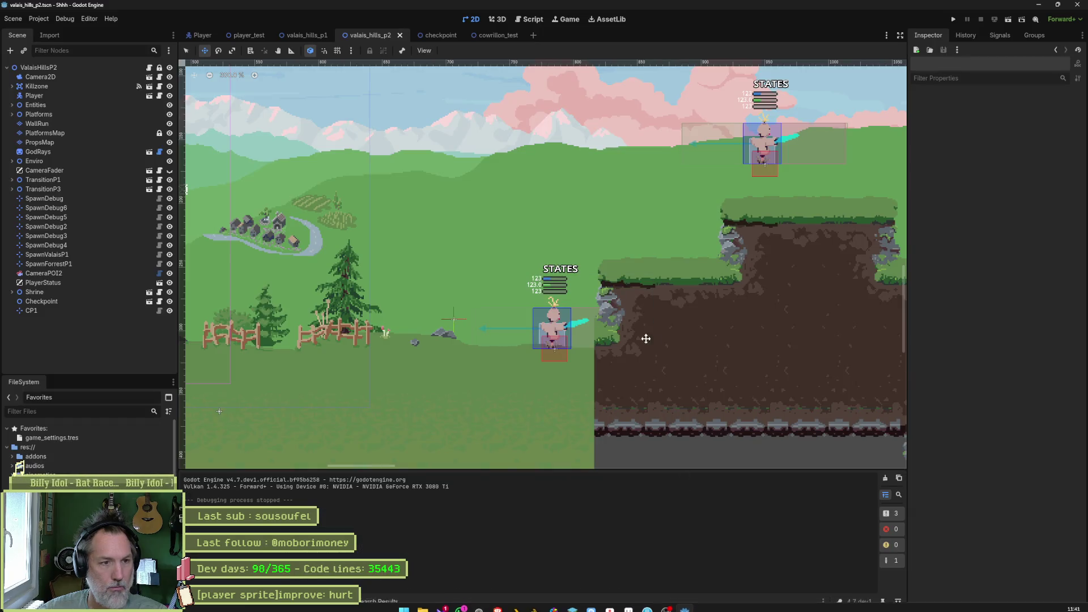
Step: Check the cat sprite in the Player scene, then run and stop the valais_hills_p2 level
left_click(199, 35)
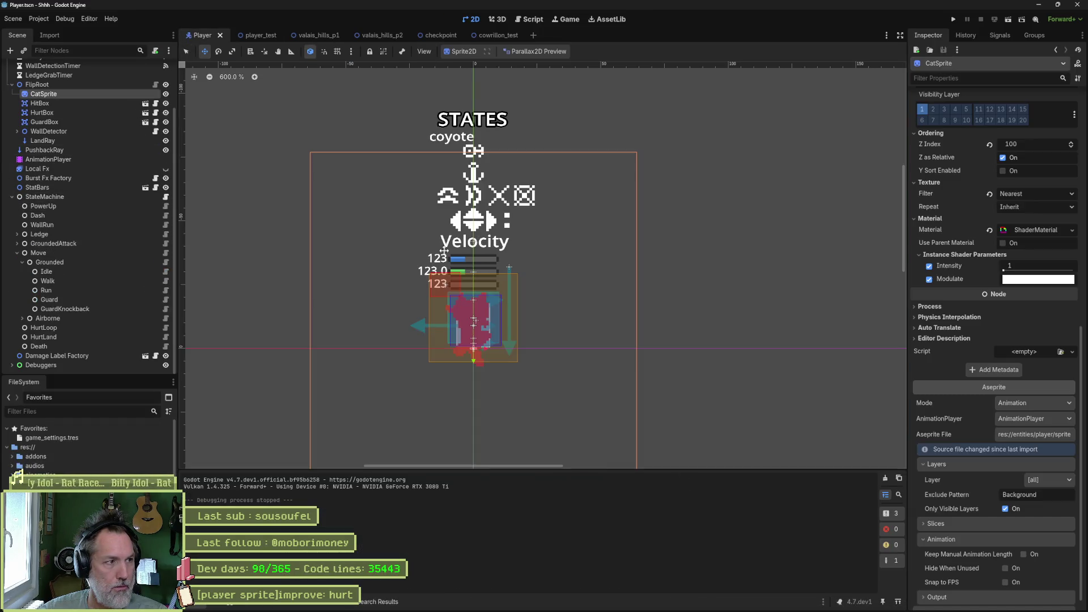
scroll(986, 461, "down", 3)
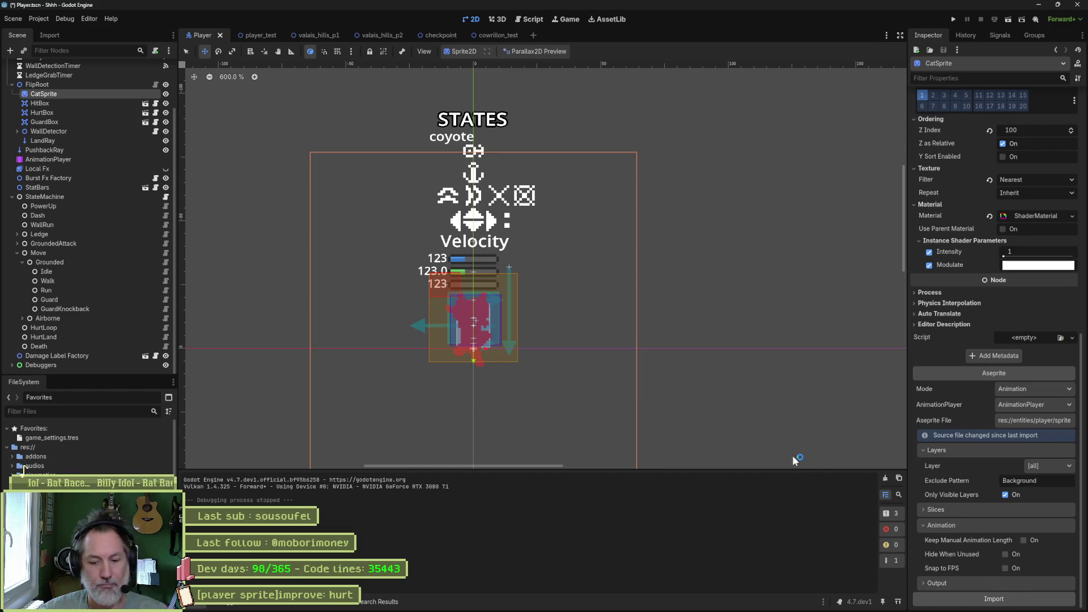
left_click(378, 36)
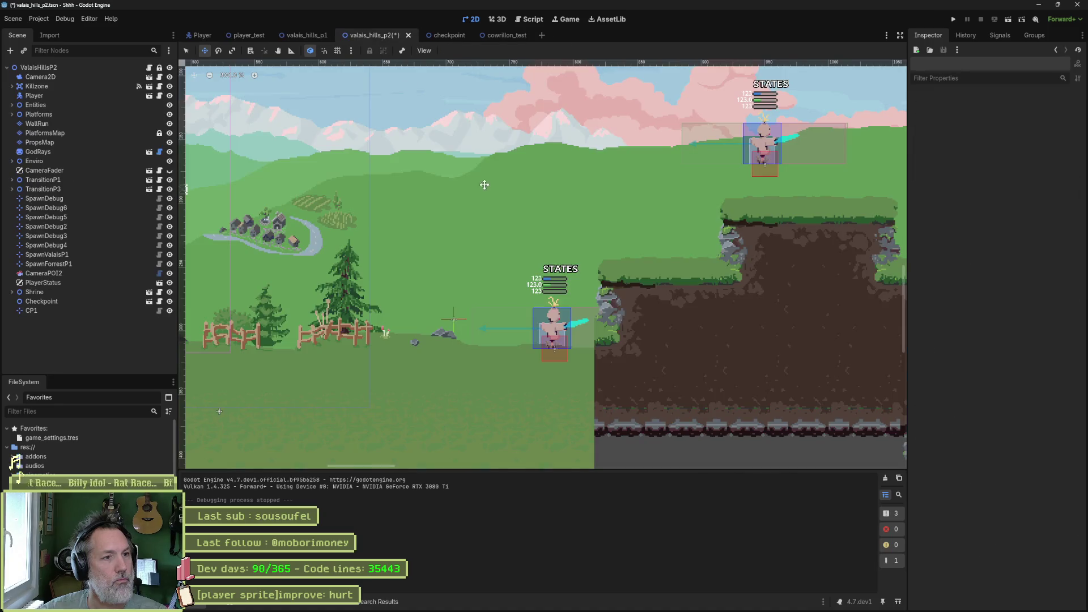
key("F6")
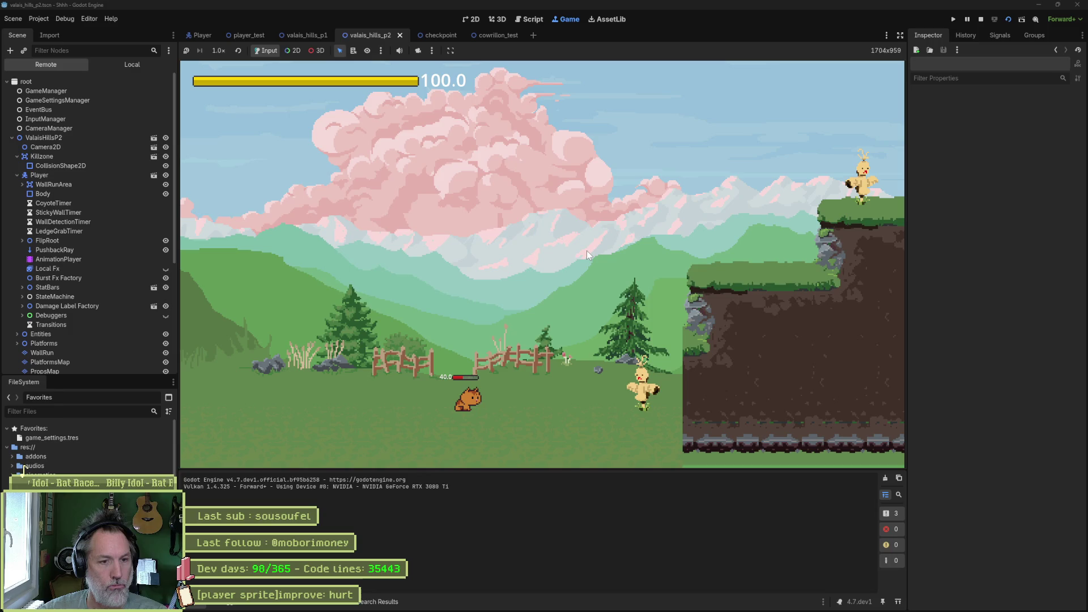
key("F8")
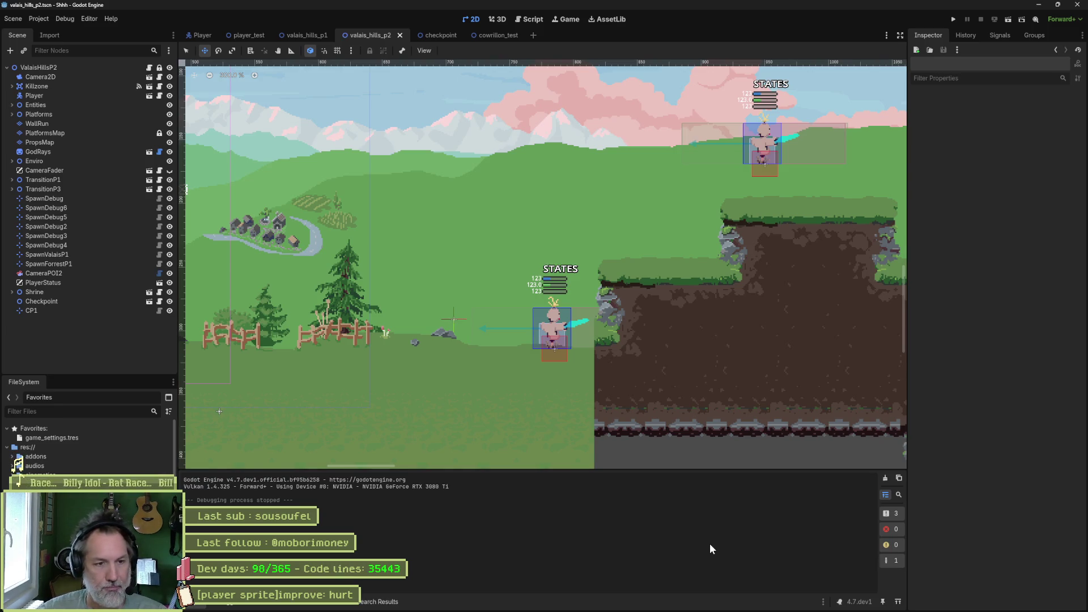
Step: Relaunch the level, walk the cat into the enemy to take the 10-point hit, then stop
key("F6")
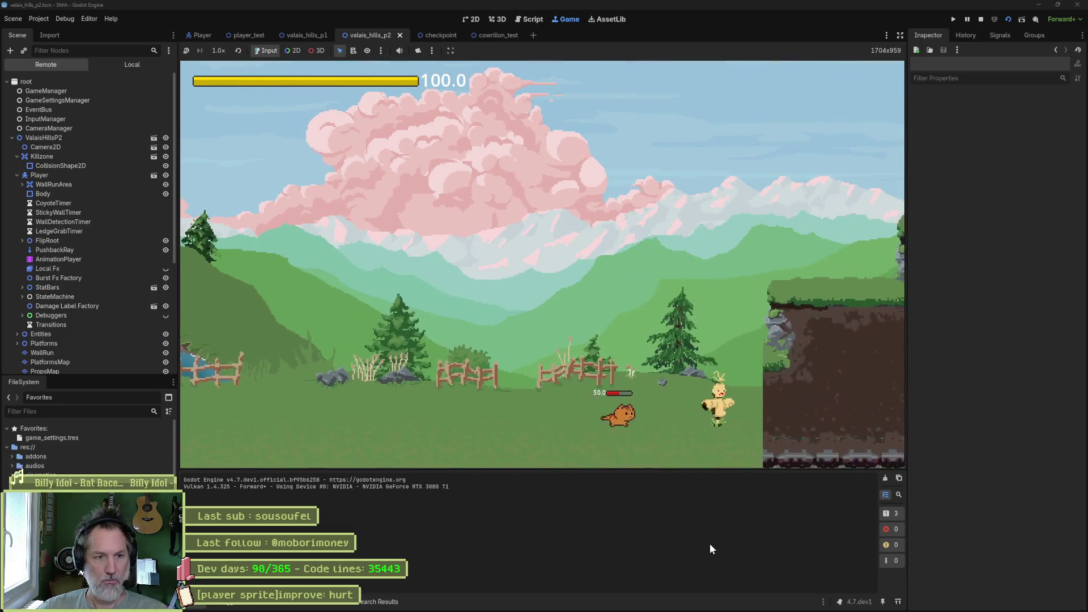
key("Left")
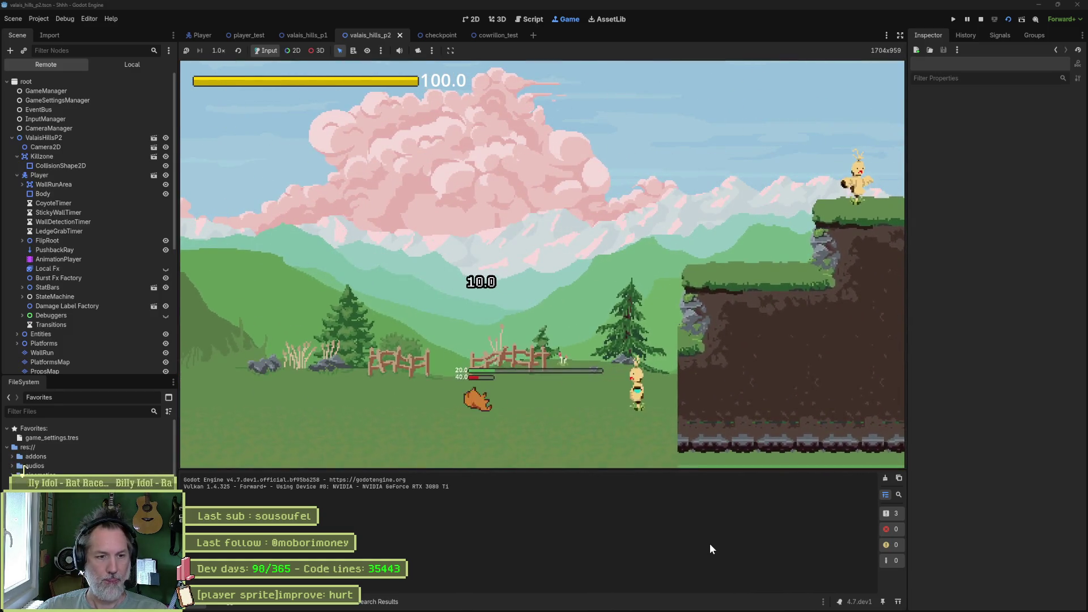
key("F8")
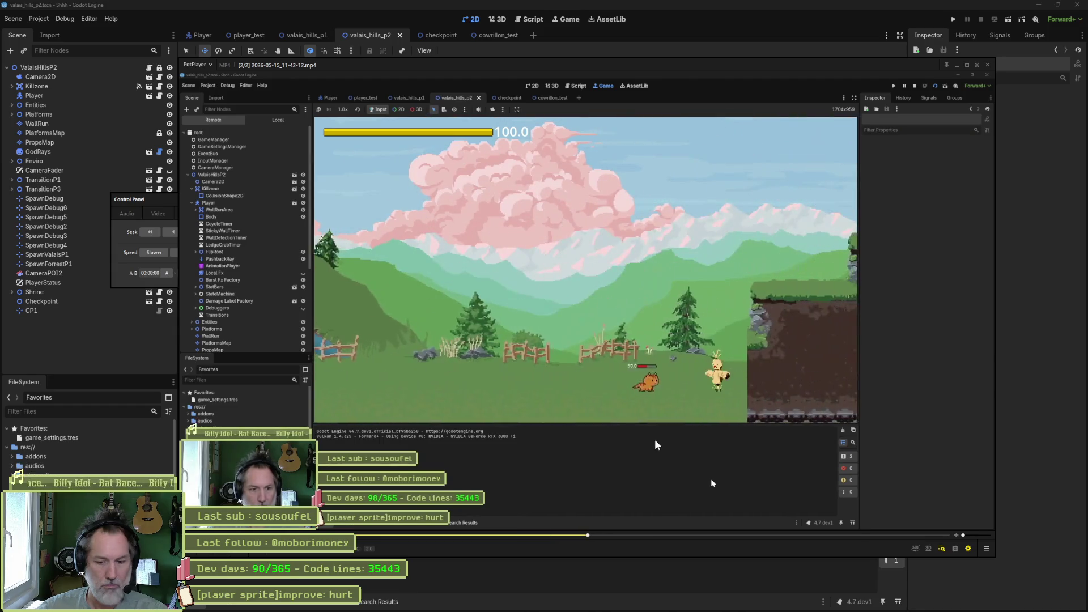
Step: Set PotPlayer's loop start point A at 00:00:07.133
key("i")
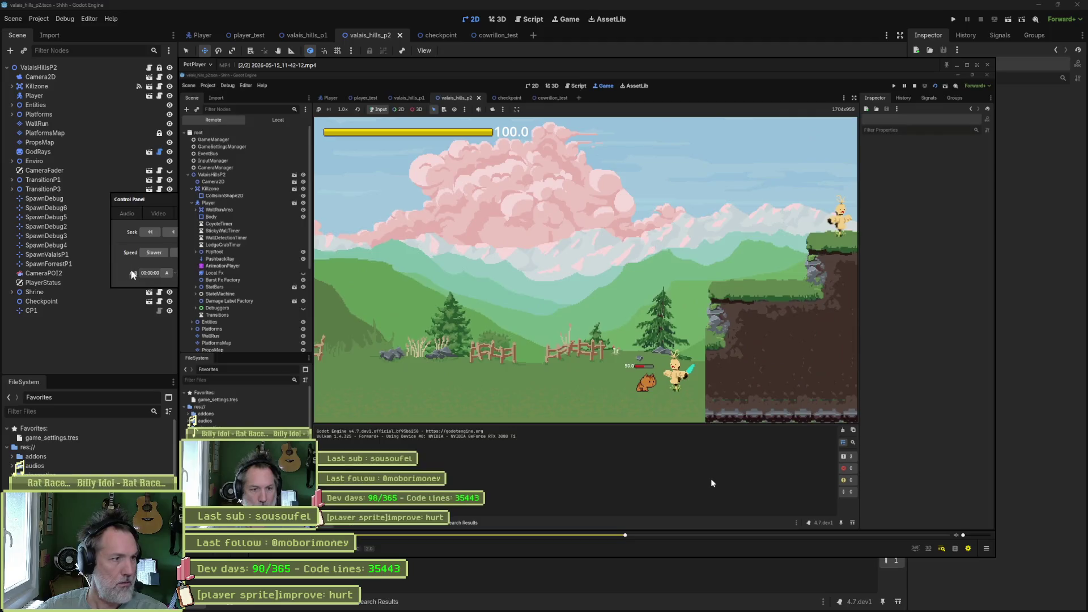
left_click(115, 268)
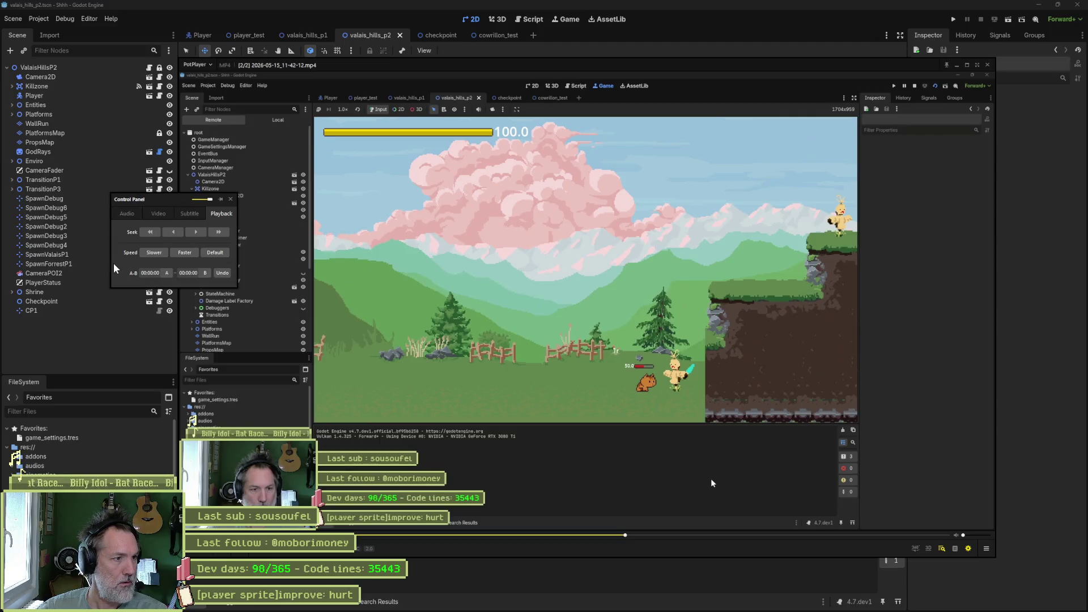
left_click(167, 274)
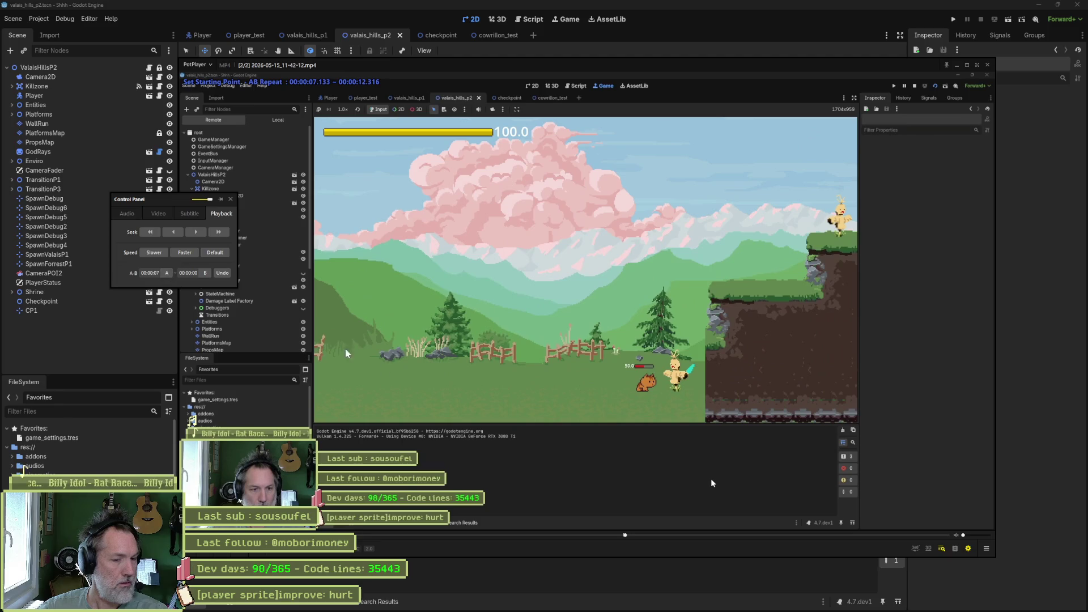
left_click(628, 540)
key("space")
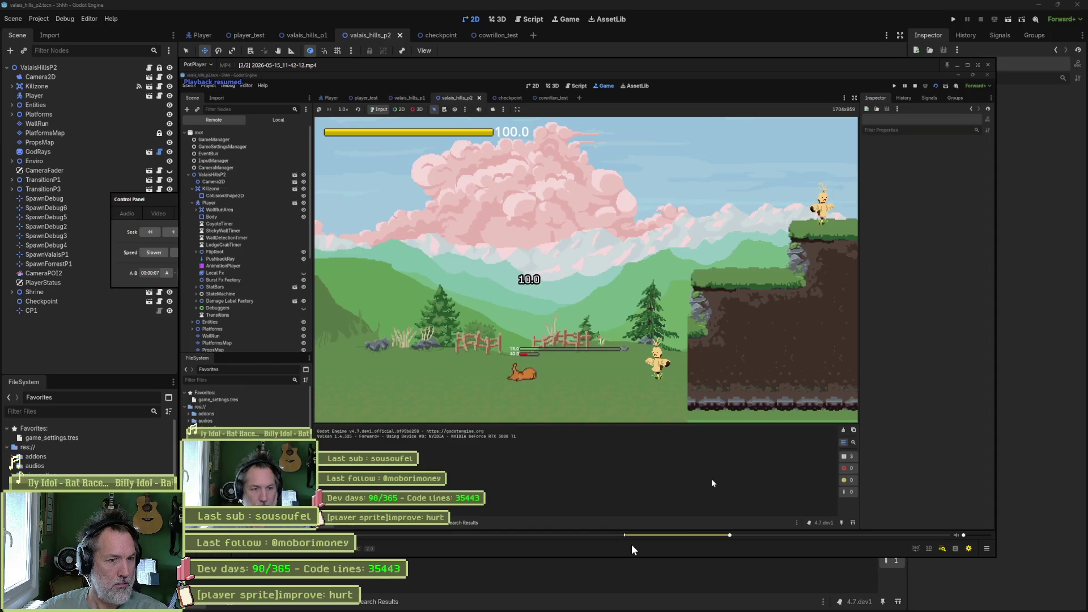
key("space")
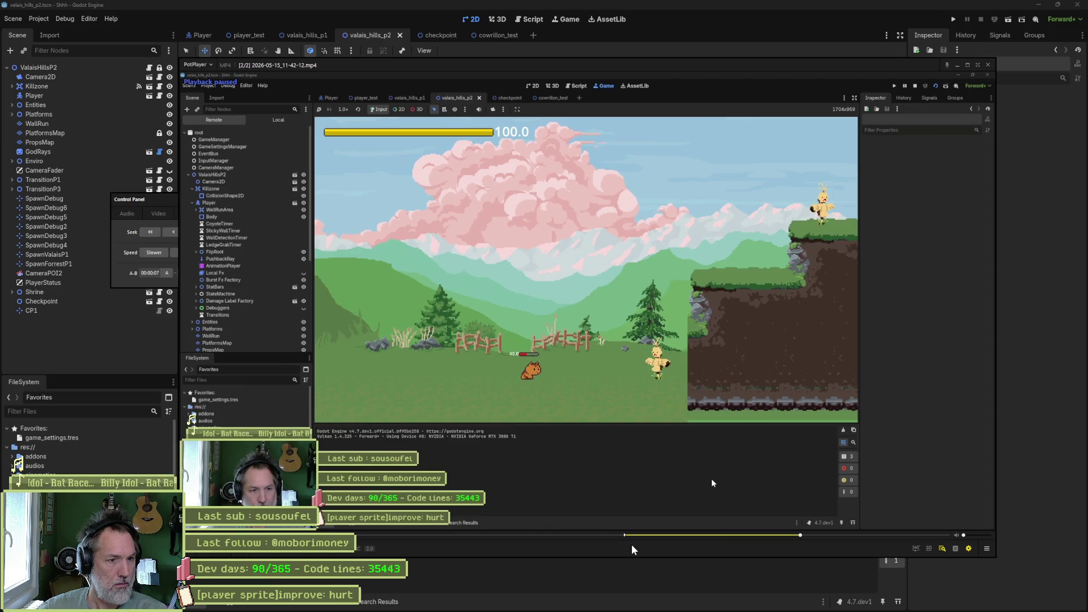
Step: Frame-step to 00:00:10.399, set loop end point B there, and maximize the video
key("d")
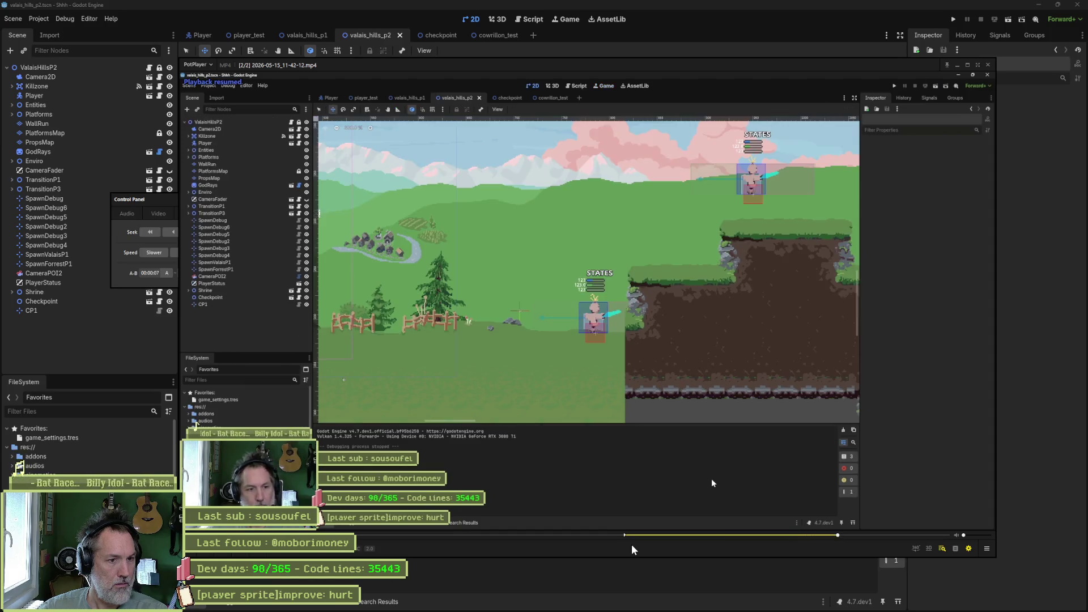
key("d")
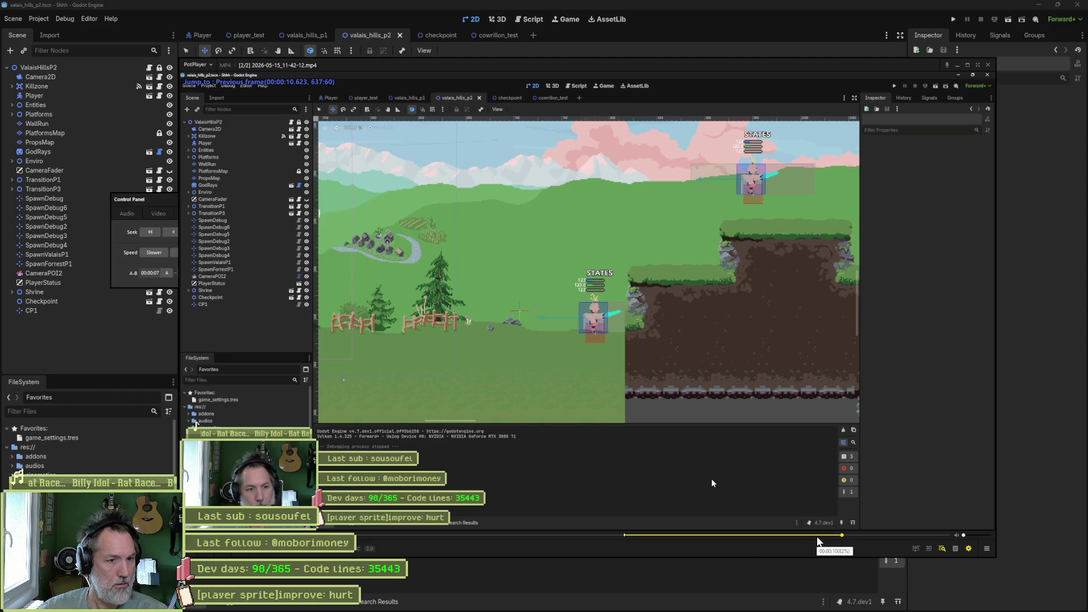
key("d")
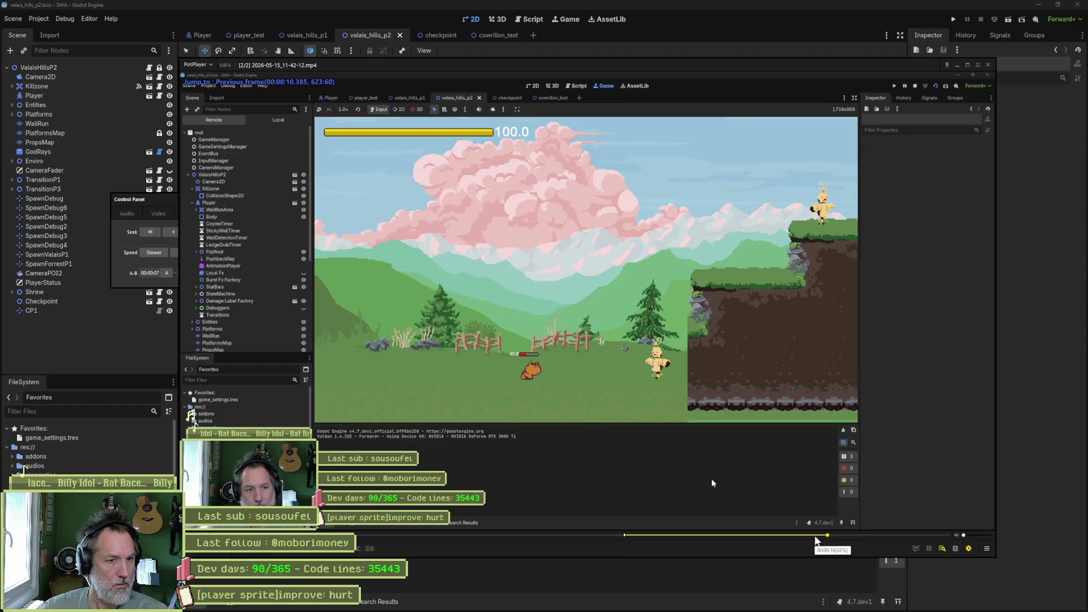
key("d")
key("d")
key("d")
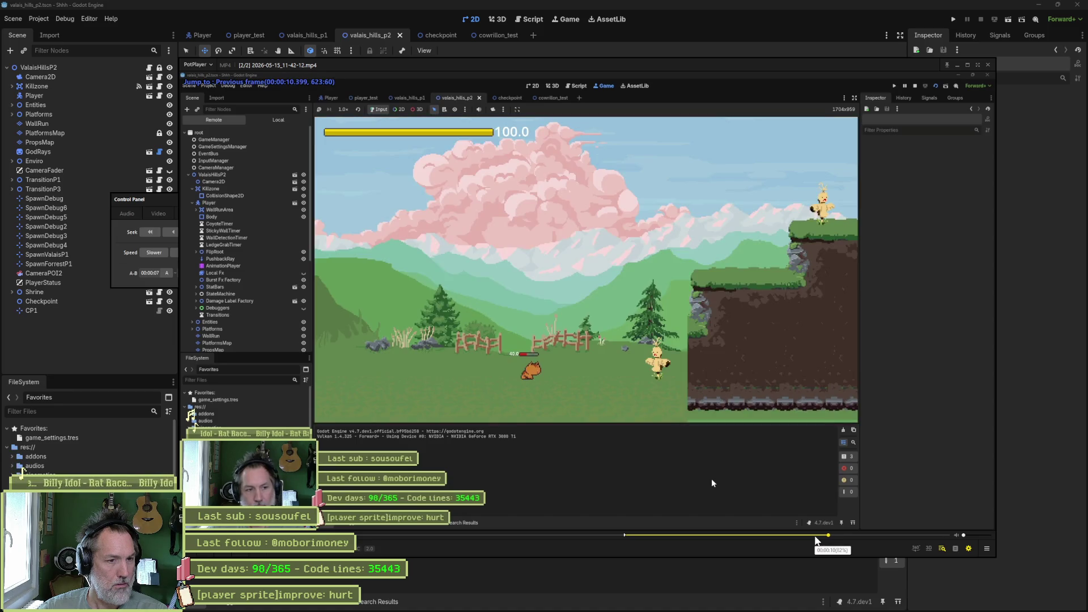
left_click(205, 273)
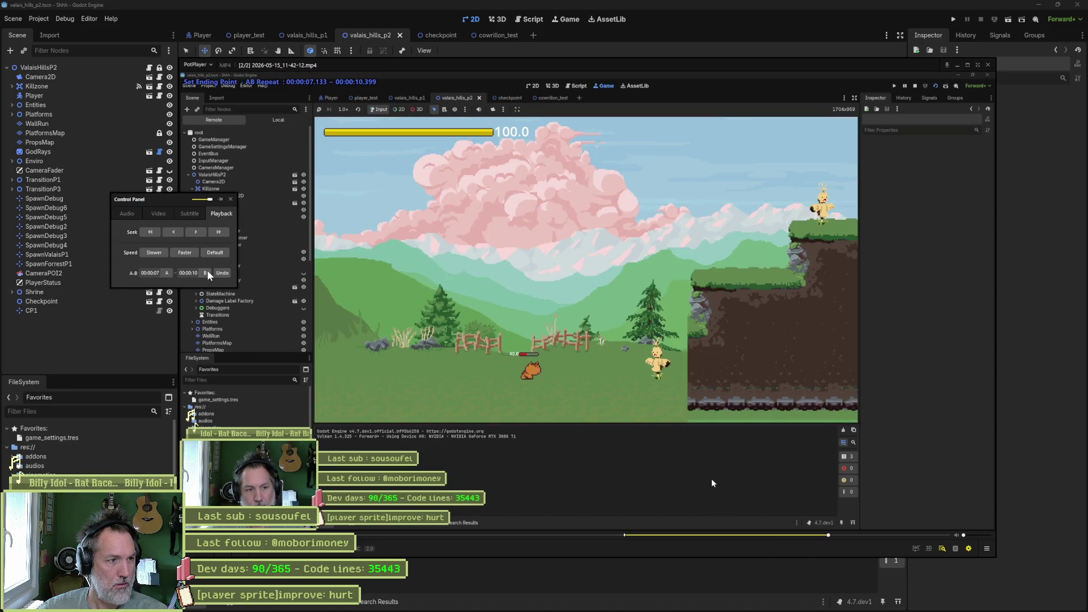
left_click(662, 553)
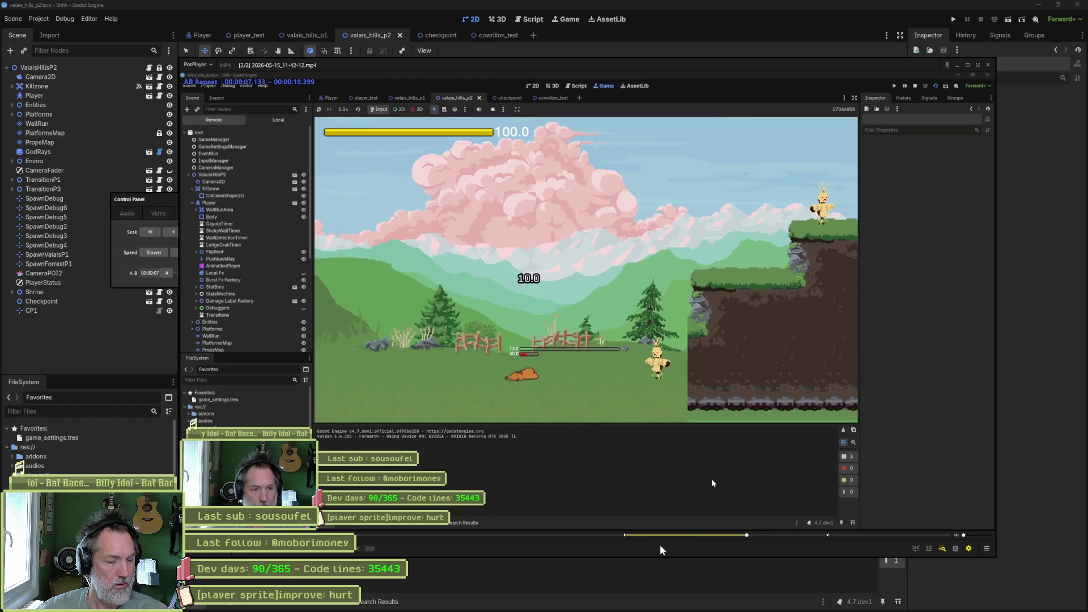
double_click(699, 522)
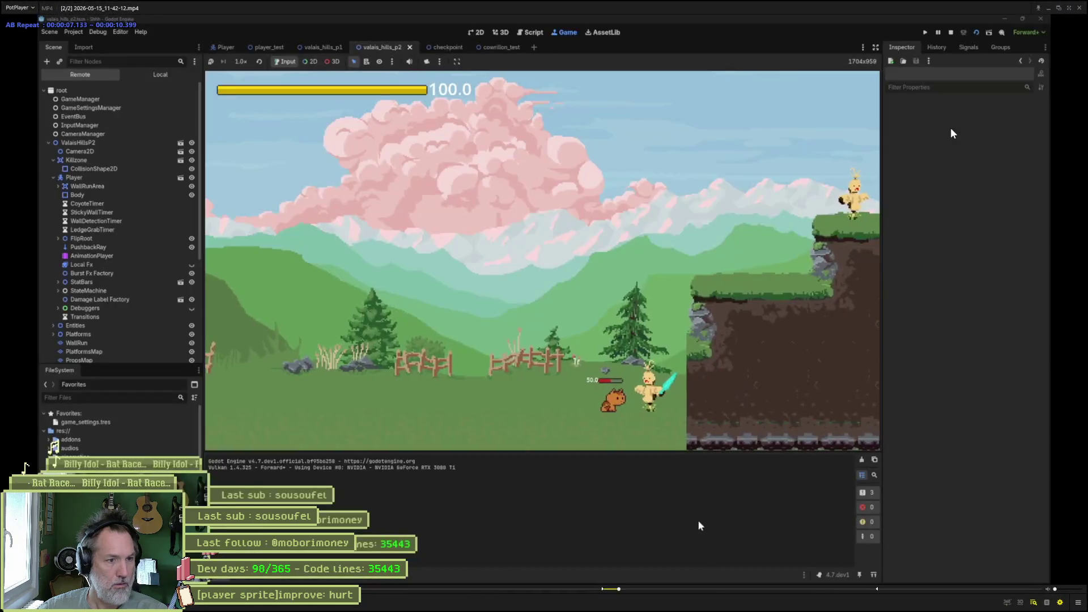
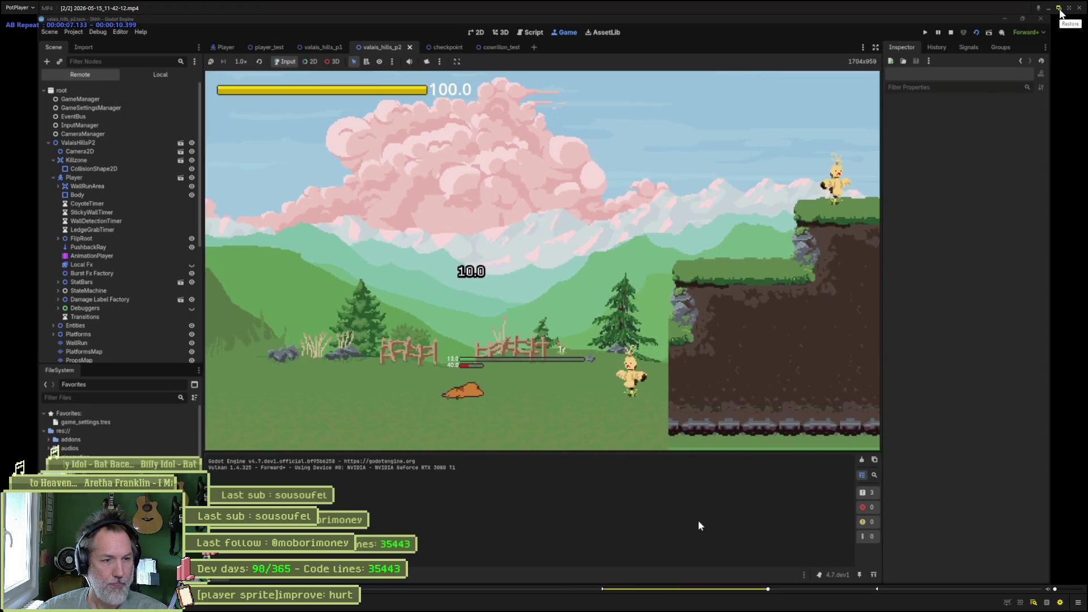
Step: Shrink PotPlayer to a smaller window, pause the looping game recording, and bring Aseprite's cat sprite forward
left_click(1059, 8)
left_click(792, 281)
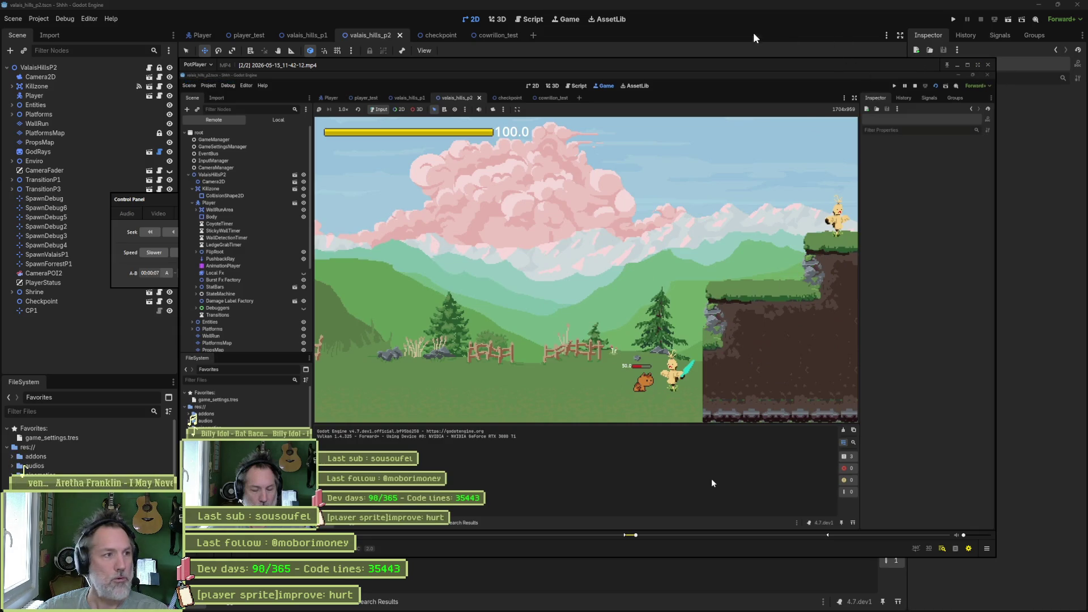
mouse_move(773, 610)
left_click(620, 602)
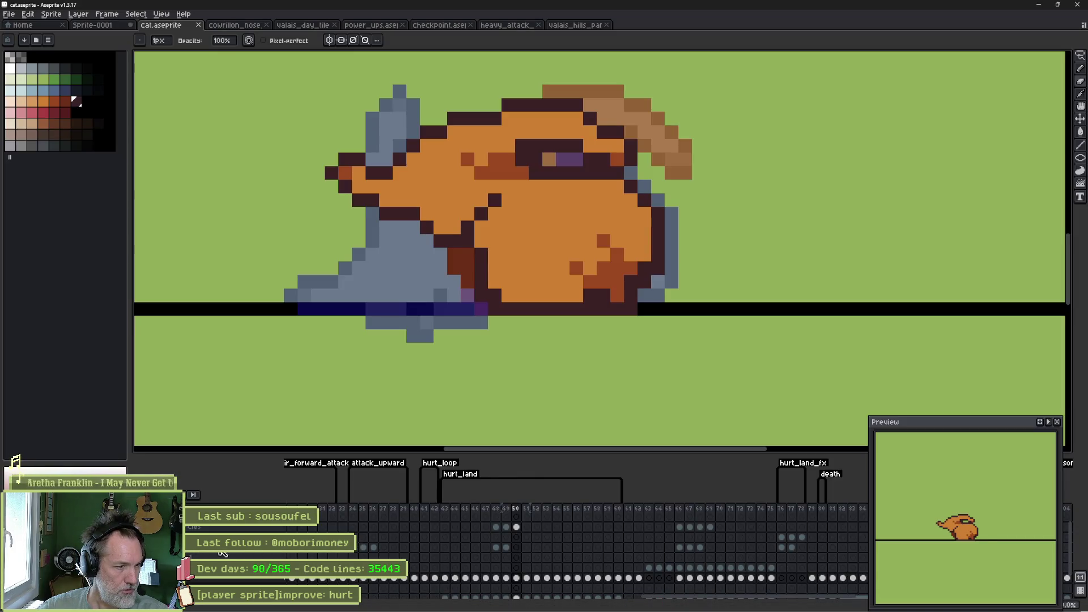
Step: Enlarge the timeline and make the fx_circles and fx layers visible
left_click_drag(473, 452, 480, 306)
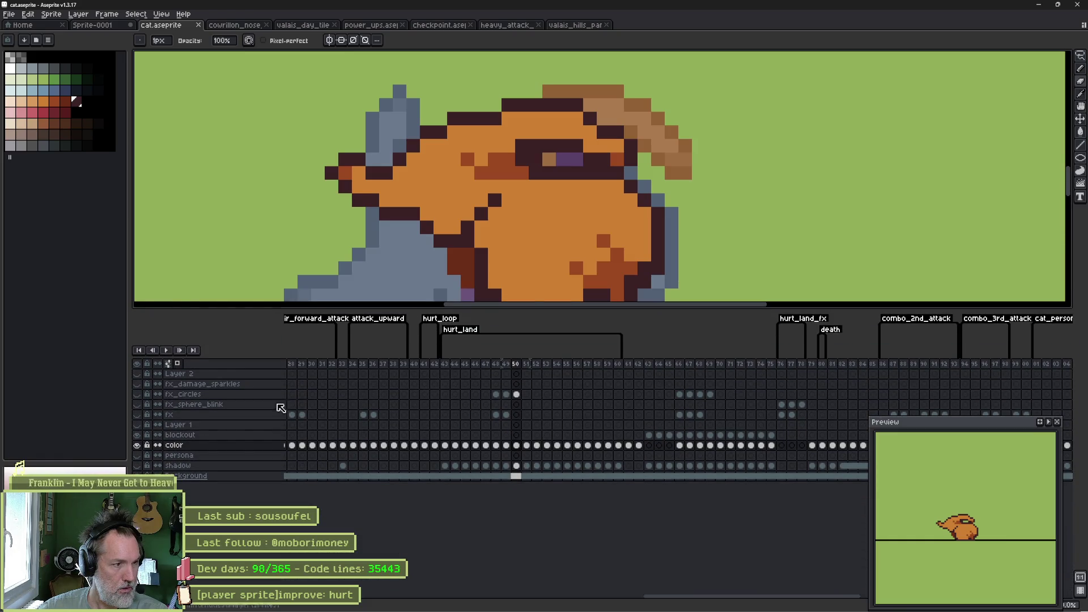
left_click(138, 395)
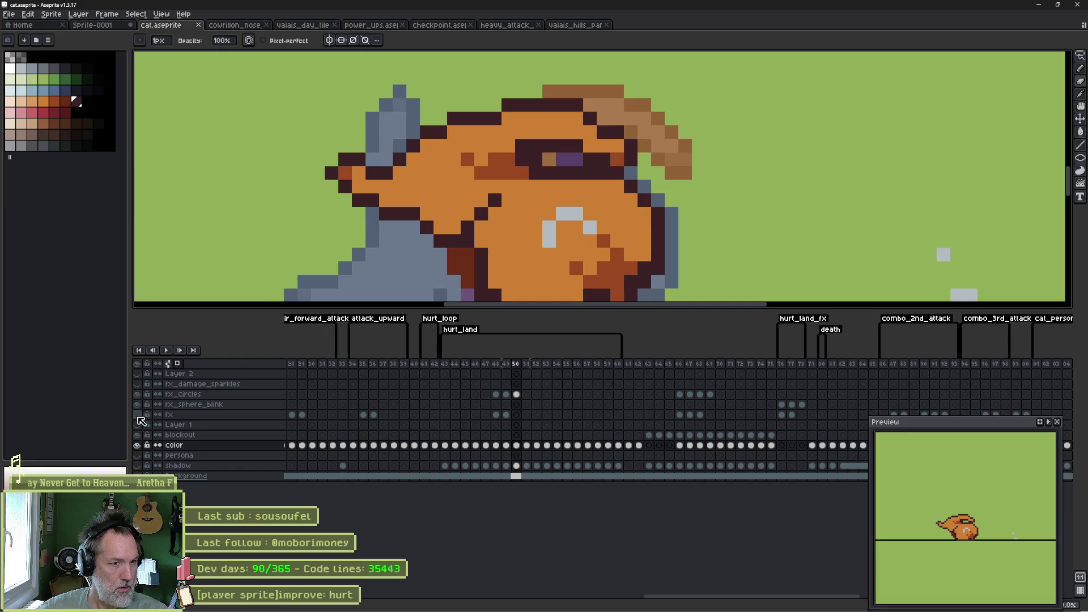
left_click(138, 415)
Step: Review hurt frames 48–52, restore canvas space, and switch to the Godot editor
left_click(498, 365)
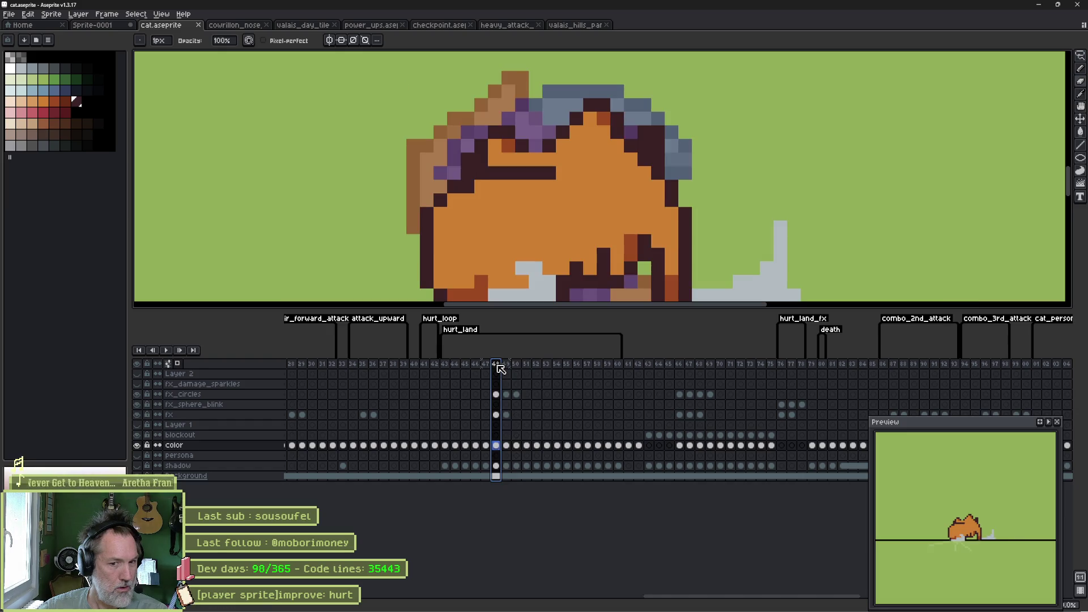
left_click_drag(500, 369, 545, 353)
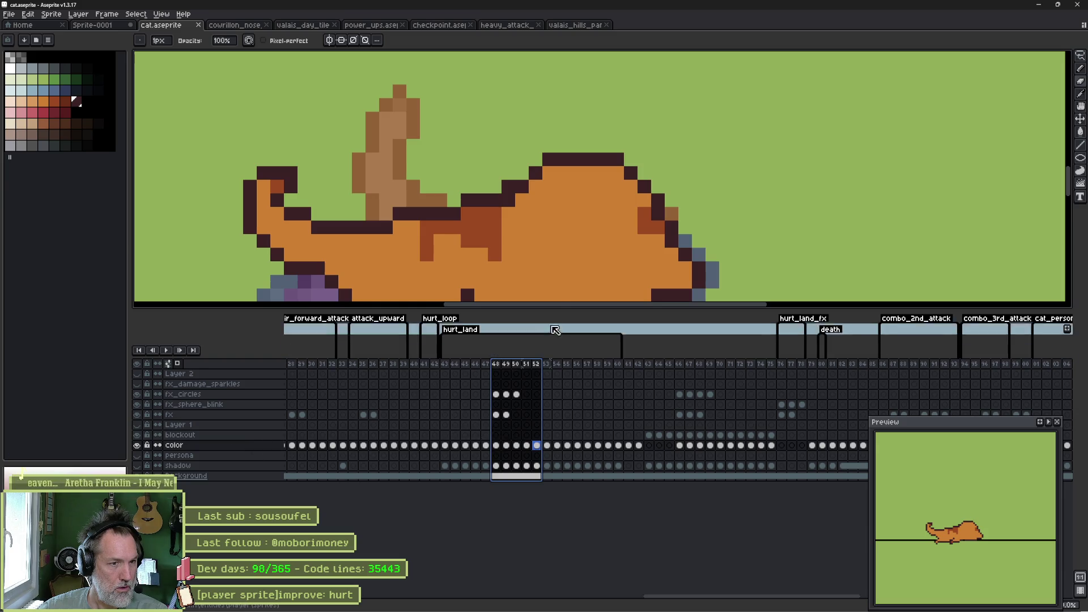
left_click_drag(559, 309, 551, 419)
right_click(549, 377)
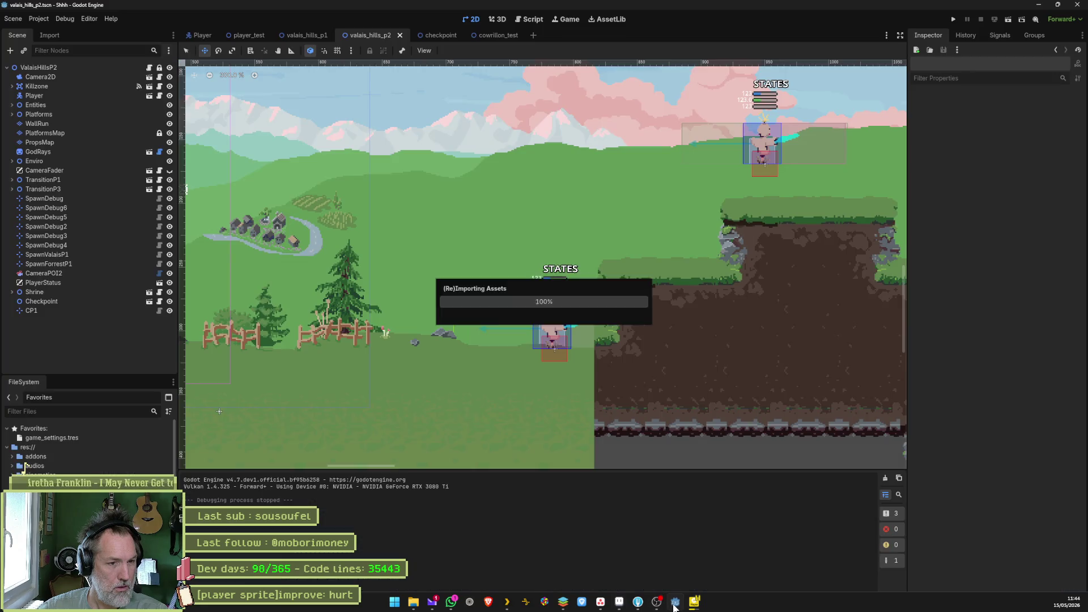
left_click(675, 608)
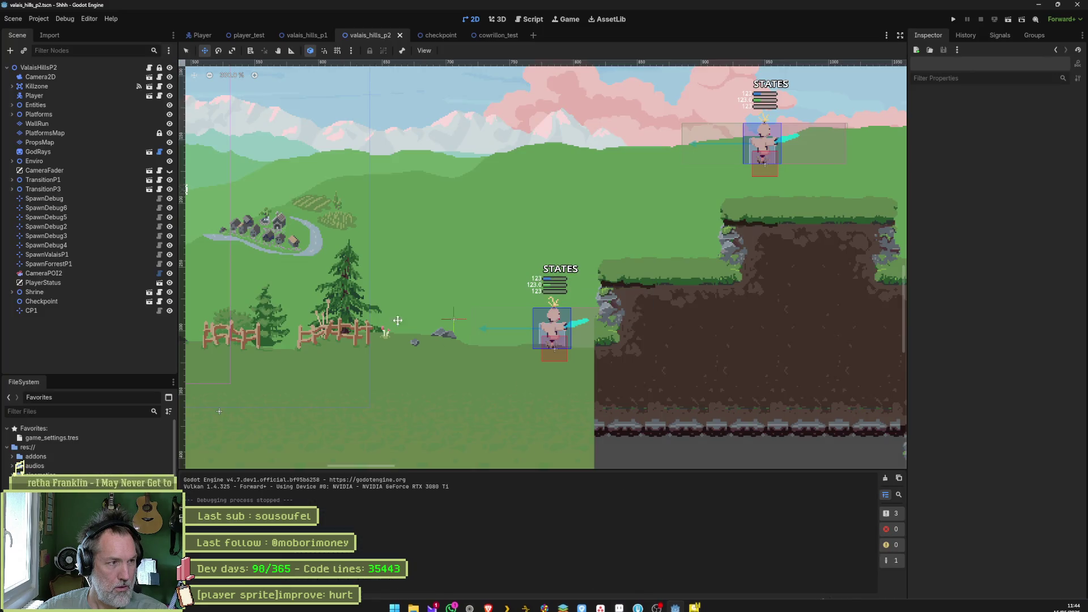
Step: Inspect CatSprite in the Player scene, then run and stop valais_hills_p2 to test the cat
left_click(205, 36)
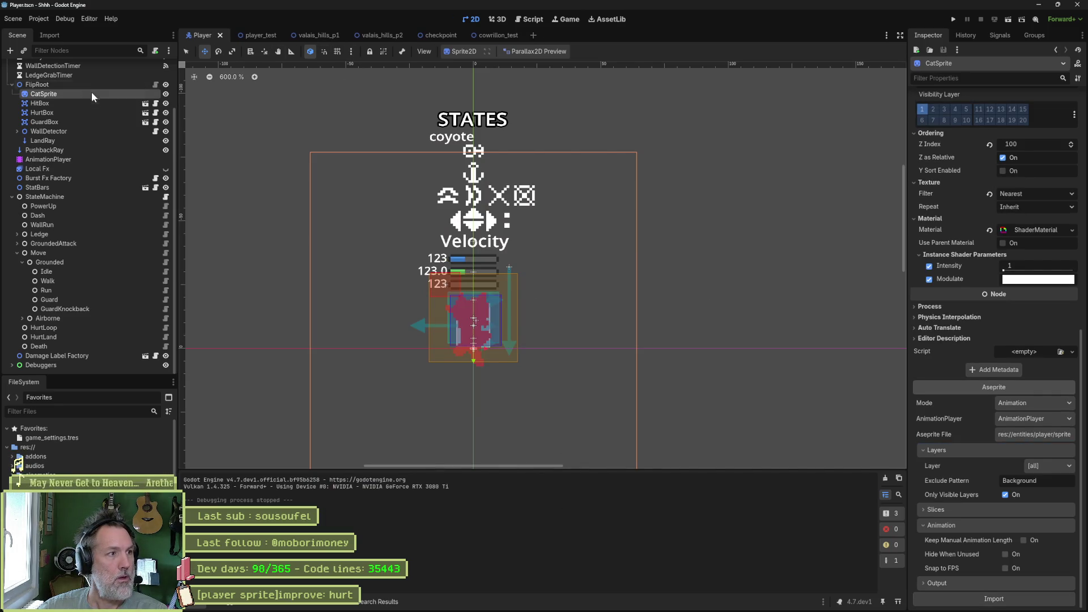
left_click(371, 31)
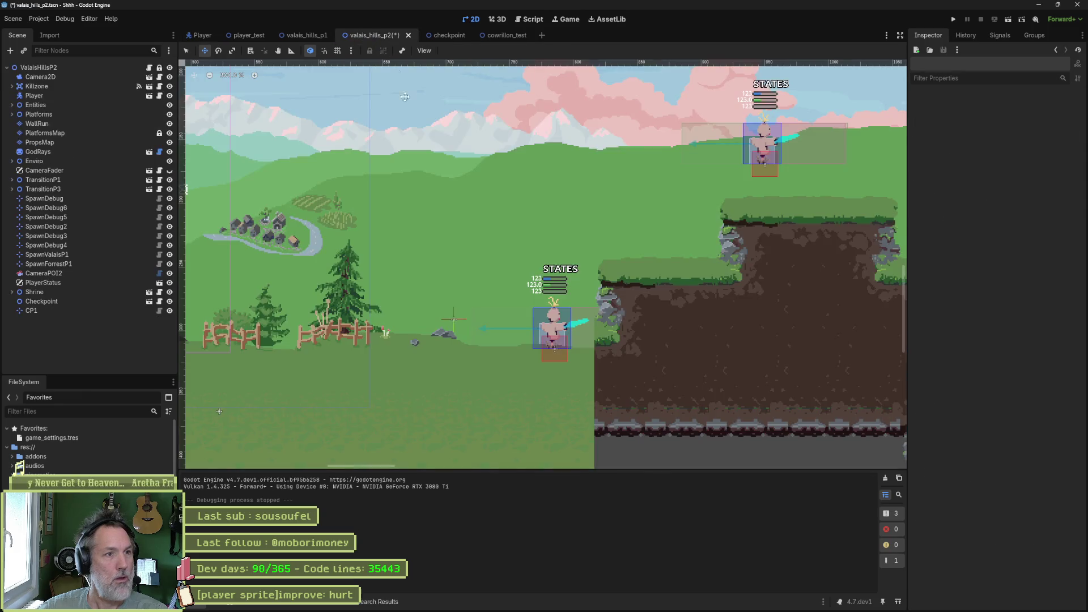
key("F6")
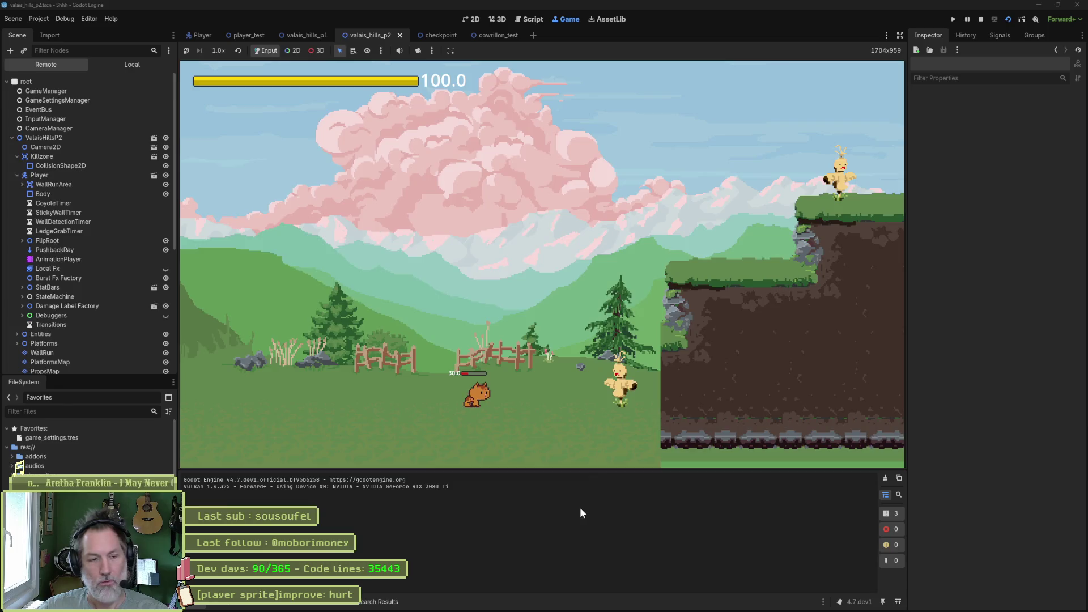
key("F8")
left_click(628, 603)
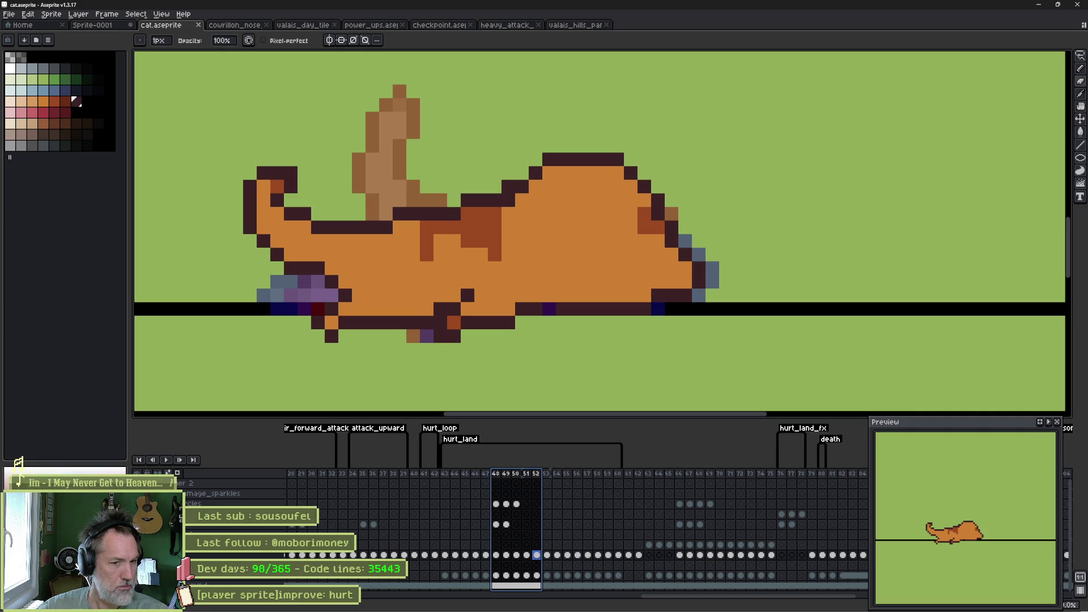
Step: Show the green bush beneath the cat and scroll the timeline back to earlier frames
key("ctrl+z")
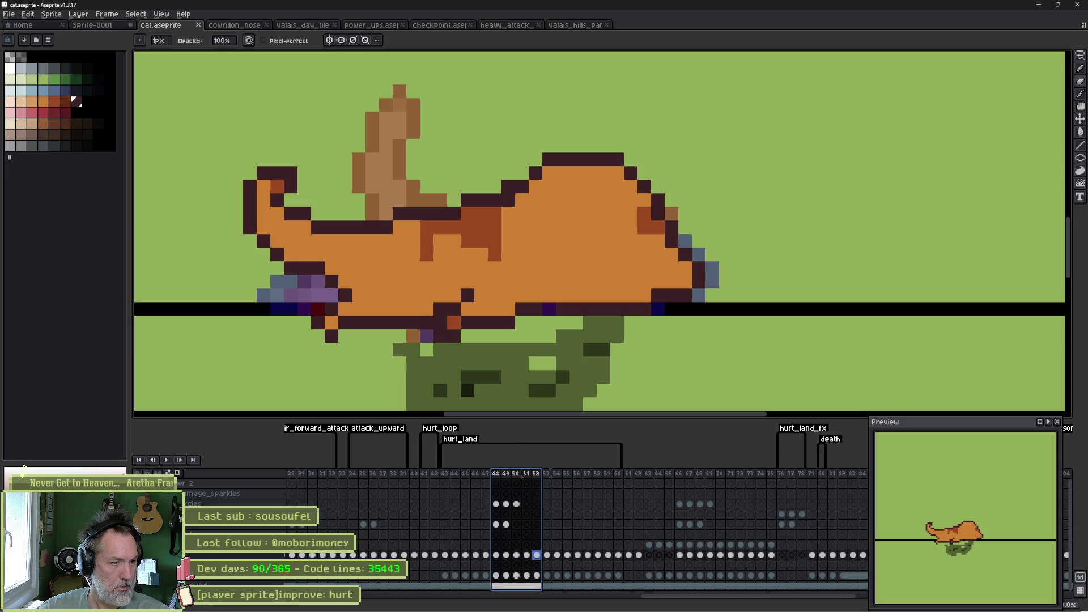
mouse_move(658, 599)
left_mouse_down()
mouse_move(363, 604)
mouse_move(852, 608)
left_mouse_up()
Step: Go to frame 15 and hide the grey blade layer over the standing cat
left_click(475, 475)
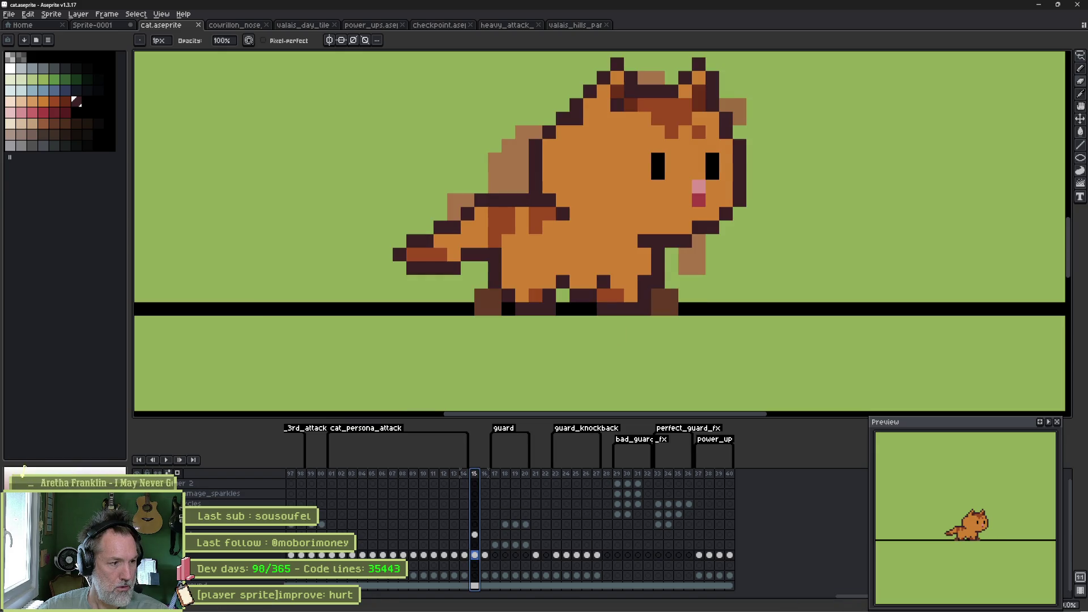
key("ctrl+z")
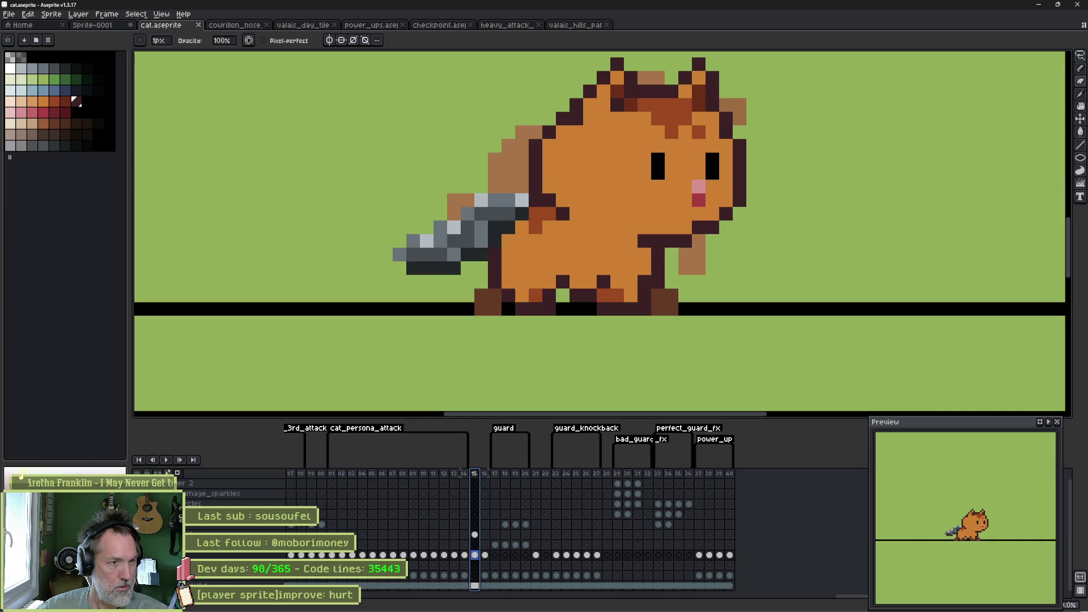
key("ctrl+z")
Step: Rename the layer above to 'metallic ta' in Layer Properties
key("Up")
key("Up")
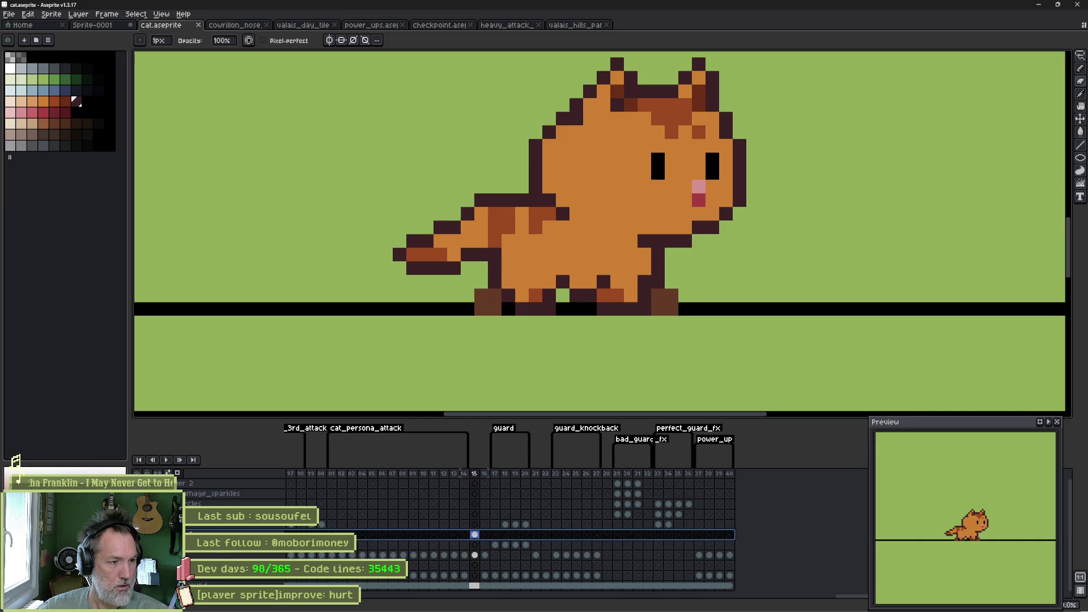
key("shift+p")
type("metallic ta")
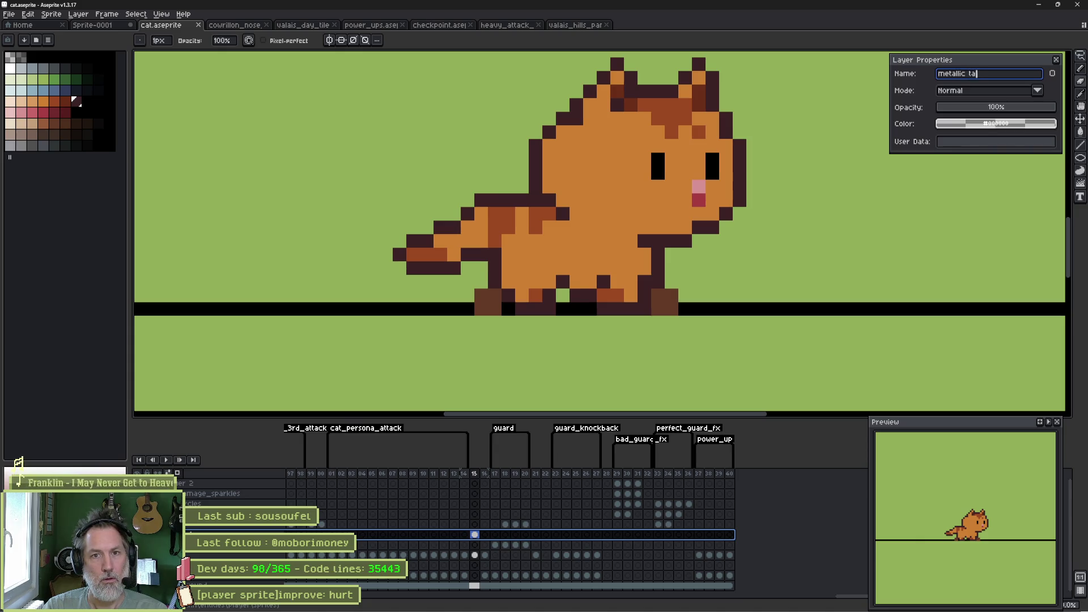
key("Return")
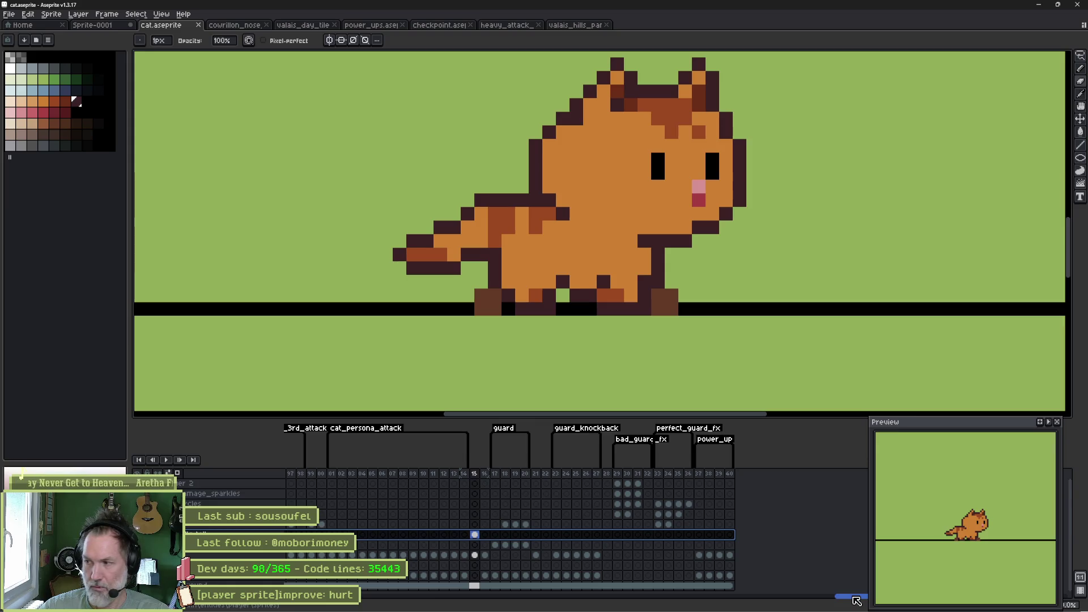
mouse_move(857, 601)
left_mouse_down()
mouse_move(571, 604)
mouse_move(621, 603)
left_mouse_up()
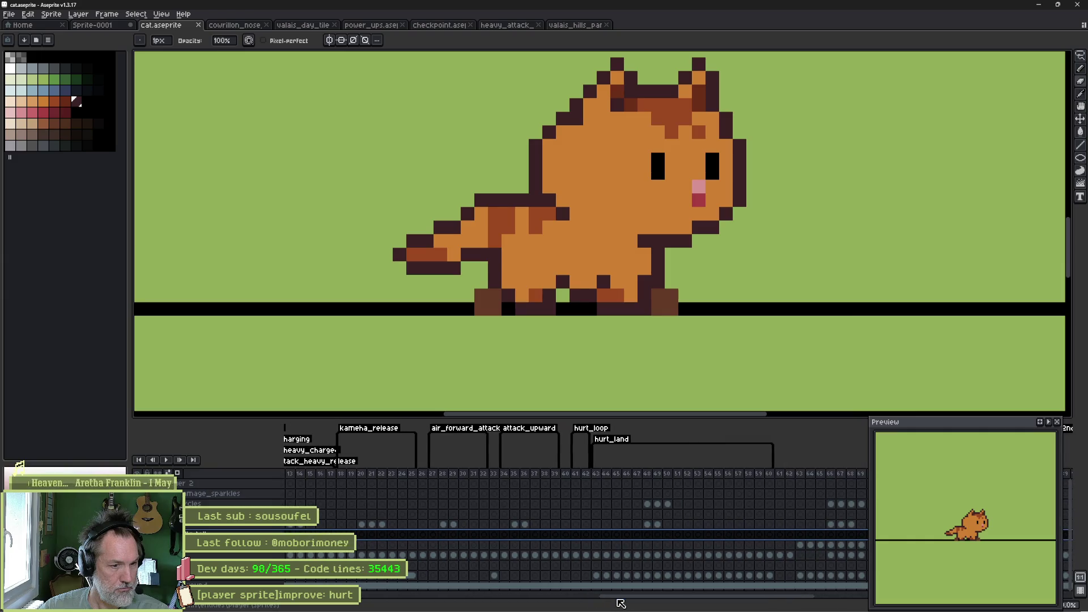
Step: Select frames 43 through 49 in the timeline
left_click(581, 576)
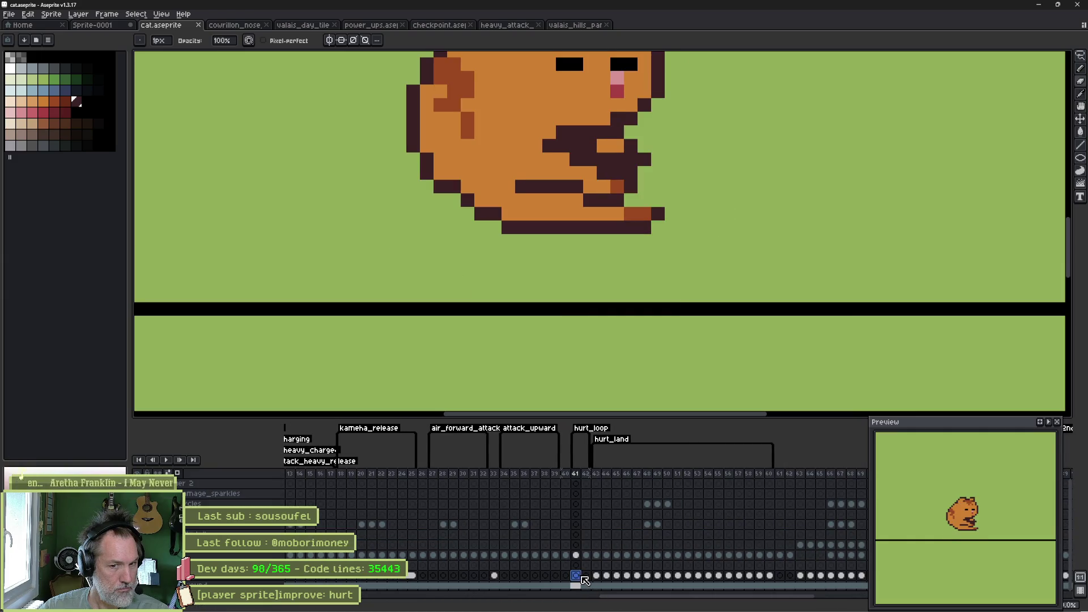
left_click(587, 576)
left_click(597, 576)
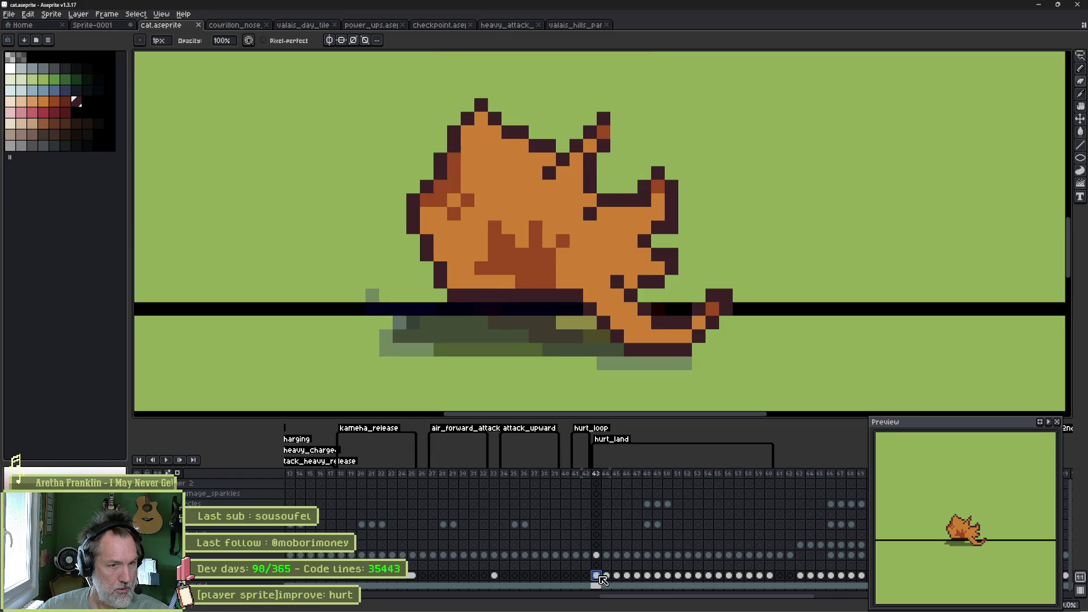
left_click(606, 576)
left_click_drag(610, 577, 658, 574)
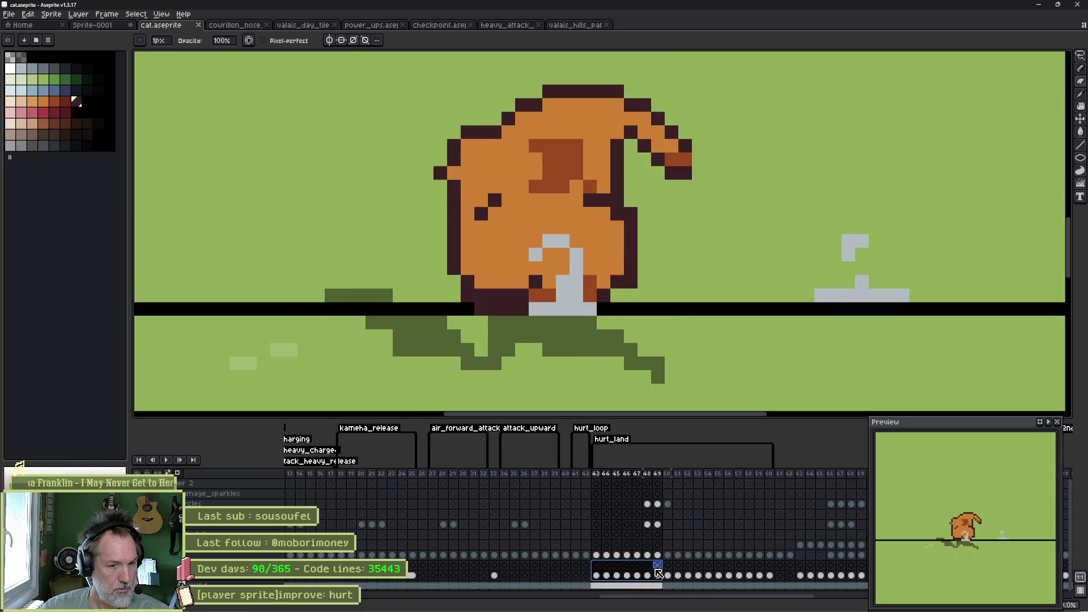
Step: On frame 49, erase the dark ground shadow under the cat with a 6px eraser
left_click(658, 575)
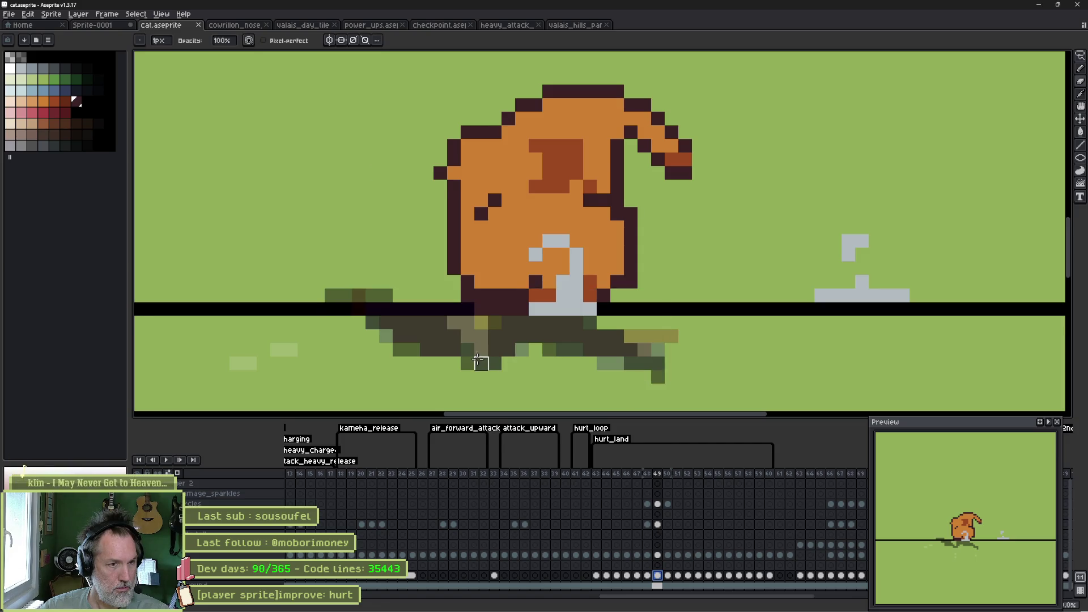
scroll(481, 364, "down", 2)
key("e")
mouse_move(474, 341)
left_mouse_down()
mouse_move(559, 342)
mouse_move(397, 334)
left_mouse_up()
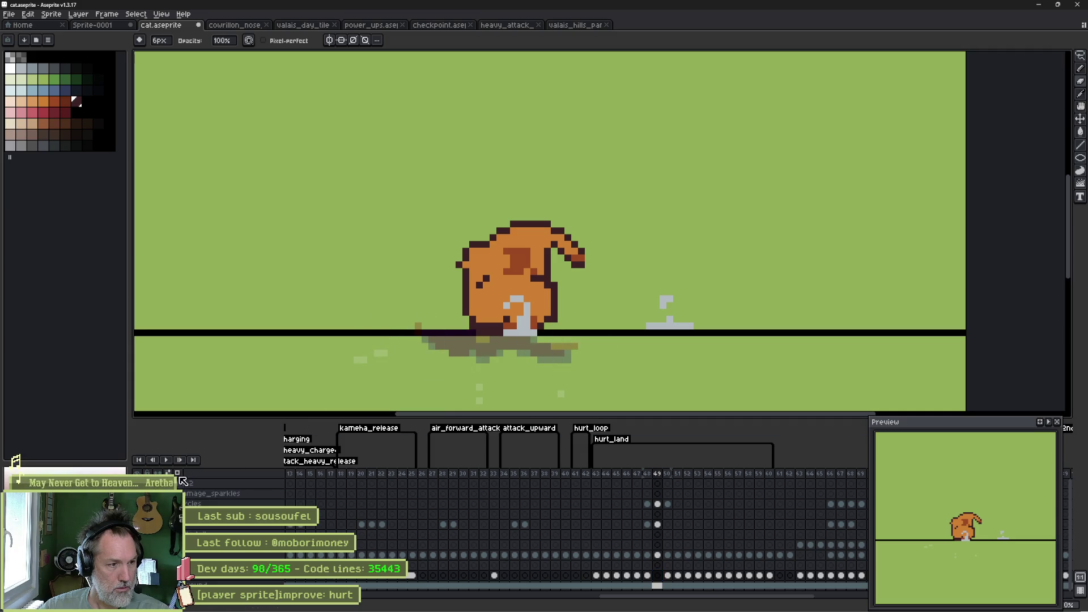
Step: Turn off onion skin and paint a dark-green shadow under the cat with the 1px pencil
left_click(179, 476)
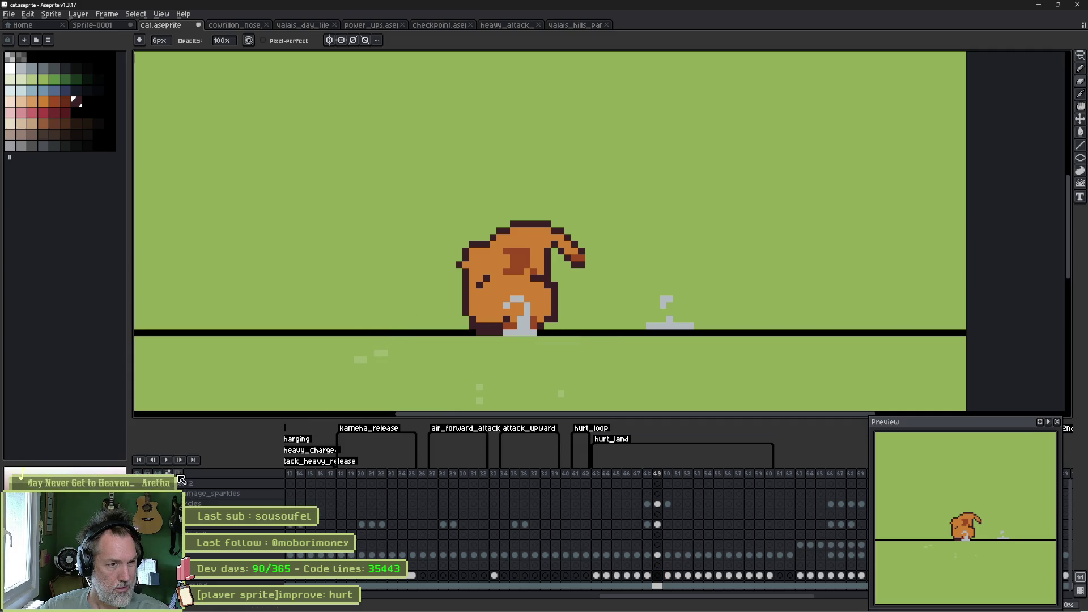
left_click(23, 59)
key("b")
mouse_move(480, 340)
left_mouse_down()
mouse_move(536, 344)
mouse_move(516, 351)
left_mouse_up()
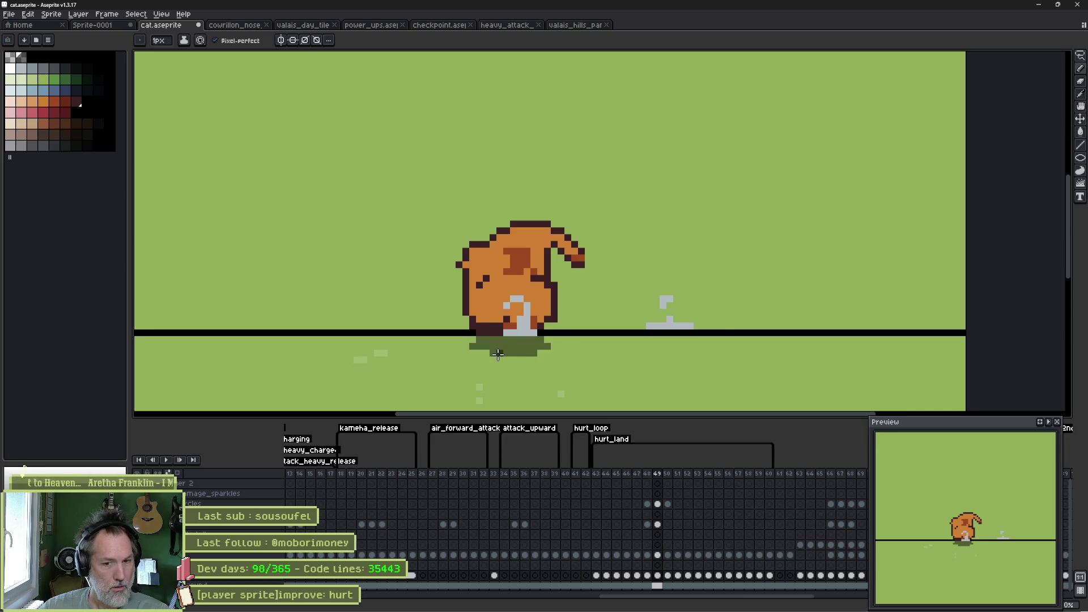
Step: Replace the wide shadows on frames 50 and 51 with smaller ones under the cat's paws
key("Right")
key("e")
mouse_move(414, 348)
left_mouse_down()
mouse_move(517, 357)
mouse_move(501, 340)
mouse_move(527, 352)
mouse_move(457, 340)
left_mouse_up()
key("b")
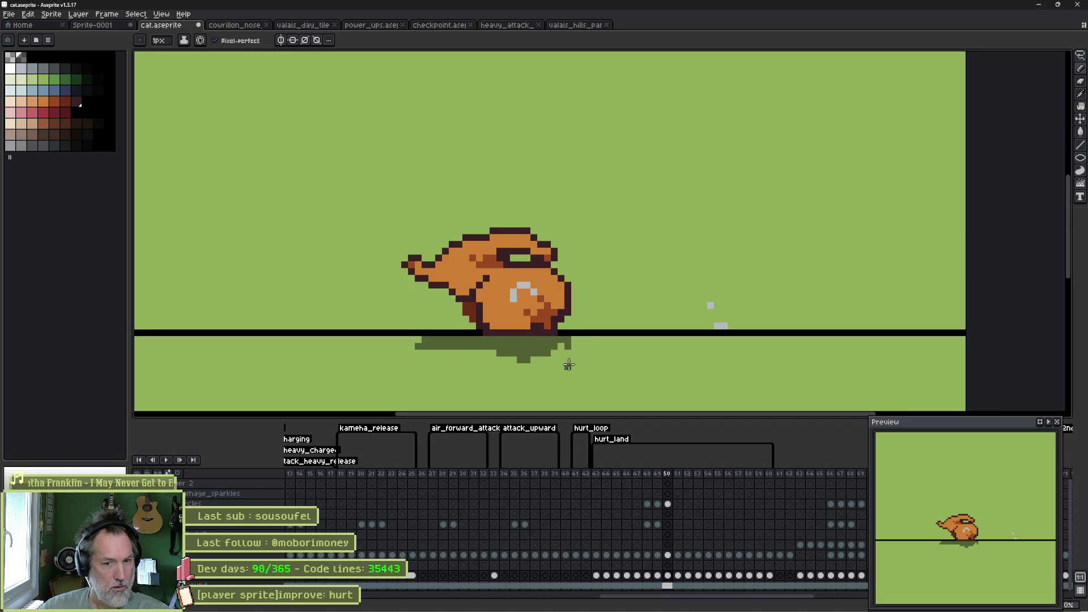
key("Right")
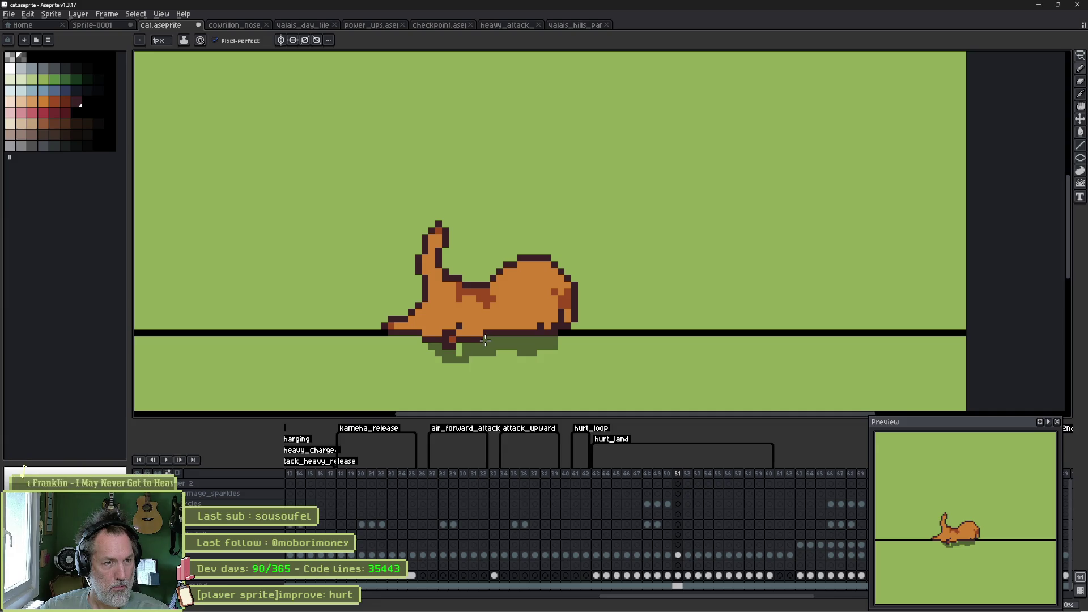
key("e")
mouse_move(505, 339)
left_mouse_down()
mouse_move(485, 348)
mouse_move(357, 315)
left_mouse_up()
key("b")
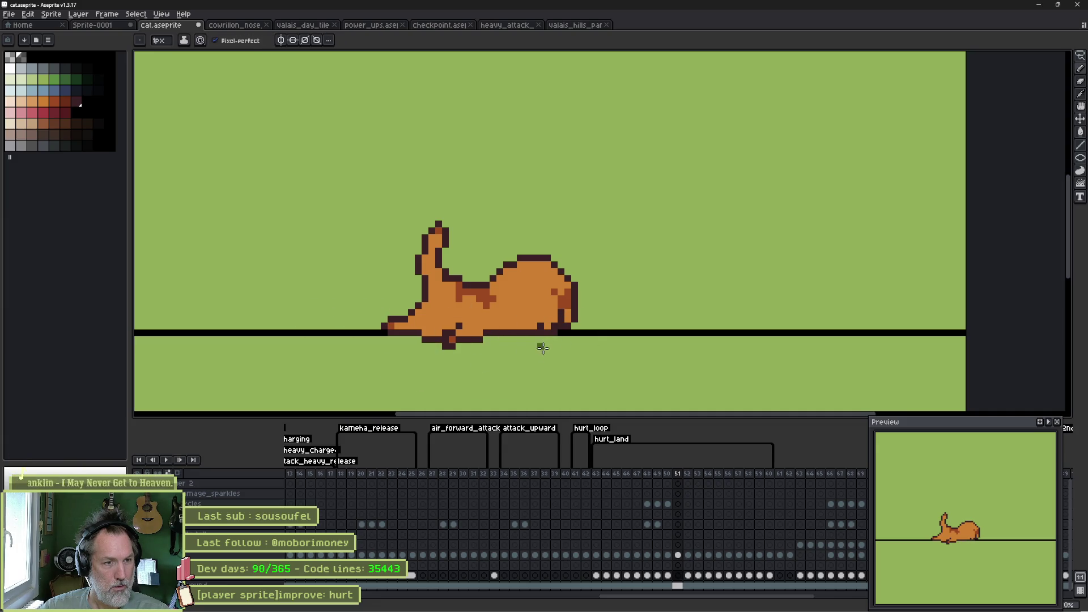
mouse_move(415, 346)
left_mouse_down()
mouse_move(375, 339)
mouse_move(493, 355)
mouse_move(544, 349)
left_mouse_up()
Step: On frame 52, erase the large shadow and repaint a flat dark shadow under the lying cat
key("period")
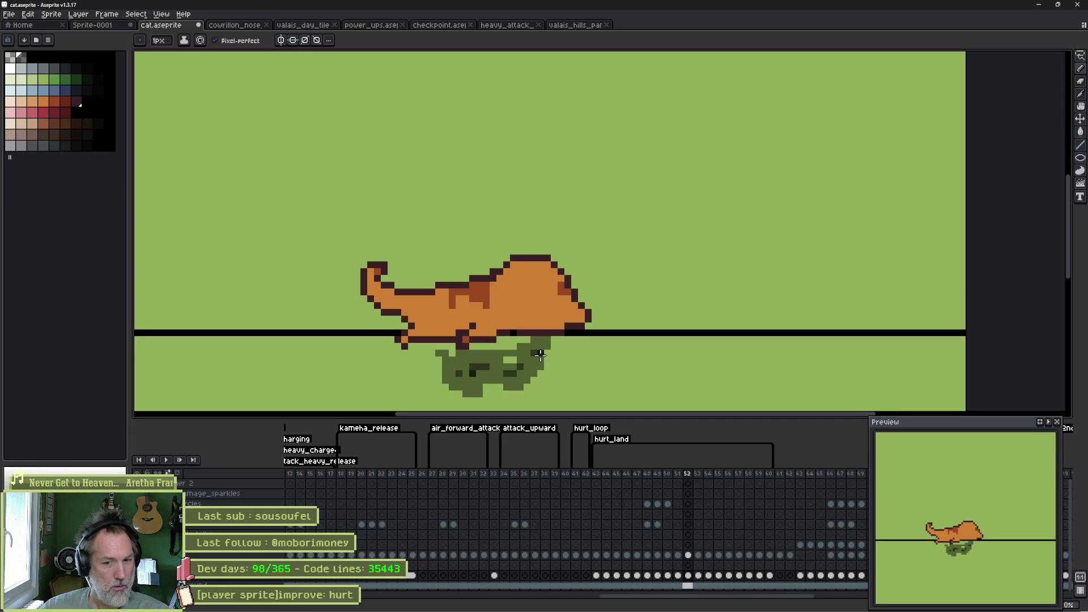
key("e")
mouse_move(449, 333)
left_mouse_down()
mouse_move(516, 364)
mouse_move(498, 347)
mouse_move(533, 345)
mouse_move(464, 347)
left_mouse_up()
key("b")
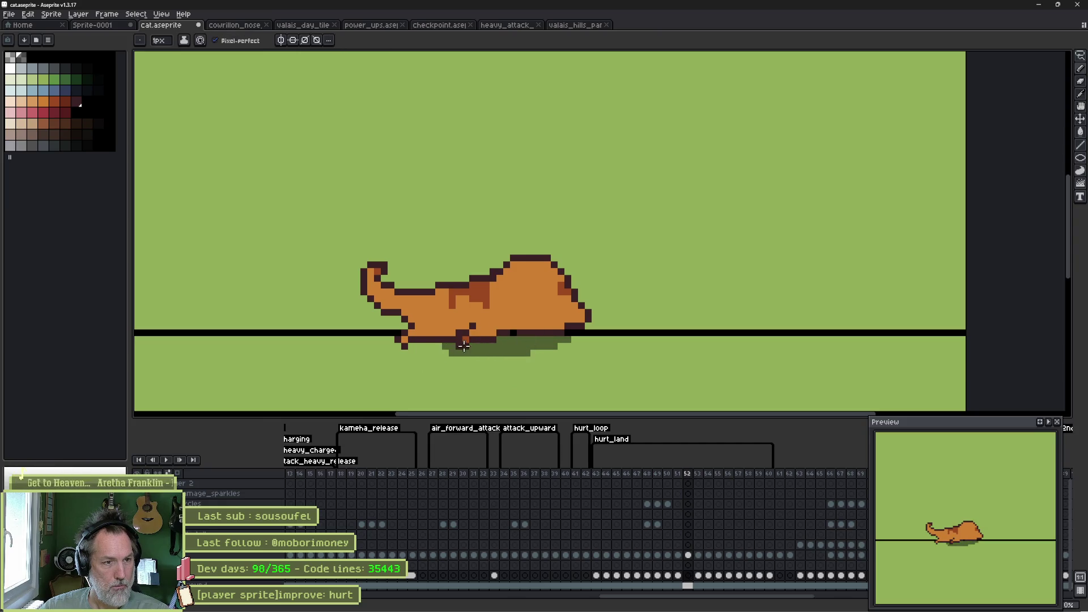
left_click_drag(388, 341, 432, 346)
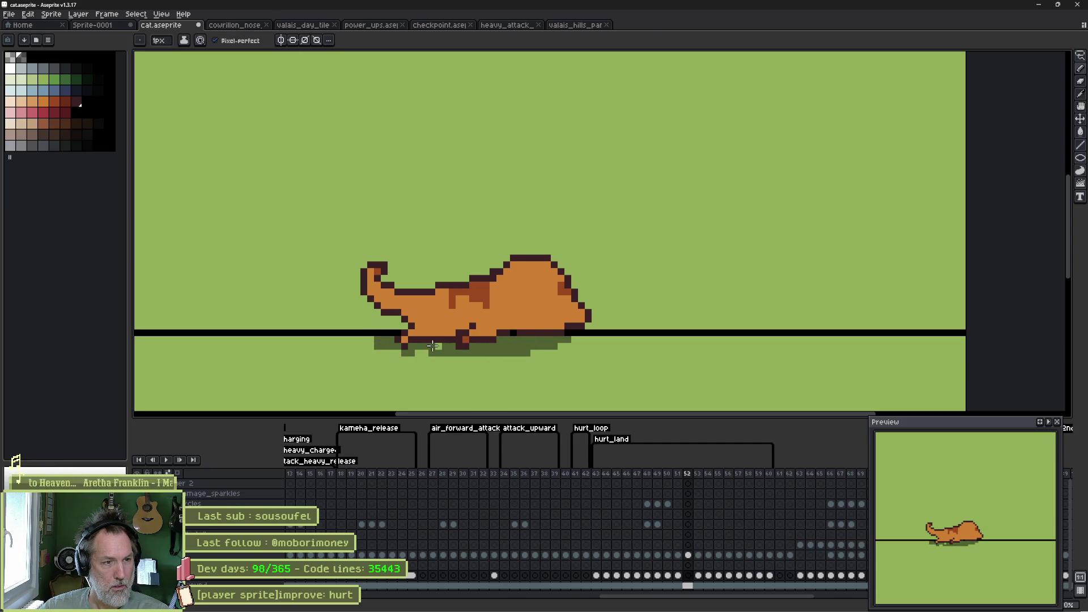
mouse_move(571, 339)
left_mouse_down()
mouse_move(538, 360)
mouse_move(556, 347)
left_mouse_up()
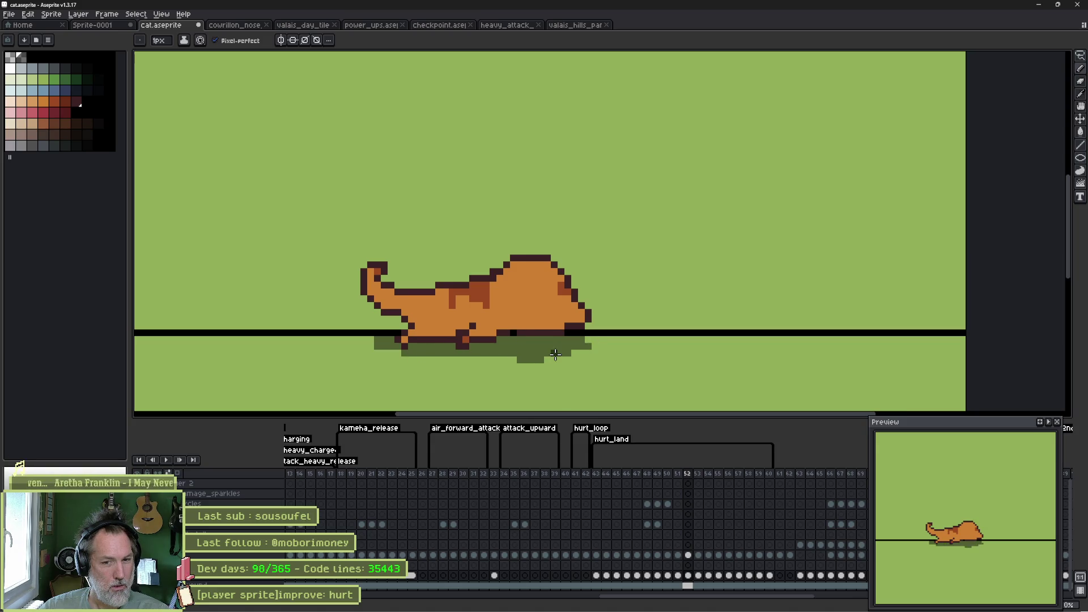
key("Right")
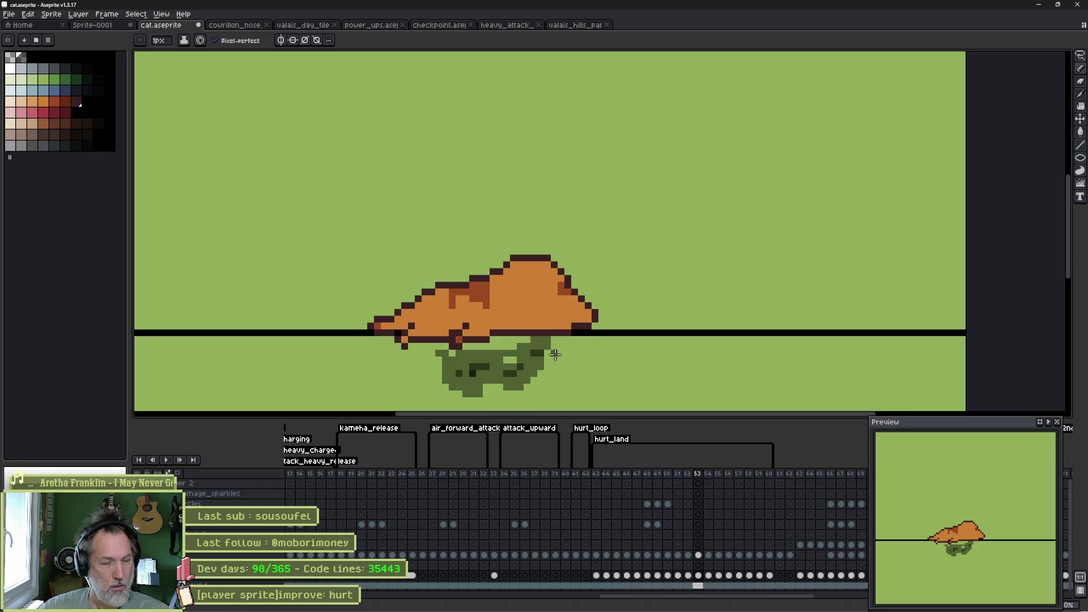
Step: Erase the old shadow on frame 53, comparing with the previous frame's shadow
key("e")
mouse_move(555, 354)
left_mouse_down()
mouse_move(359, 363)
mouse_move(537, 369)
left_mouse_up()
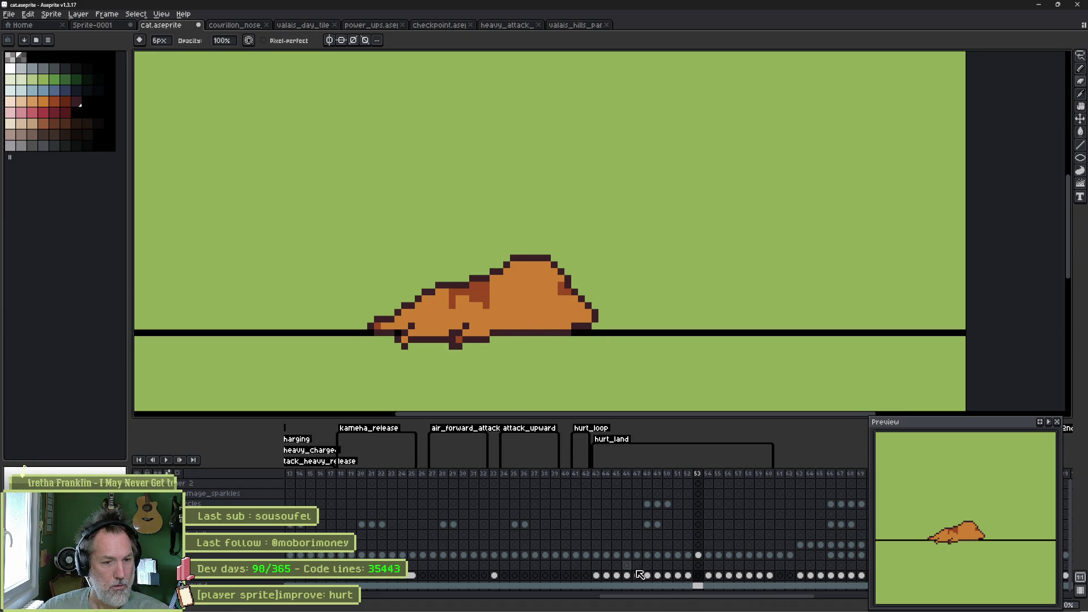
left_click(687, 575)
left_click(698, 576)
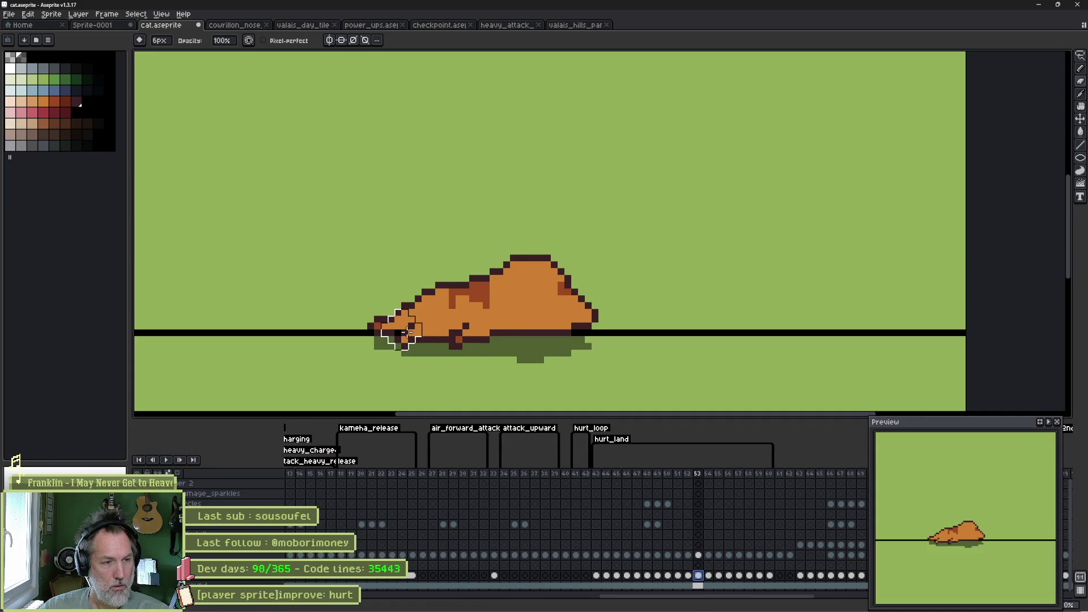
key("b")
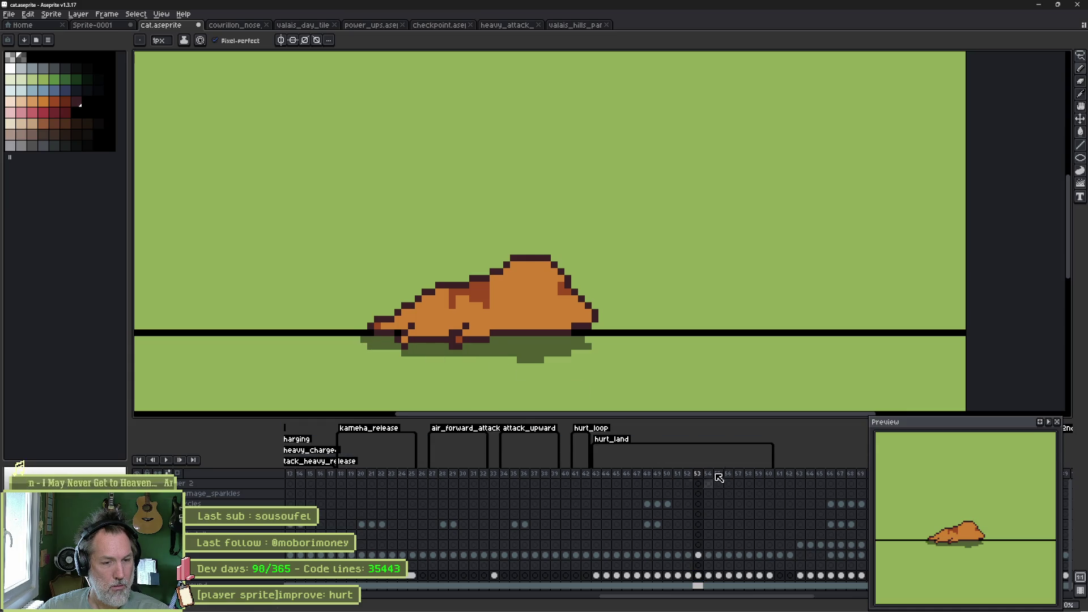
Step: On frame 54, erase the shadow under the cat and trim its right end
key("Right")
key("e")
mouse_move(538, 347)
left_mouse_down()
mouse_move(499, 340)
mouse_move(450, 364)
mouse_move(451, 390)
left_mouse_up()
key("b")
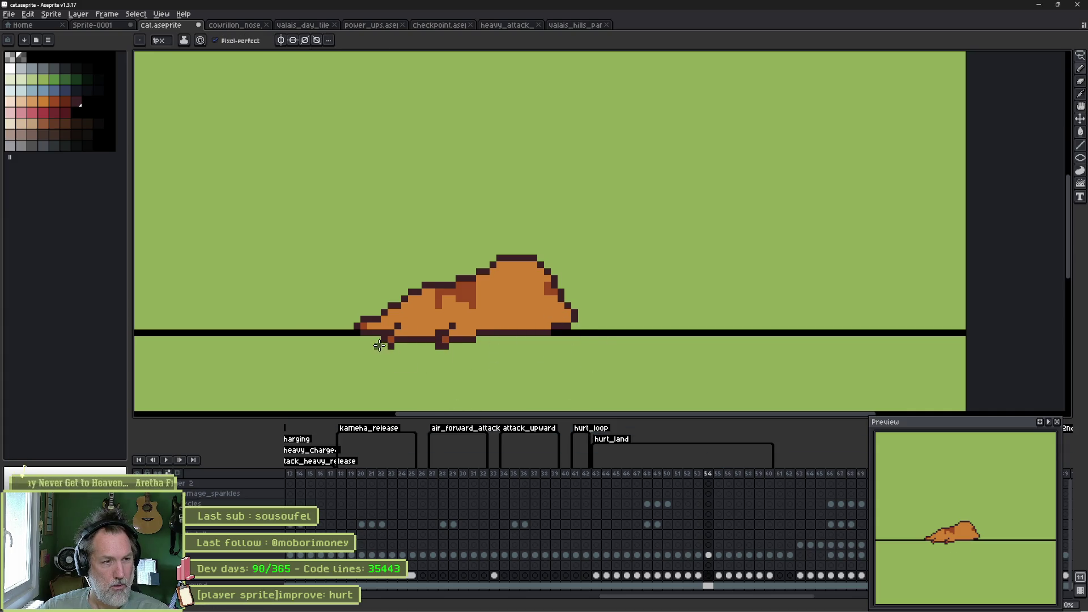
left_click(709, 576)
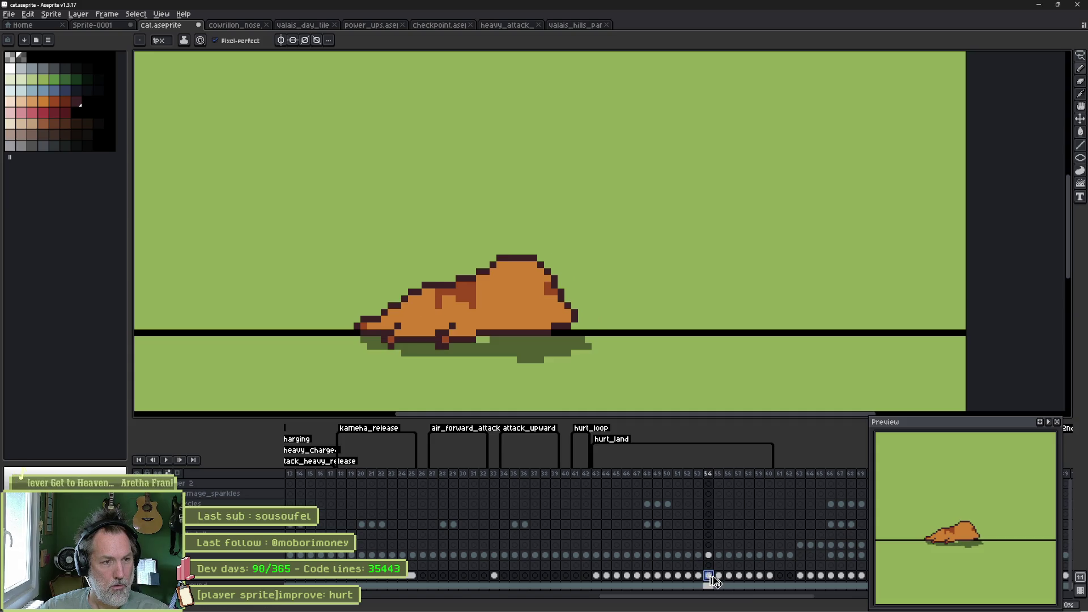
key("e")
mouse_move(595, 333)
left_mouse_down()
mouse_move(583, 360)
mouse_move(538, 358)
left_mouse_up()
key("b")
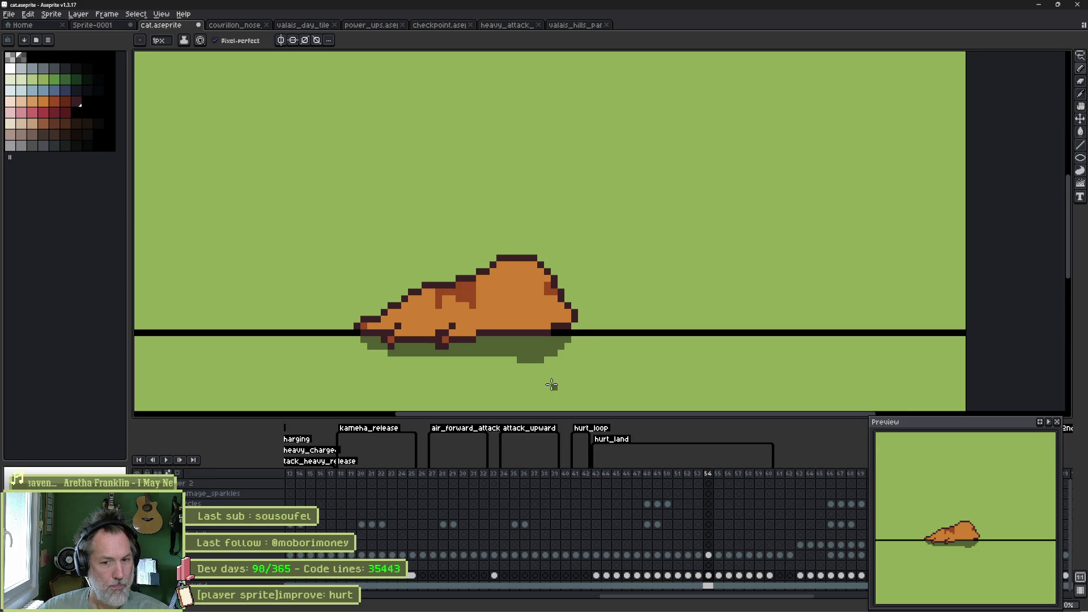
Step: Erase frame 55's old shadow and thicken the pencil to 2 pixels
key("Right")
key("e")
mouse_move(583, 348)
left_mouse_down()
mouse_move(378, 341)
mouse_move(423, 352)
mouse_move(450, 336)
mouse_move(510, 353)
mouse_move(575, 342)
mouse_move(527, 361)
left_mouse_up()
key("b")
key("plus")
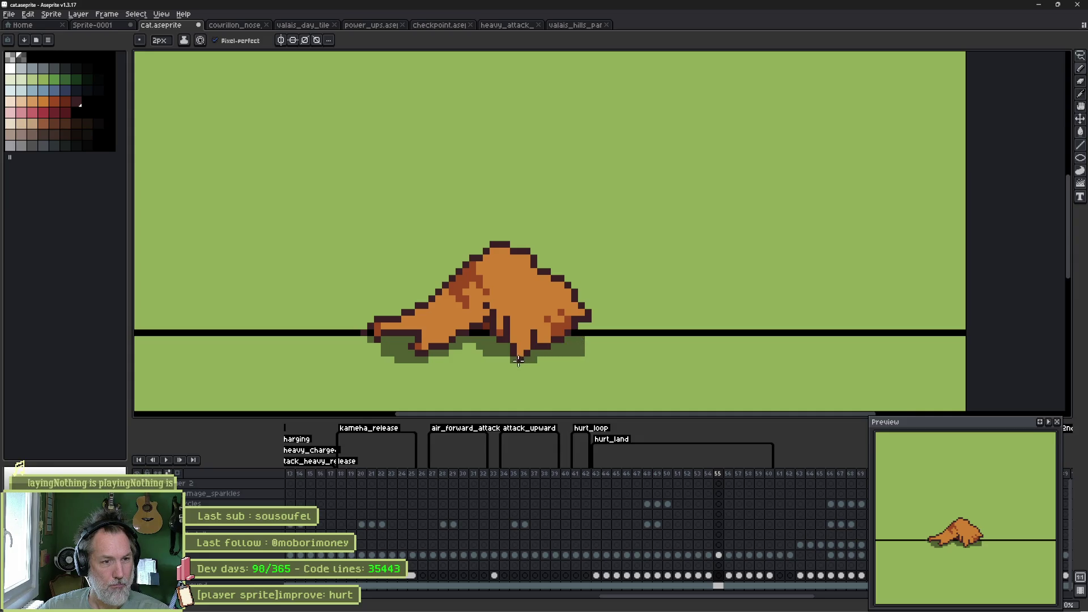
Step: Paint a new, smaller shadow on frame 56, with a block under the rear leg
key("Right")
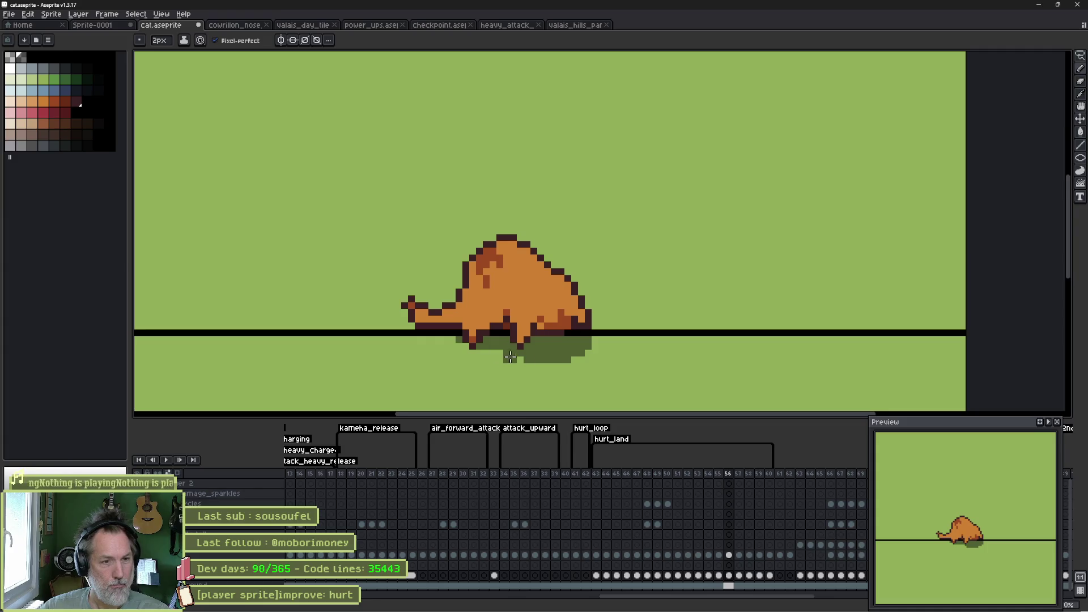
key("e")
key("Delete")
key("b")
mouse_move(583, 332)
left_mouse_down()
mouse_move(551, 356)
mouse_move(425, 340)
left_mouse_up()
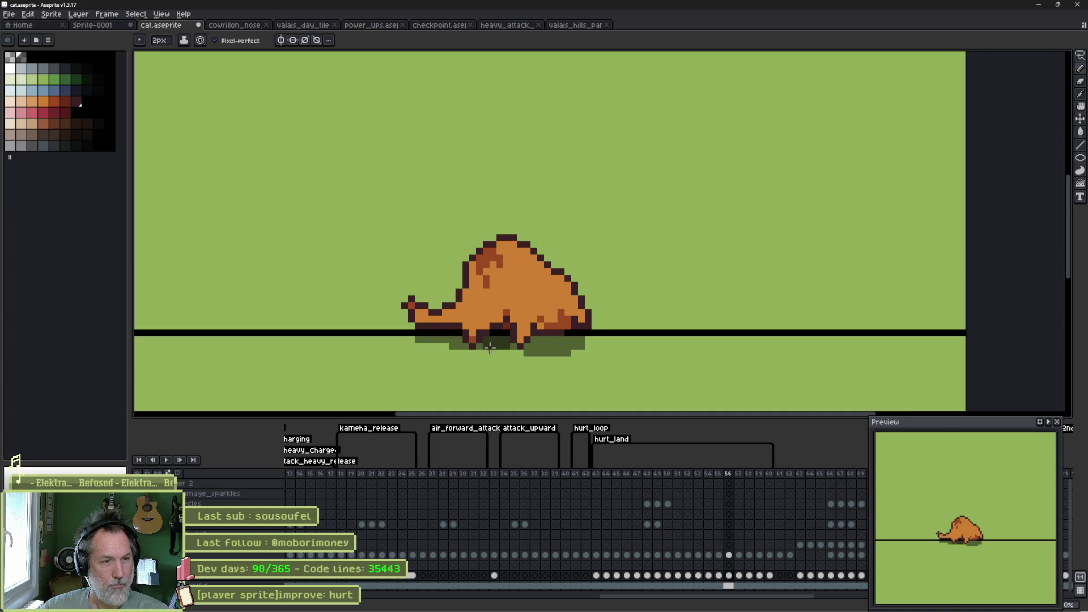
left_click(473, 356)
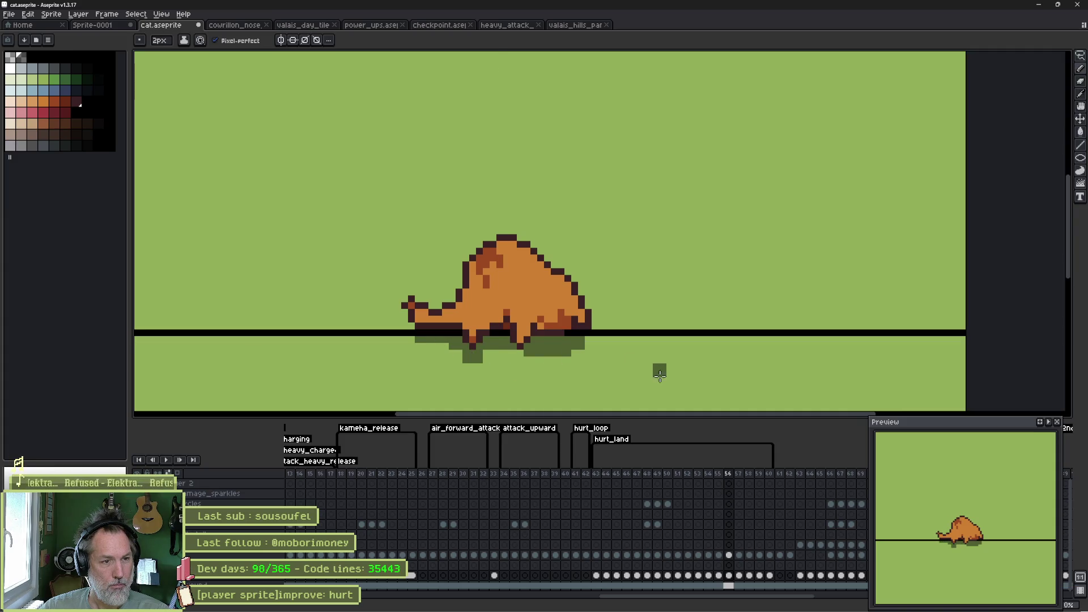
Step: Clear frame 57's old shadow, paint a new one, and dab extra shadow on frame 58
key("period")
key("ctrl+z")
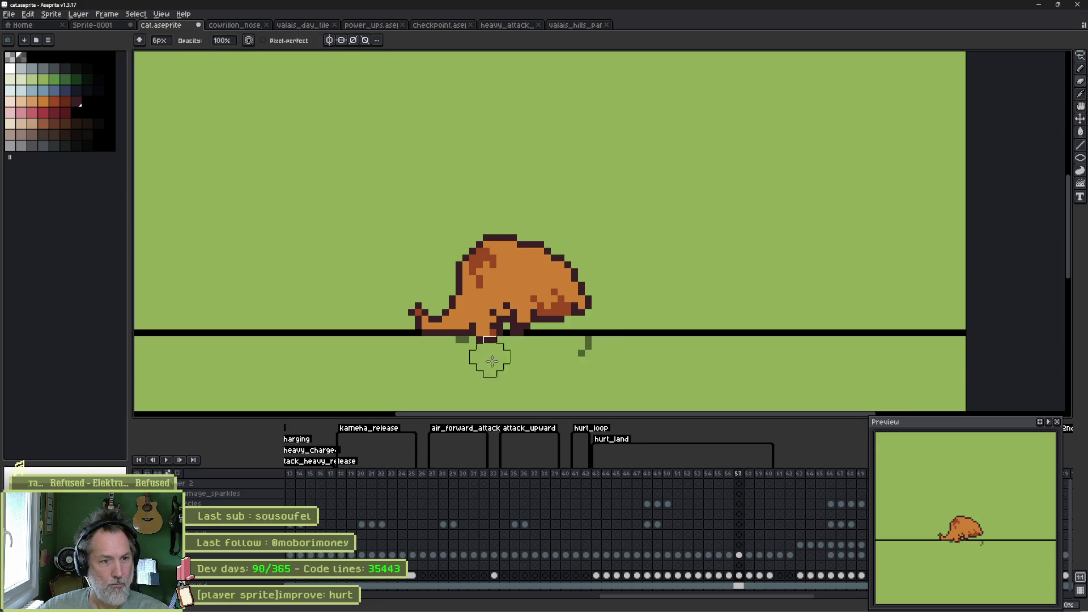
left_click_drag(568, 350, 431, 350)
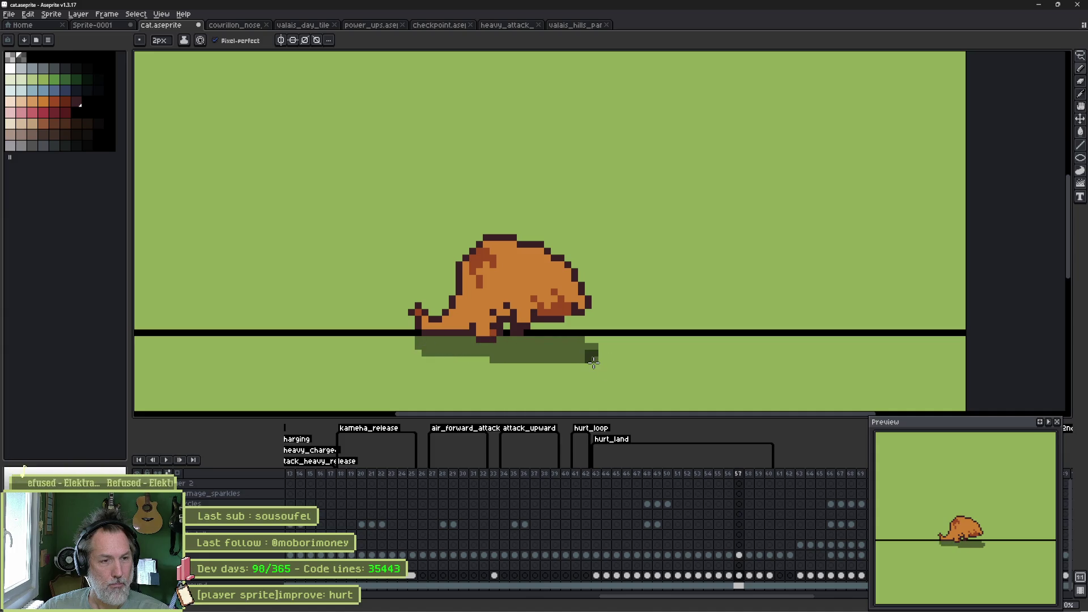
key("period")
left_click(537, 354)
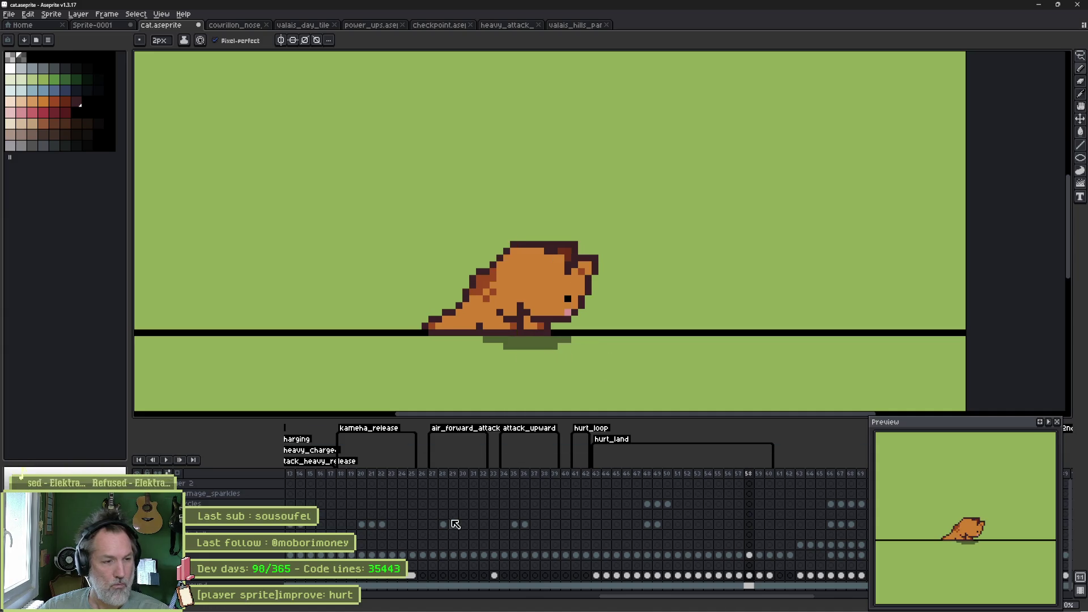
Step: Compare the shadows and poses on frames 26, 40 and 1 in the timeline
left_click(427, 474)
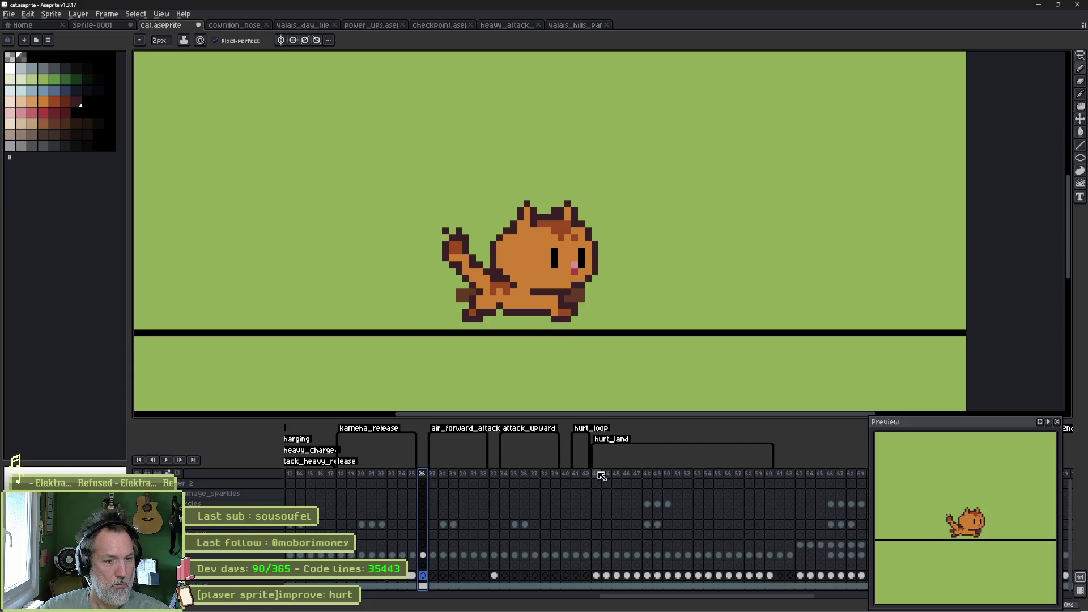
left_click(574, 475)
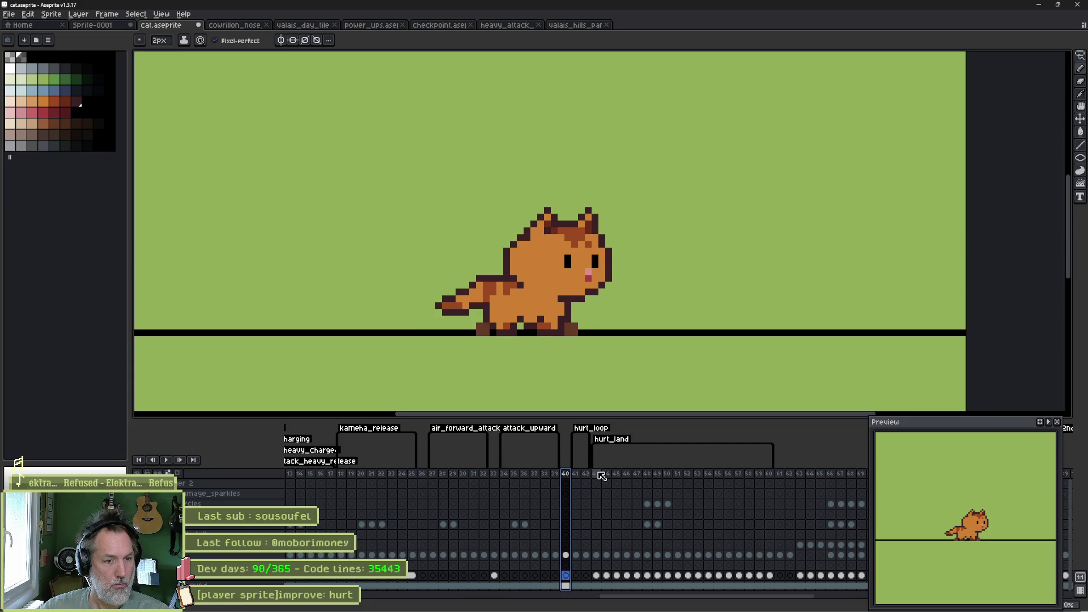
left_click_drag(627, 602, 343, 605)
left_click(293, 475)
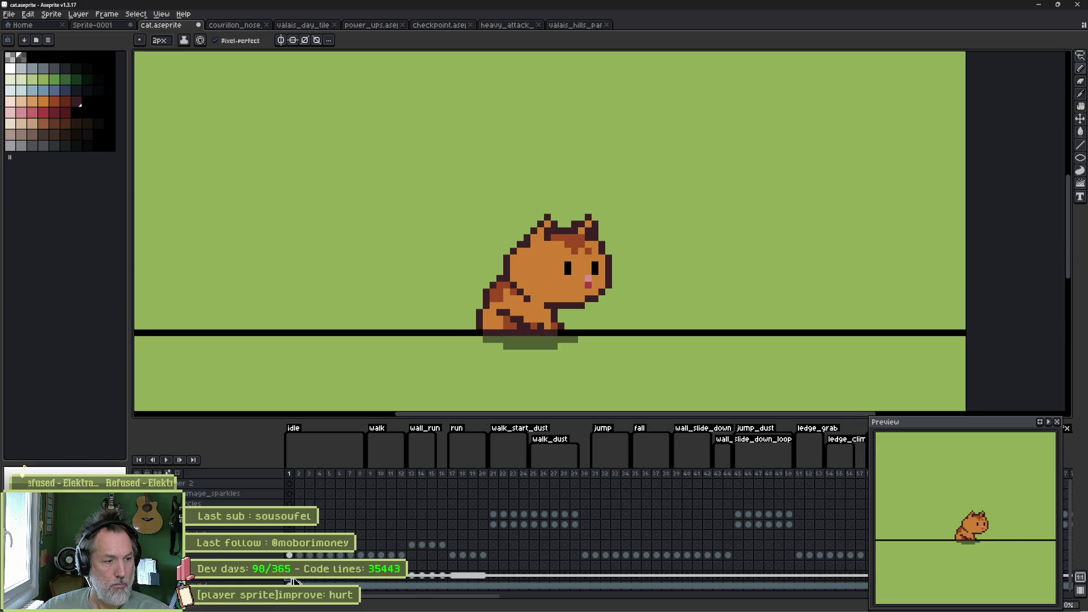
left_click_drag(397, 597, 680, 587)
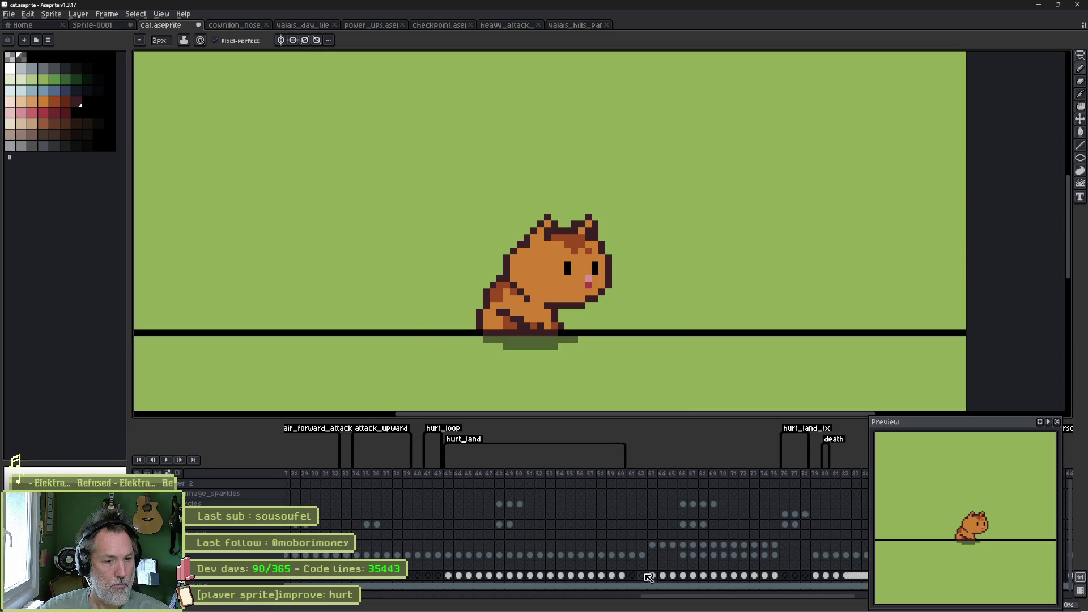
Step: Trim frame 58's shadow below the ground line, check frames 59–60, and save cat.aseprite
left_click(623, 577)
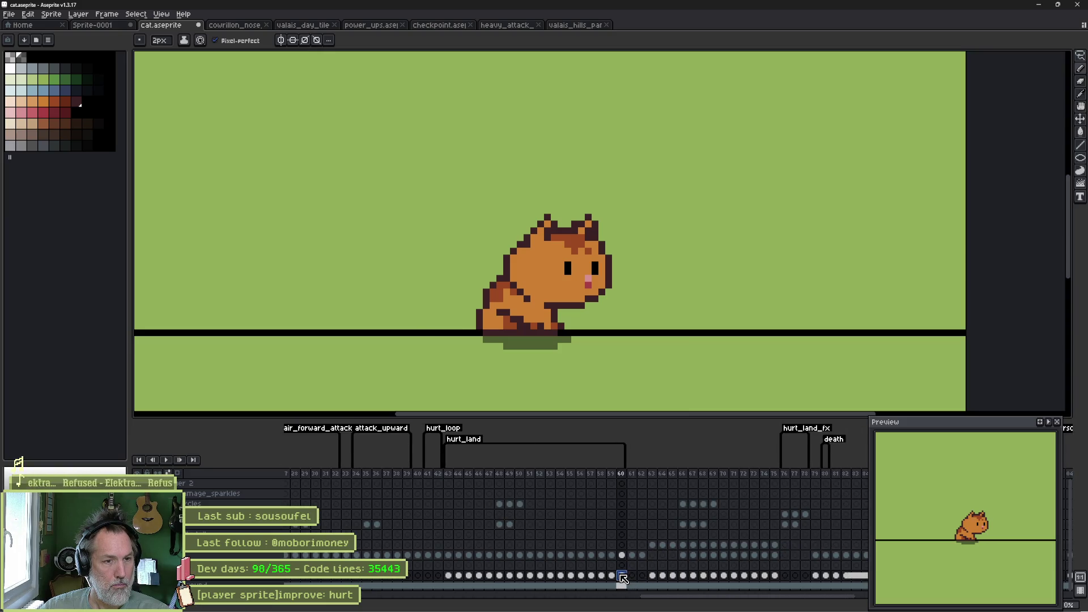
left_click(612, 576)
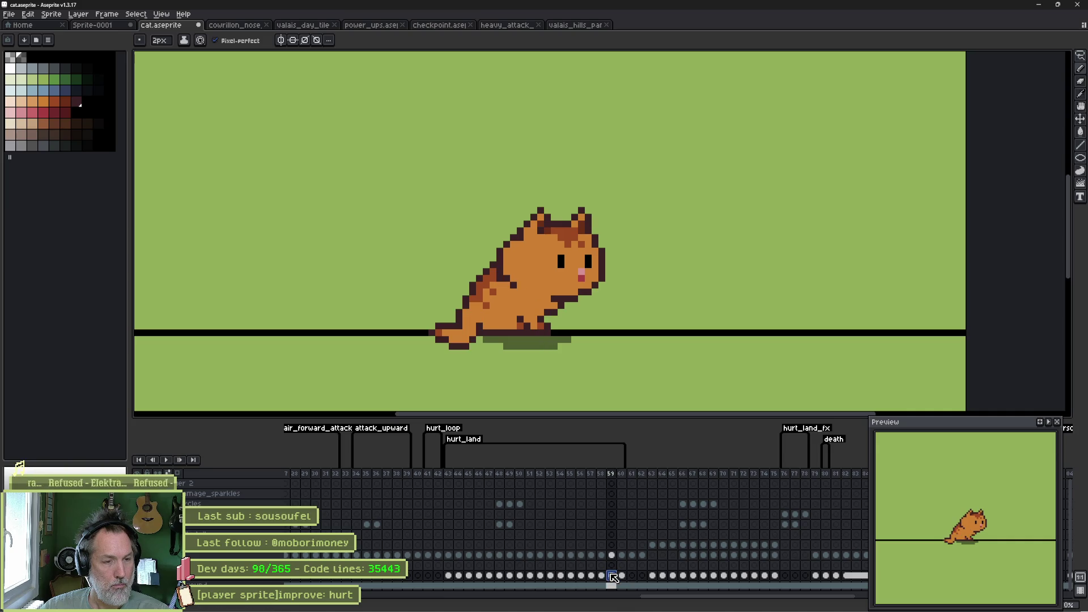
left_click(603, 576)
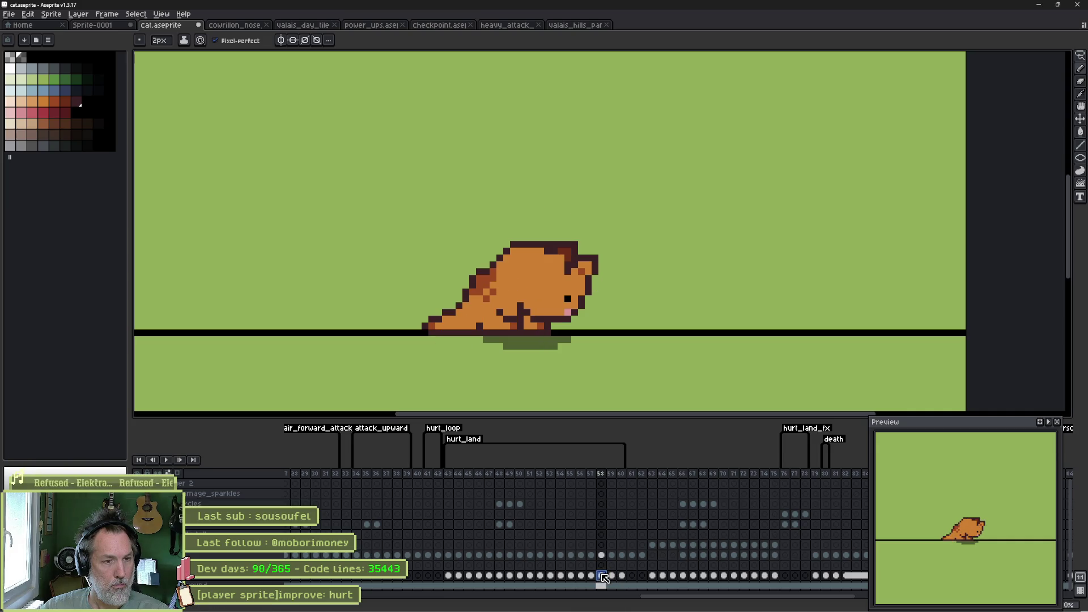
mouse_move(498, 347)
left_mouse_down()
mouse_move(590, 340)
mouse_move(432, 343)
mouse_move(511, 345)
left_mouse_up()
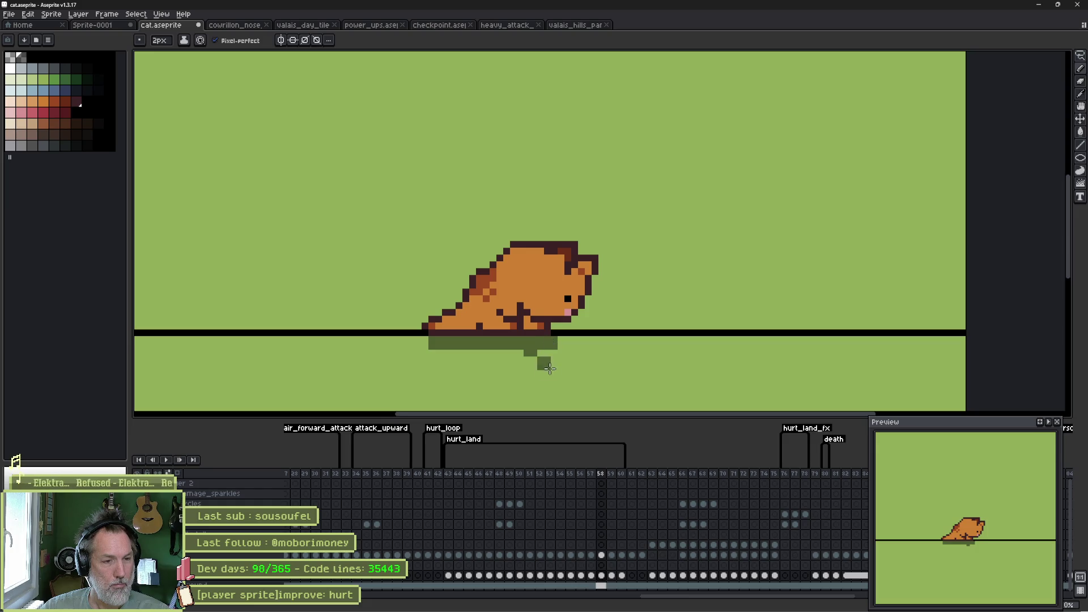
key("e")
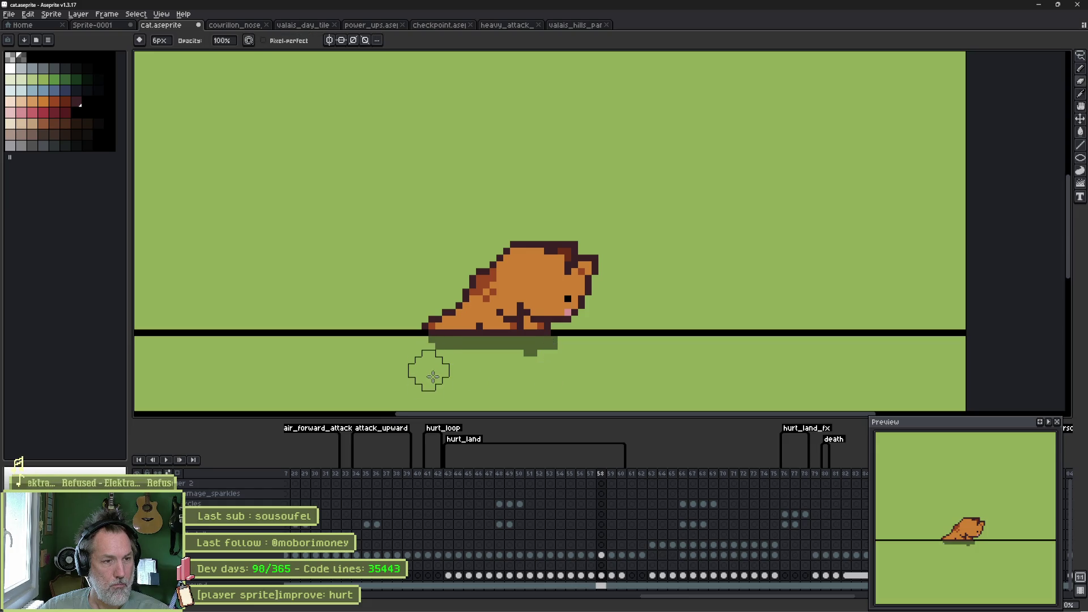
key("period")
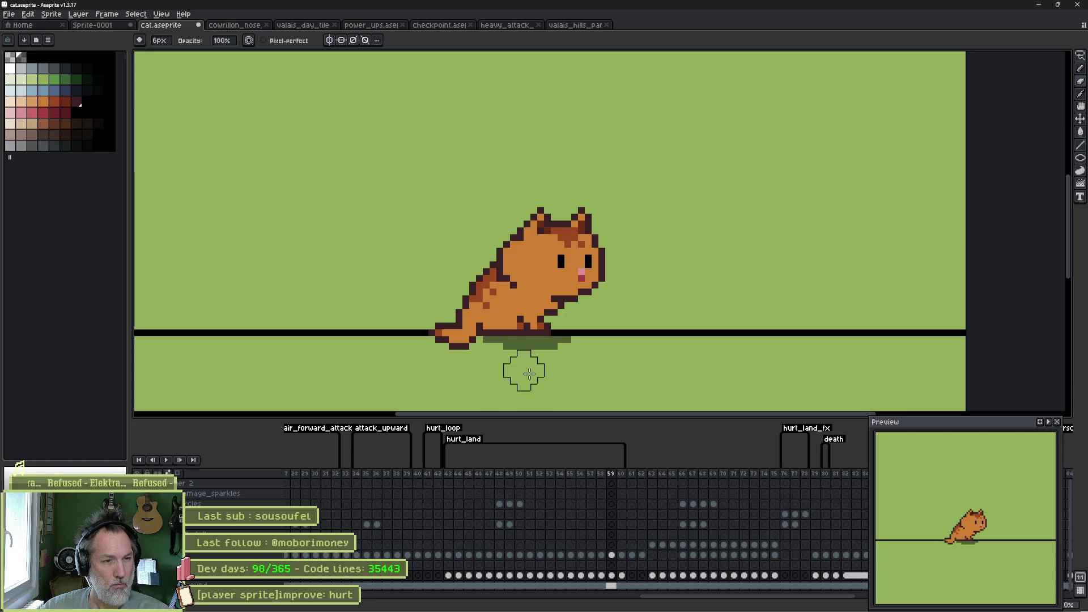
key("b")
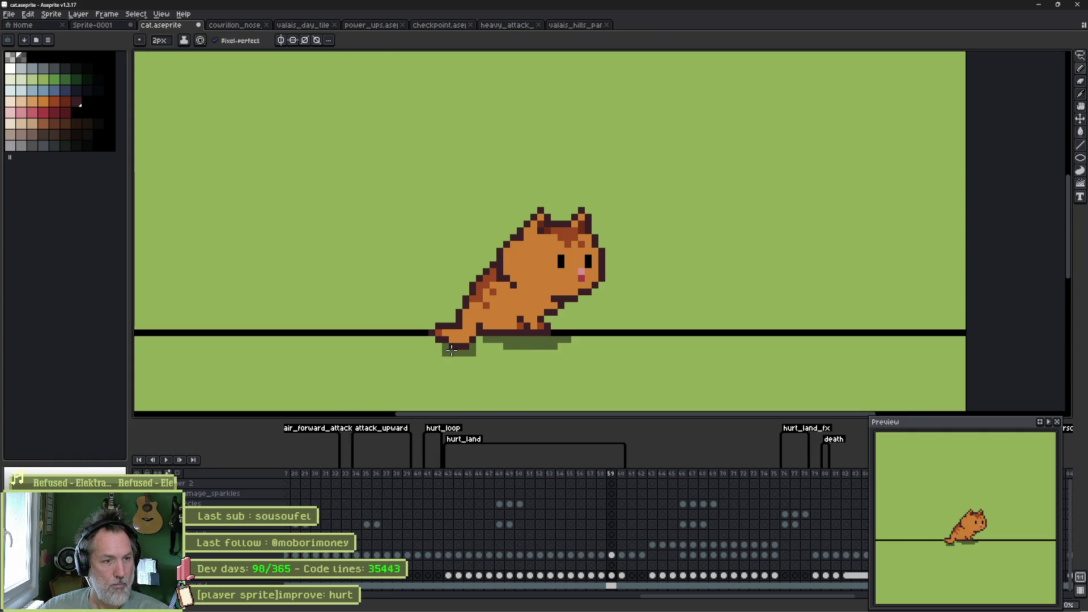
key("period")
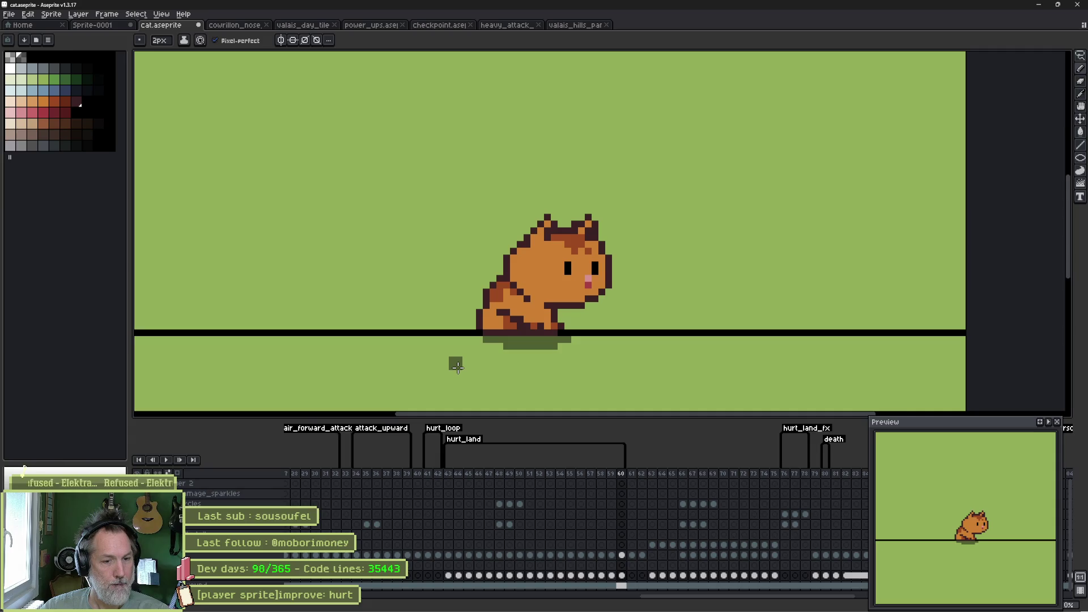
key("ctrl+s")
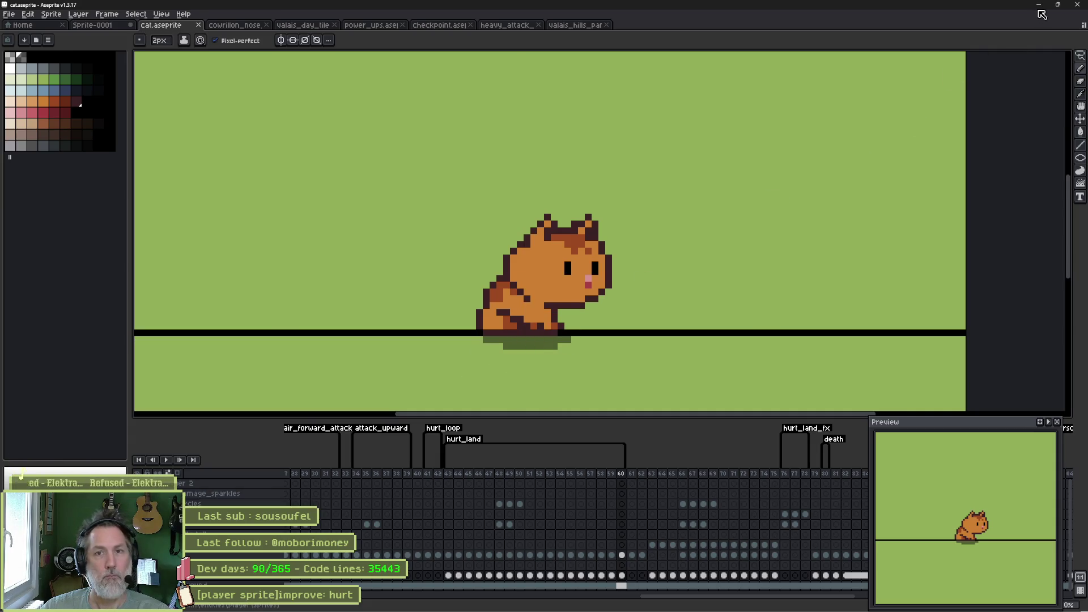
left_click(1039, 8)
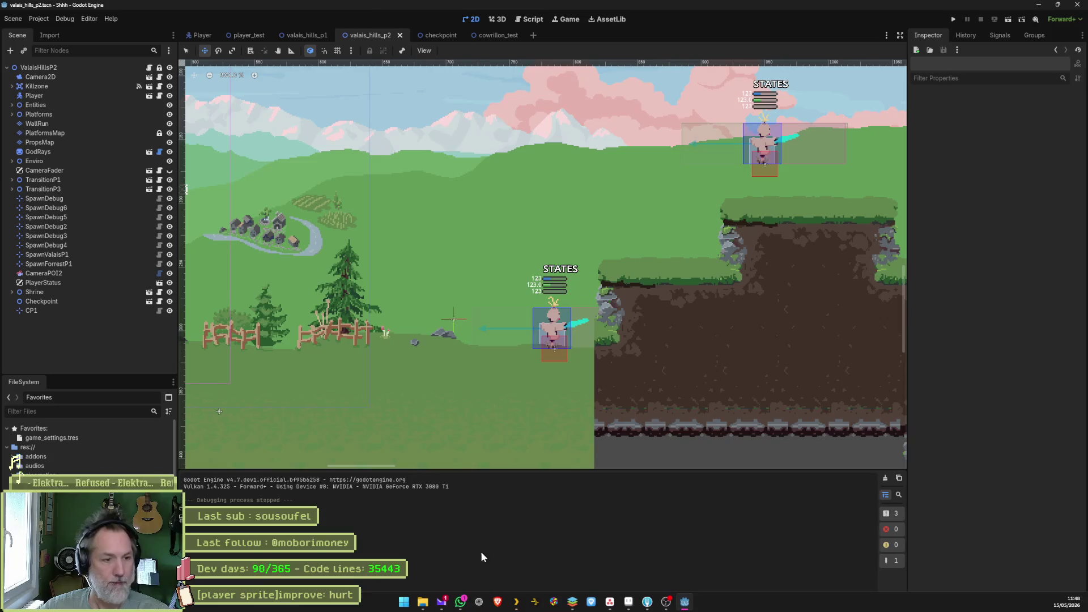
Step: Save the Player scene to reimport the cat sprite, then run valais_hills_p2 with F6
left_click(200, 35)
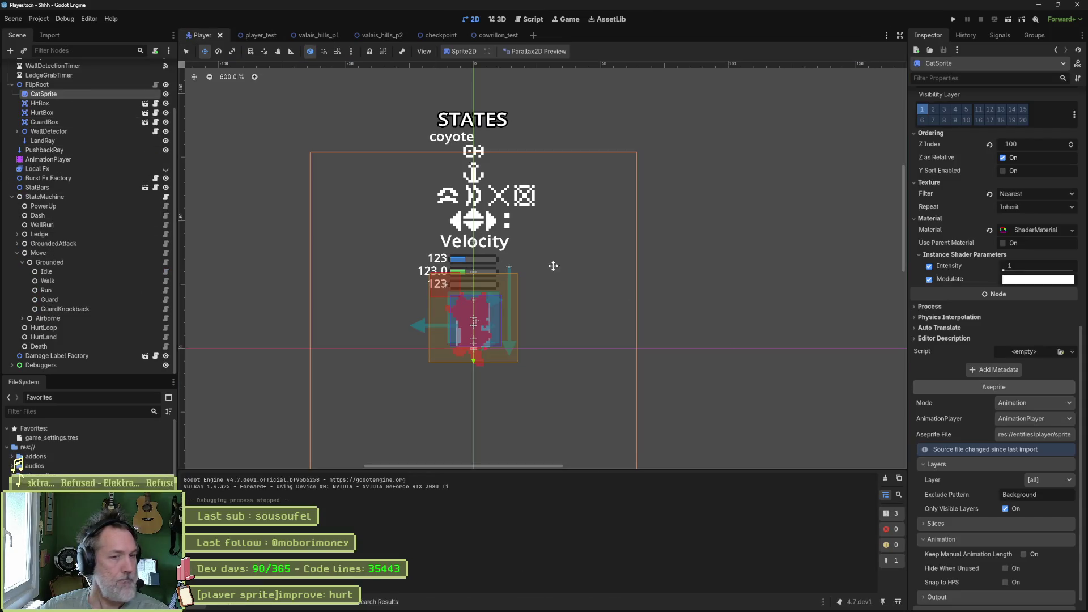
scroll(999, 573, "down", 1)
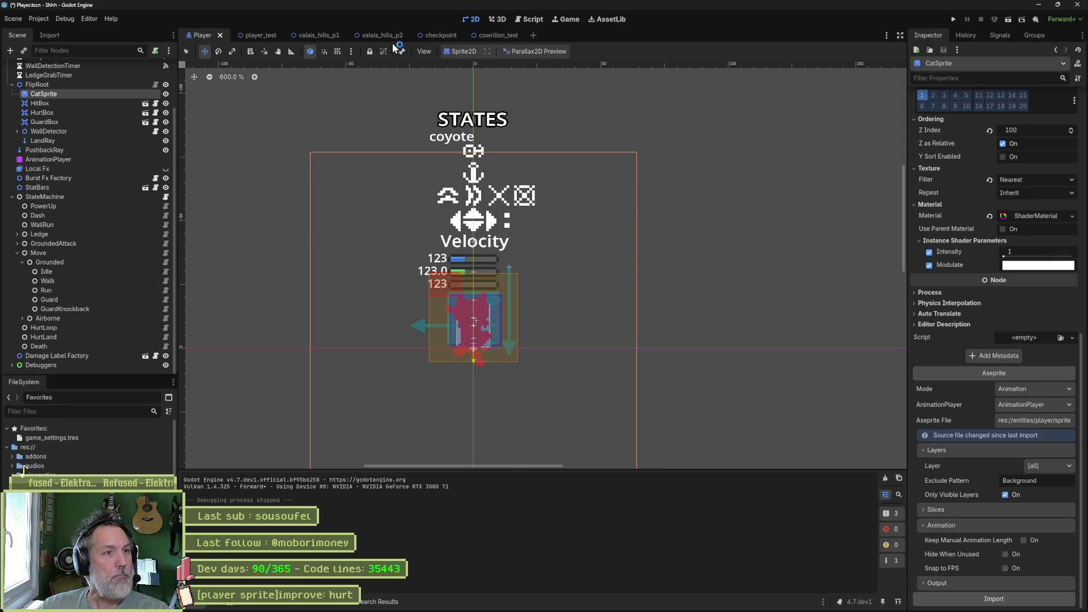
key("ctrl+s")
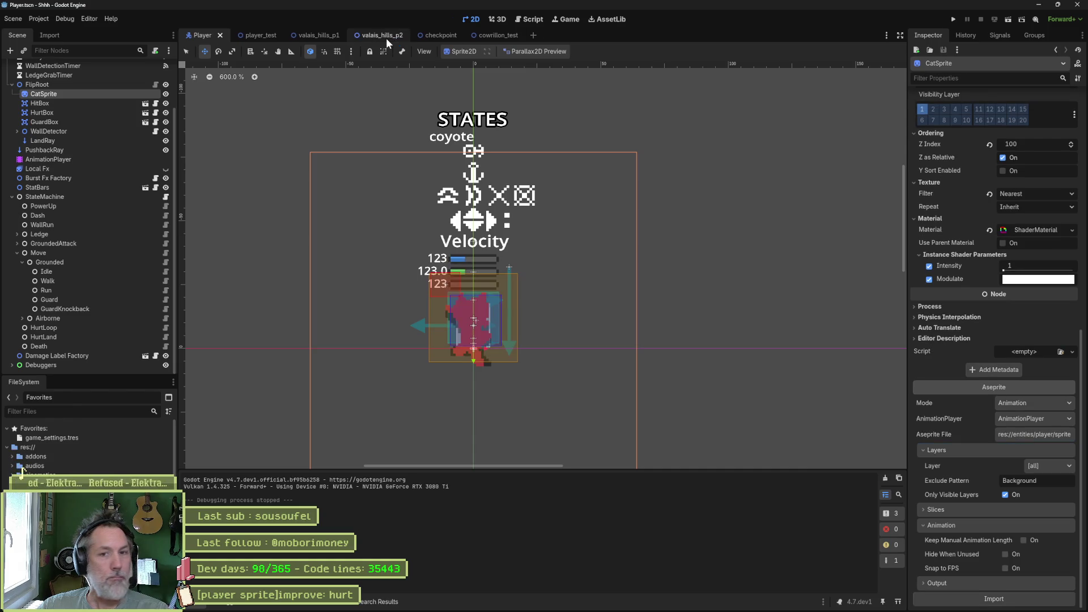
left_click(388, 39)
key("F6")
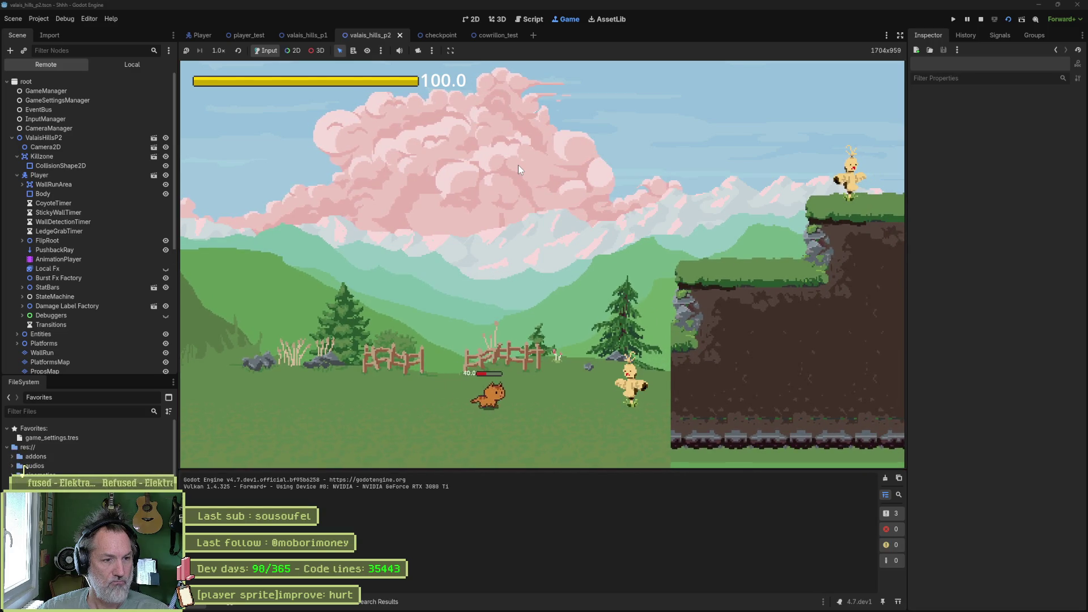
Step: Play the valais_hills_p2 level briefly to test the cat taking a hit, then stop the run
left_click(519, 165)
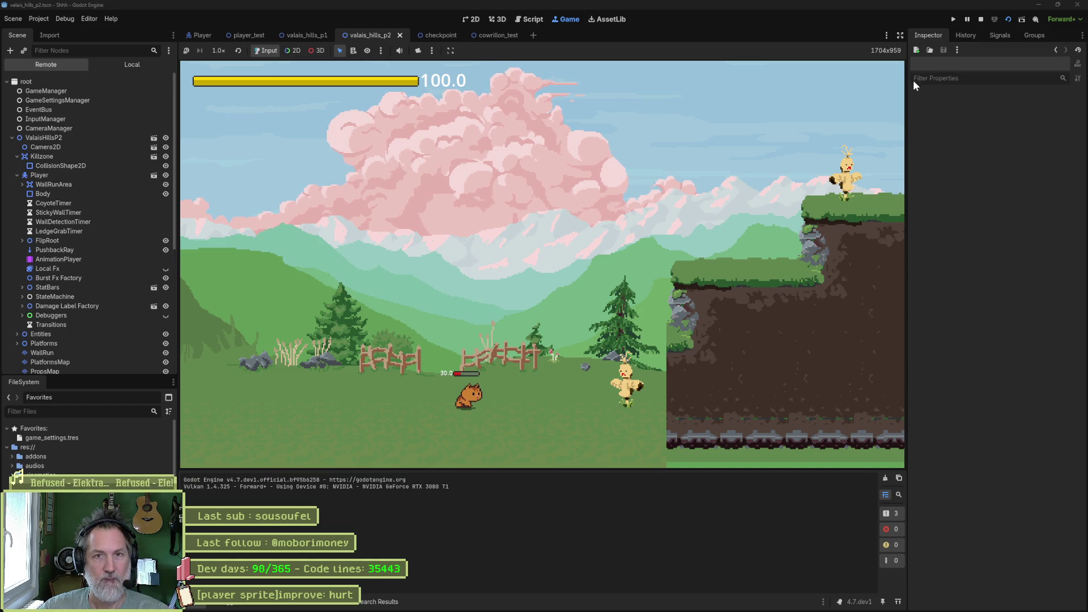
left_click(980, 20)
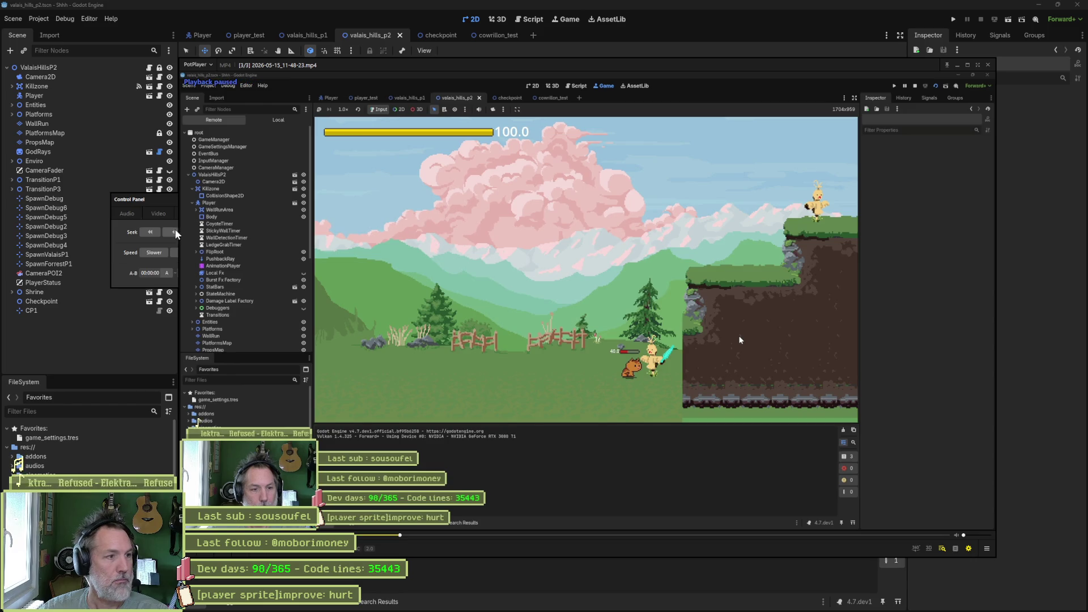
Step: Set A-B loop start and end points around the hit in the recorded clip
left_click(167, 273)
left_click(422, 344)
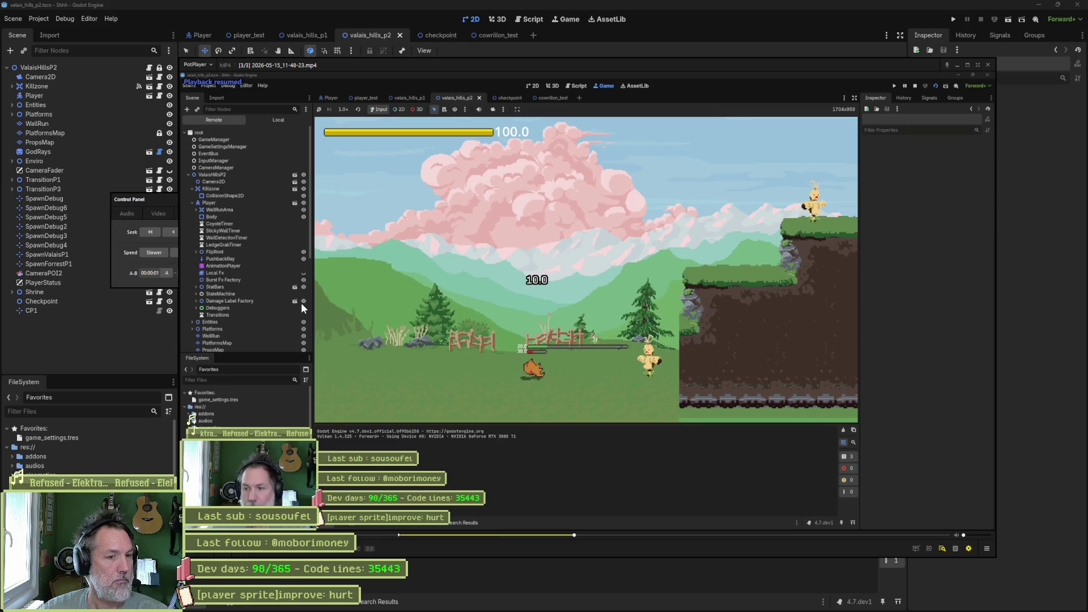
left_click(246, 284)
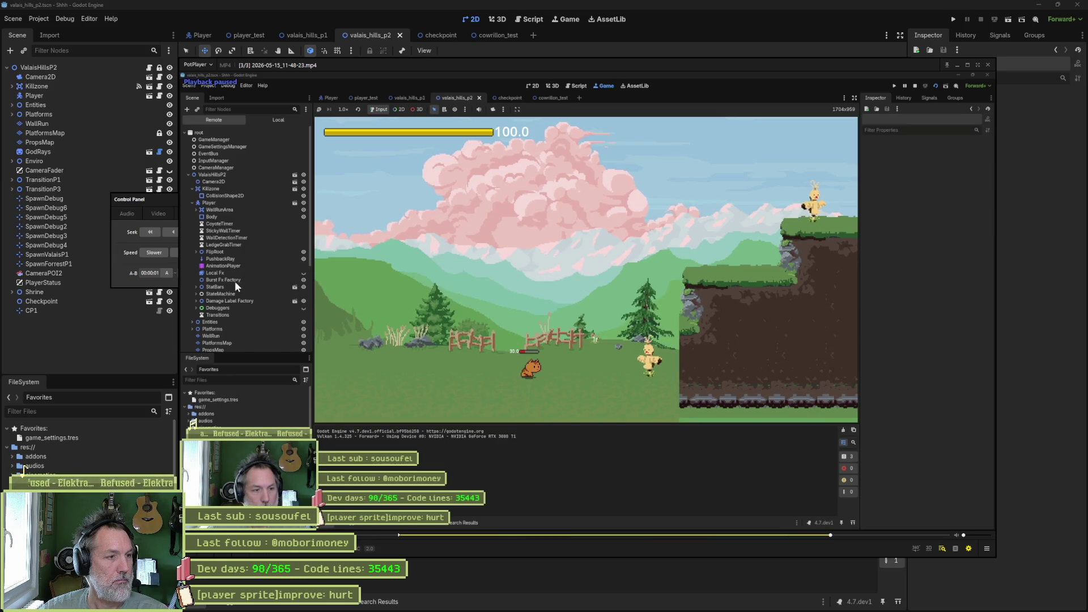
left_click(192, 271)
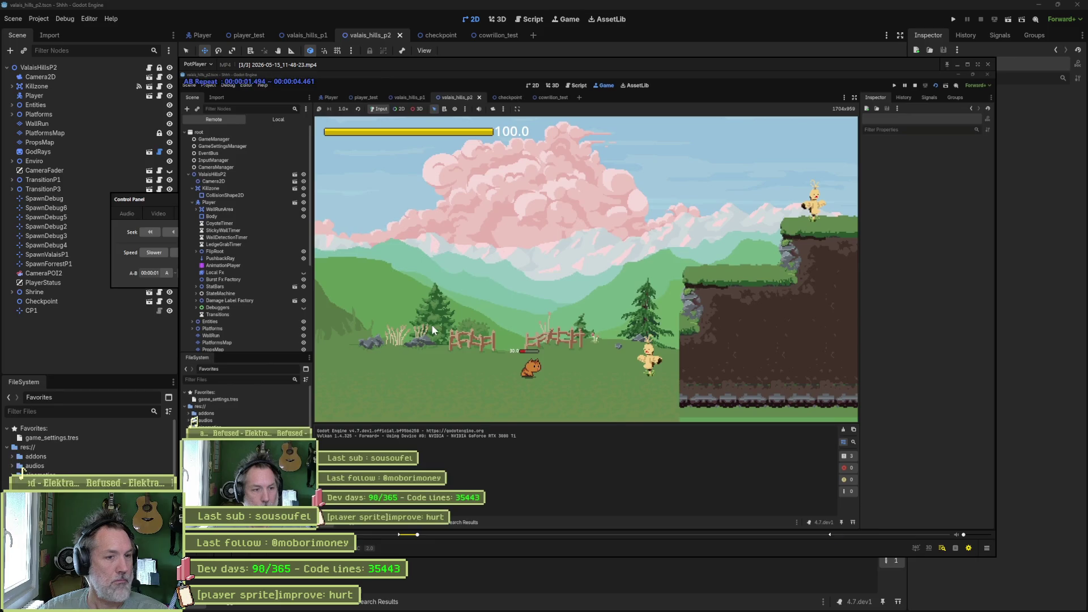
Step: Watch the clip enlarged and paused on the hit, then close PotPlayer and return to Aseprite
left_click(969, 63)
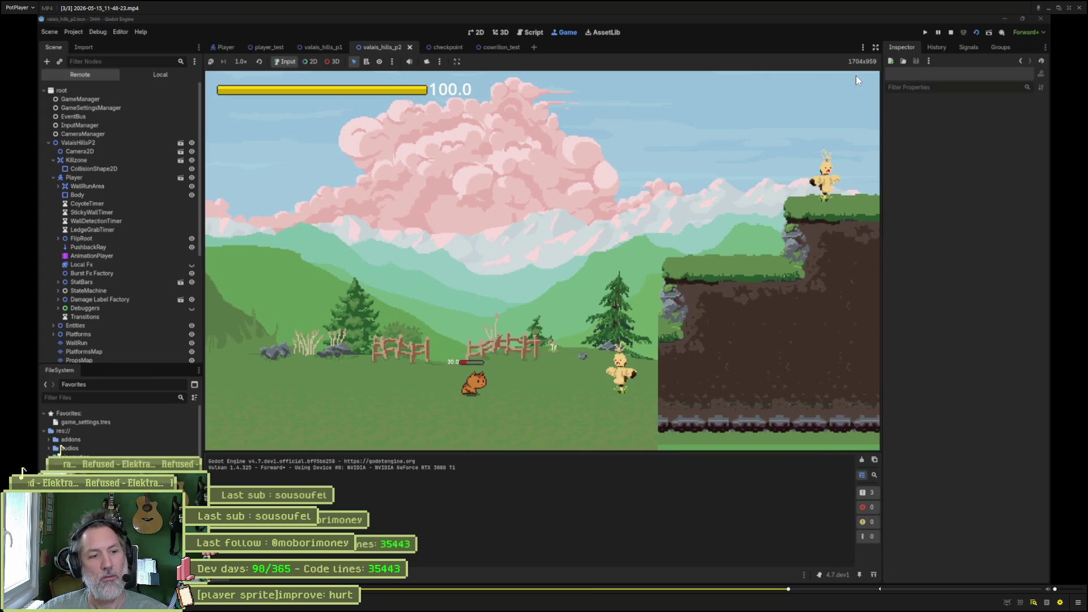
key("space")
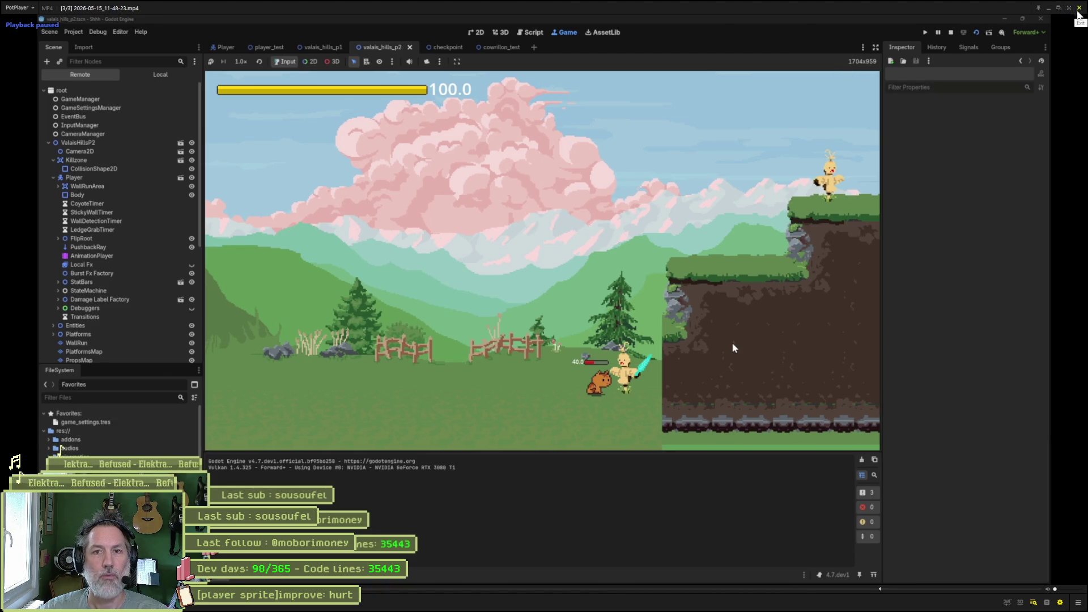
left_click(1080, 8)
left_click(628, 599)
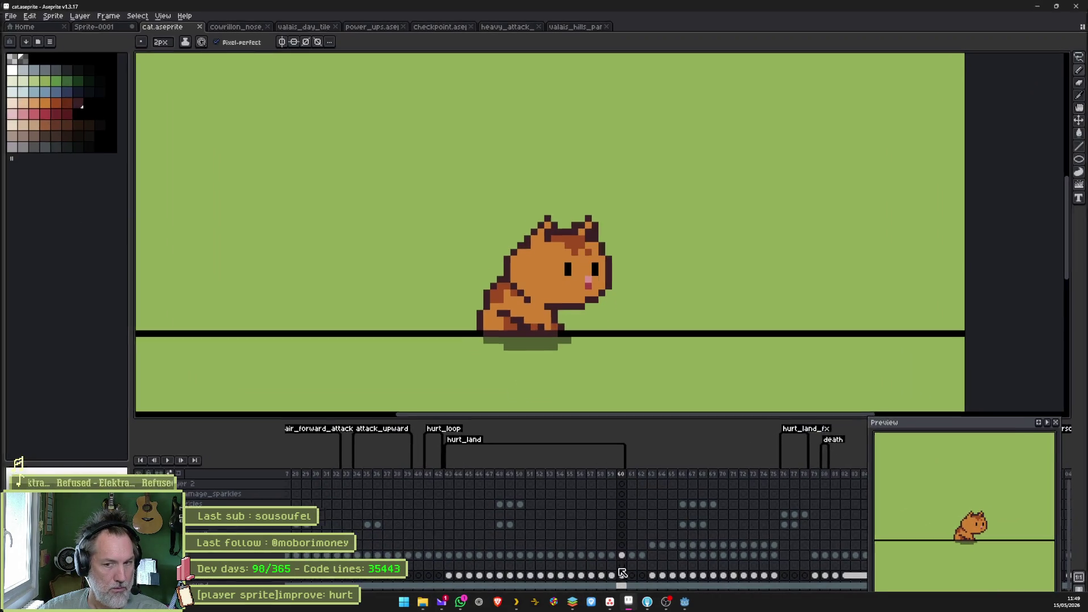
Step: Isolate the shadow layer and touch up the frame 56 shadow with a 1-pixel pencil
left_click(549, 576)
mouse_move(549, 576)
left_mouse_down()
mouse_move(540, 576)
mouse_move(585, 577)
left_mouse_up()
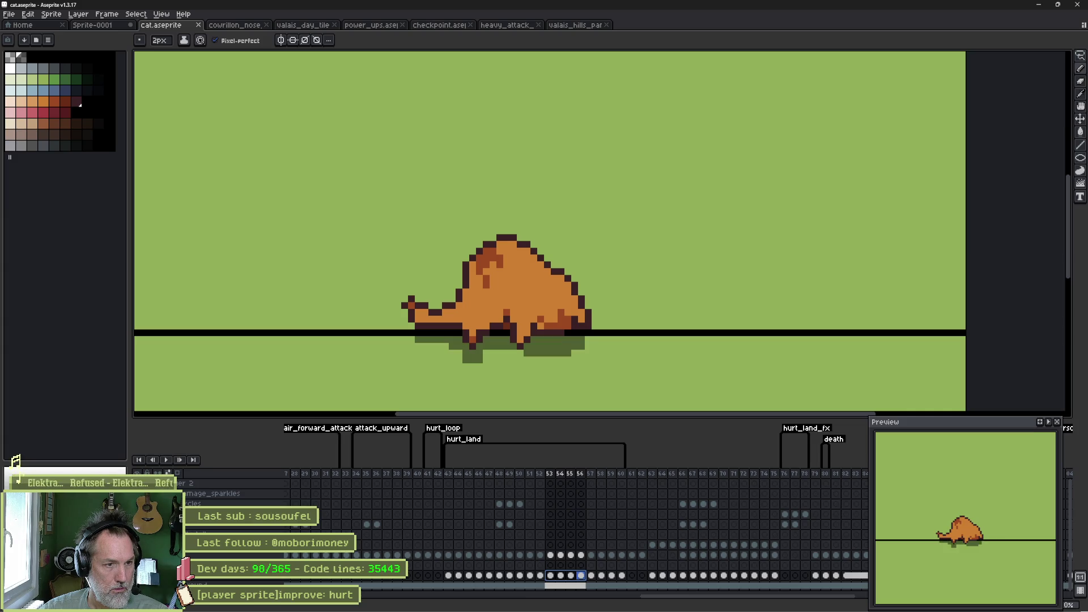
left_click(138, 576, "alt")
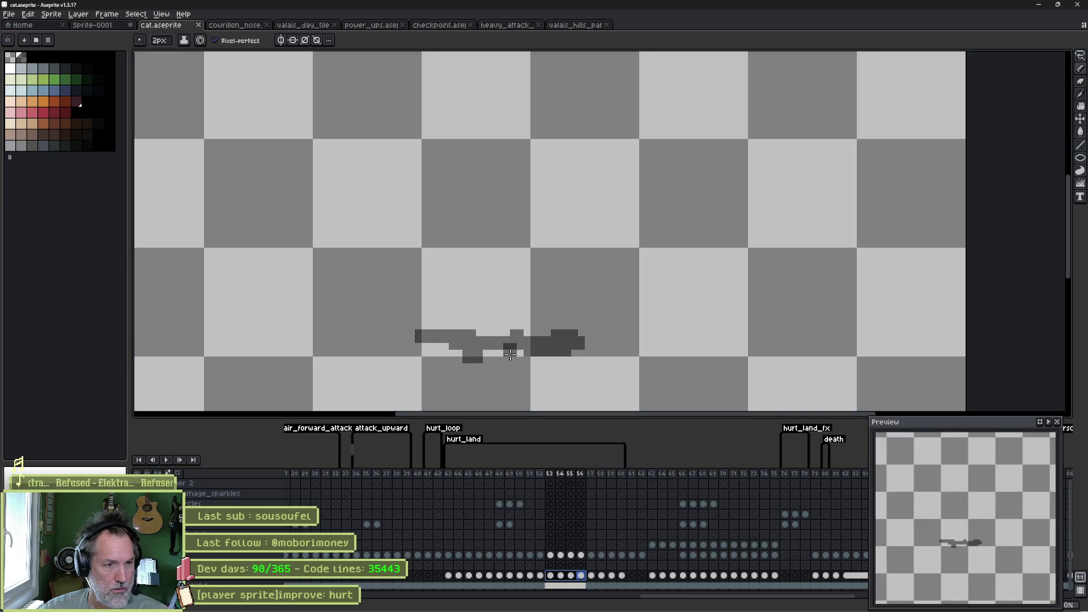
key("minus")
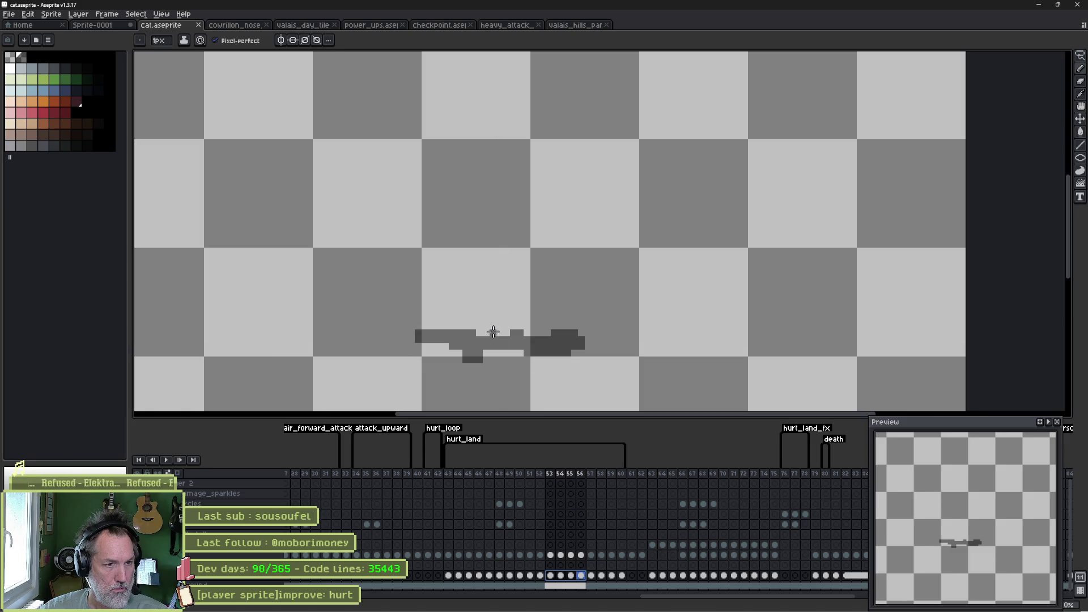
left_click(522, 334)
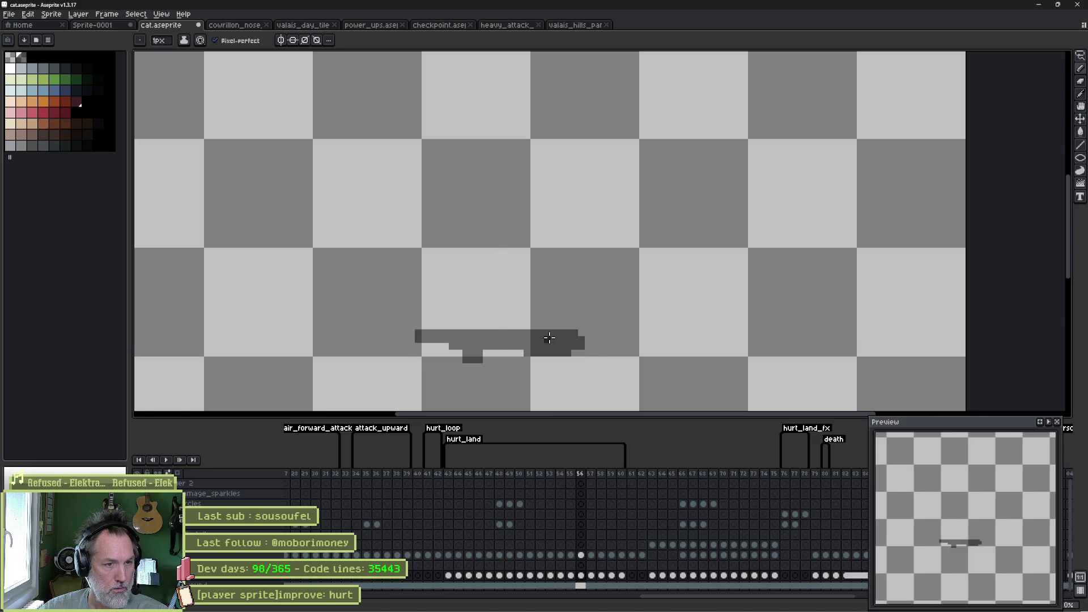
Step: Flatten the frame 57 shadow by erasing its upper rows and drawing a new dark top row
key("period")
key("e")
mouse_move(454, 324)
left_mouse_down()
mouse_move(414, 323)
mouse_move(527, 311)
mouse_move(672, 324)
left_mouse_up()
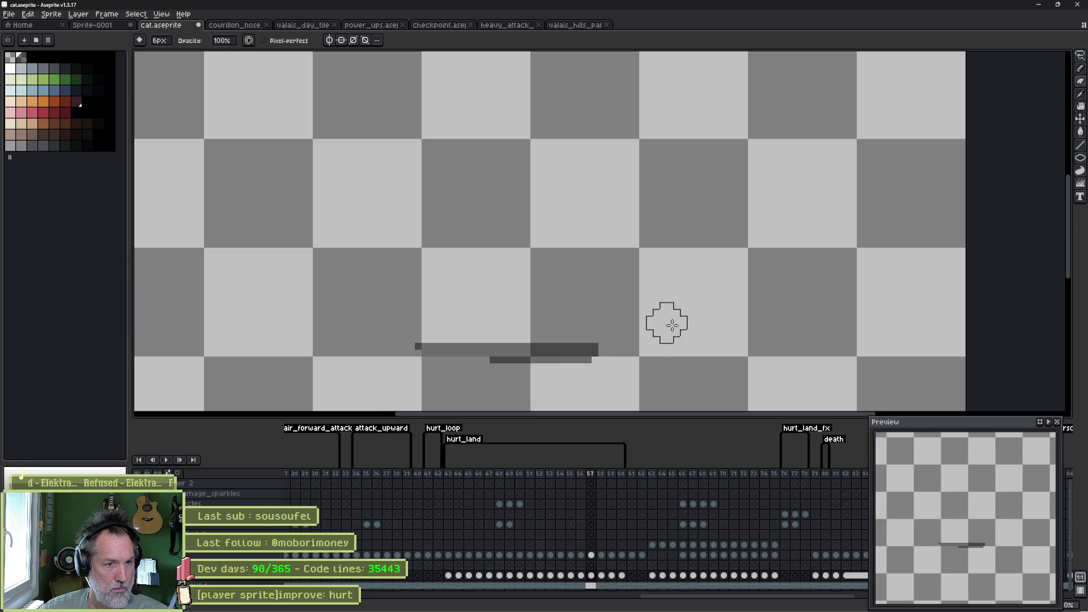
key("b")
left_click_drag(420, 339, 596, 340)
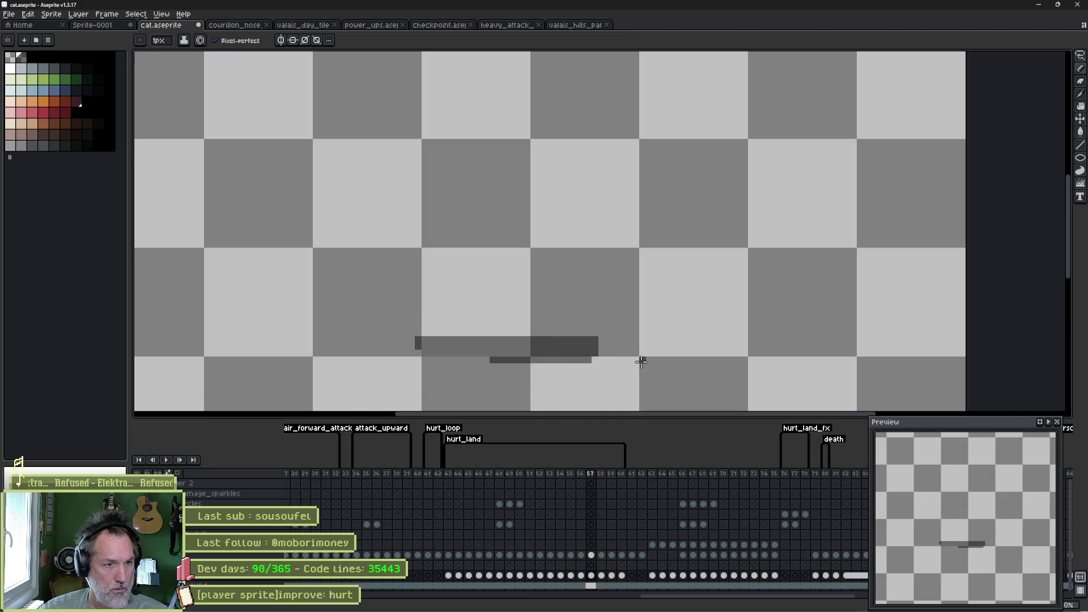
Step: Move the frame 58 shadow down one pixel
key("period")
key("v")
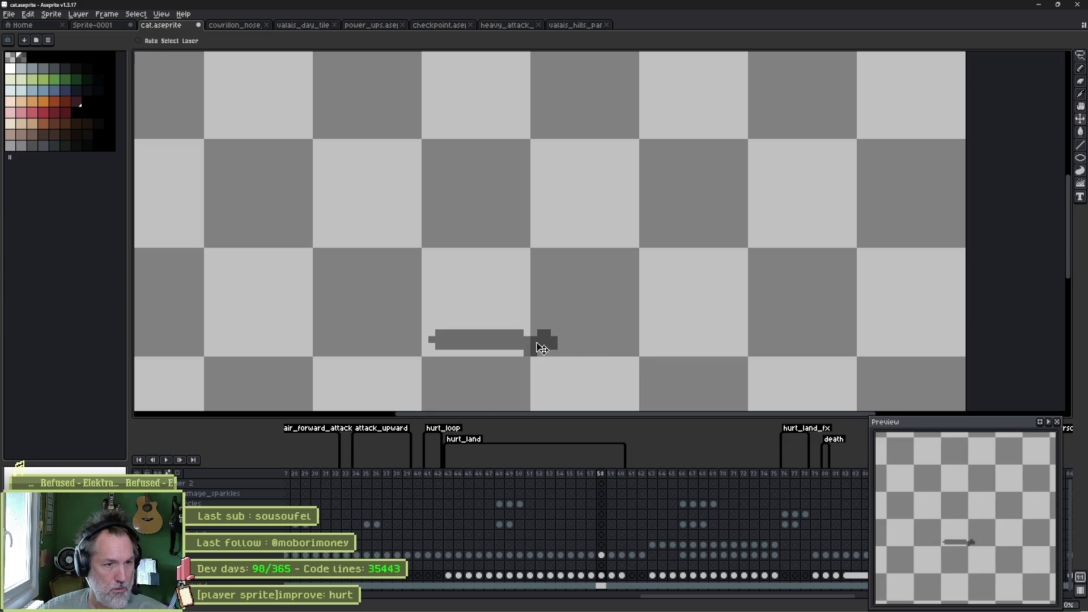
left_click_drag(544, 341, 544, 348)
key("period")
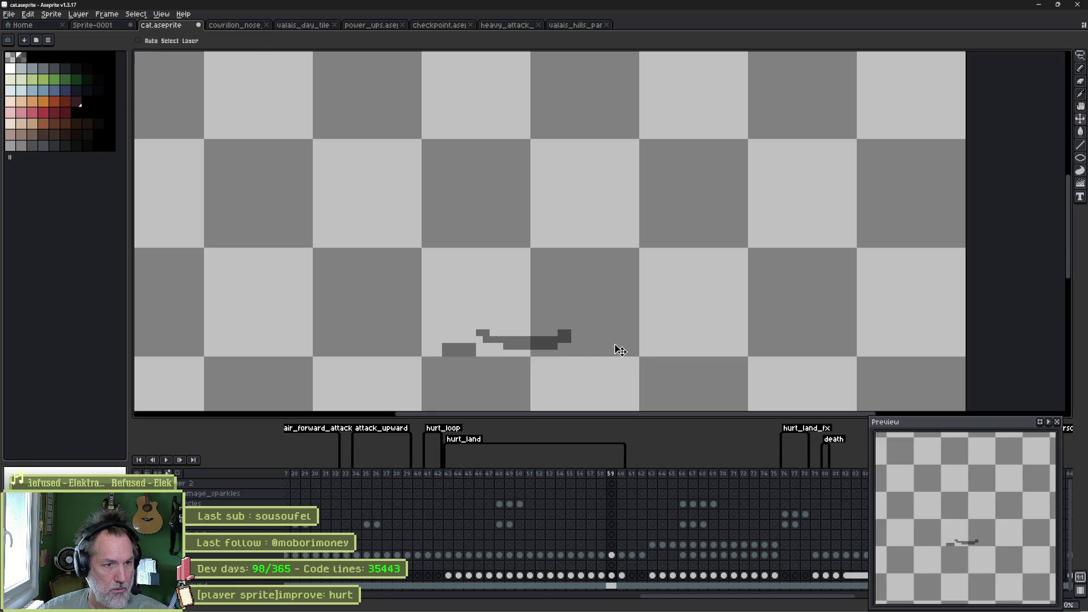
key("b")
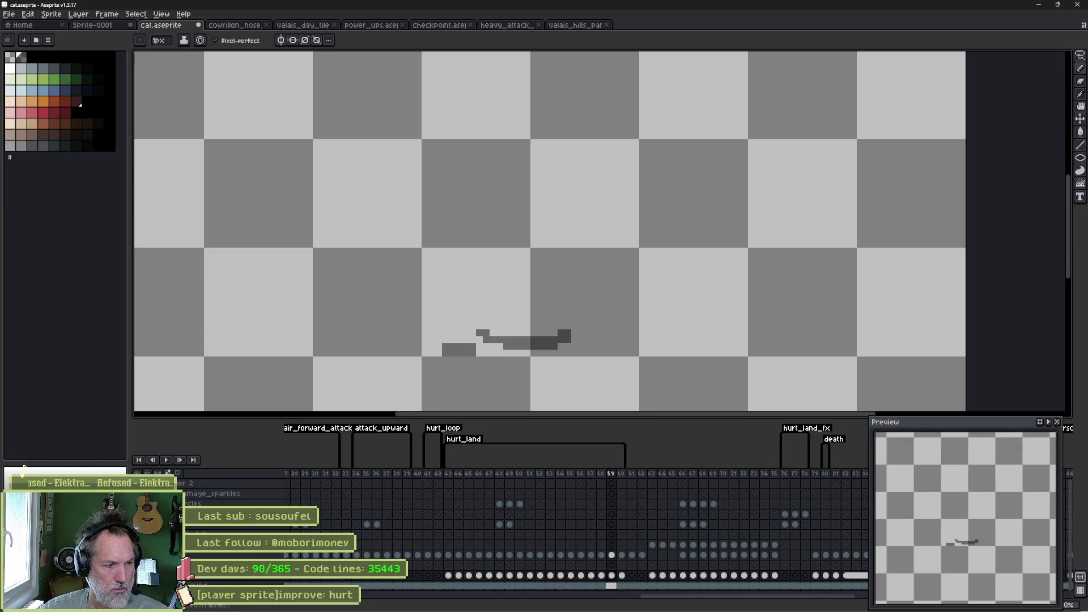
Step: Check the reshaped shadow with all layers shown, flipping through frames 58–61, then return to Godot
key("ctrl+z")
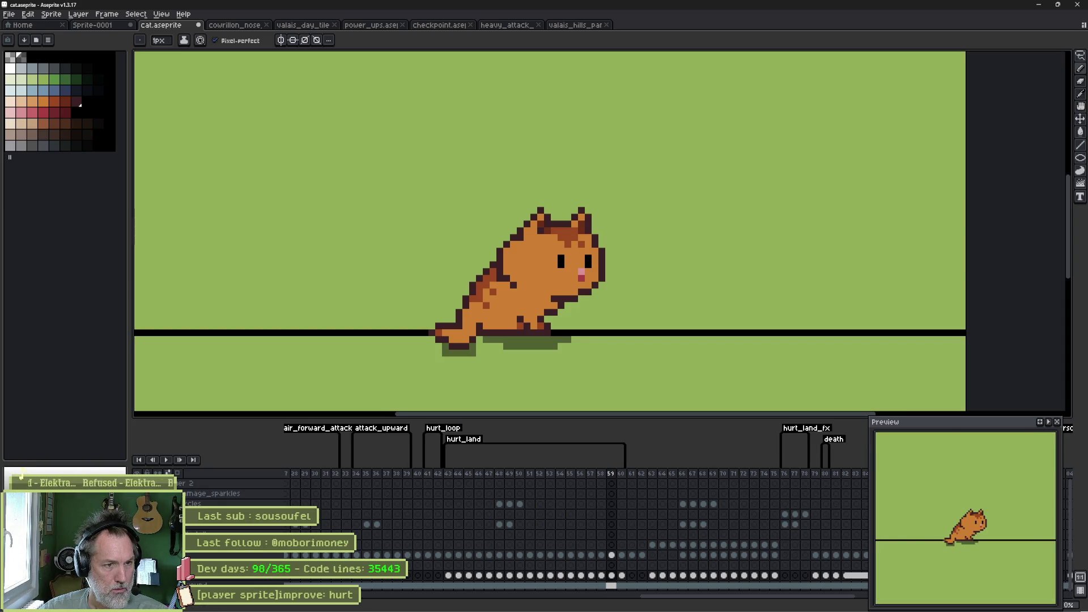
key("ctrl+y")
key("ctrl+z")
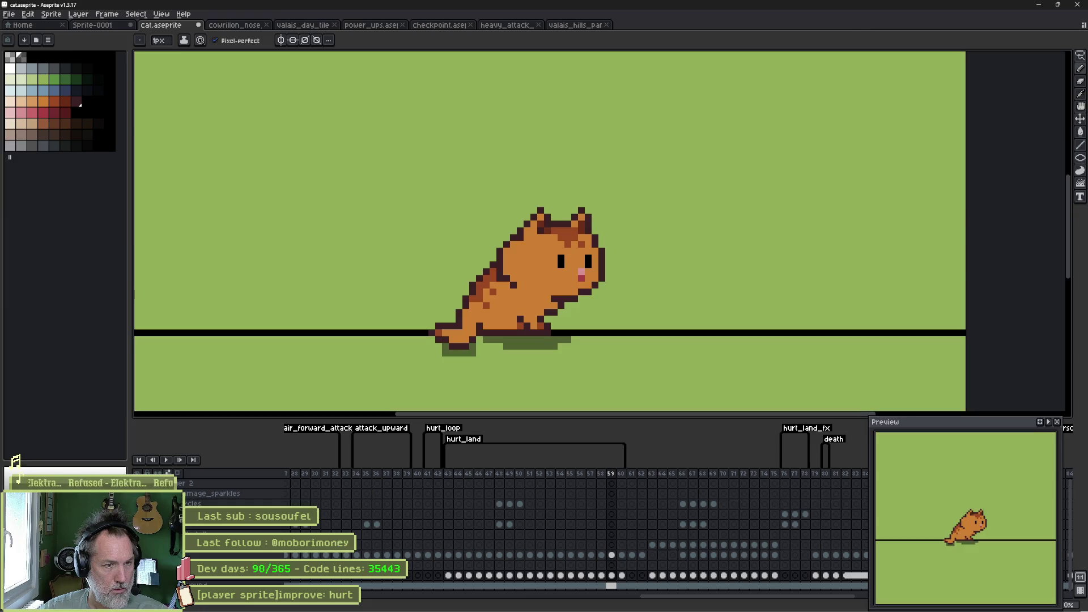
key("Right")
key("Left")
key("Right")
key("Left")
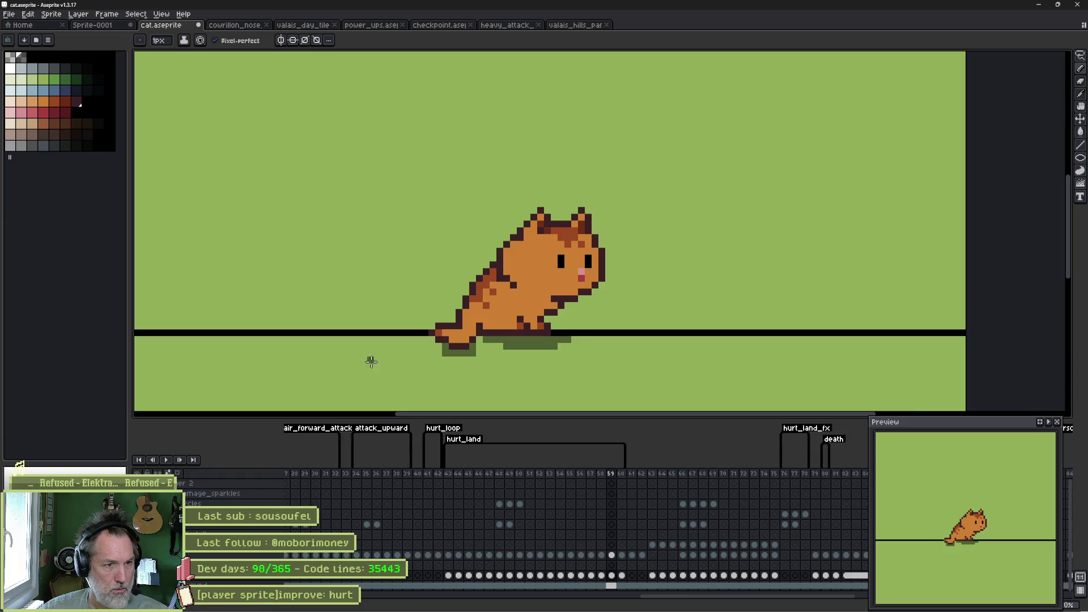
key("Right")
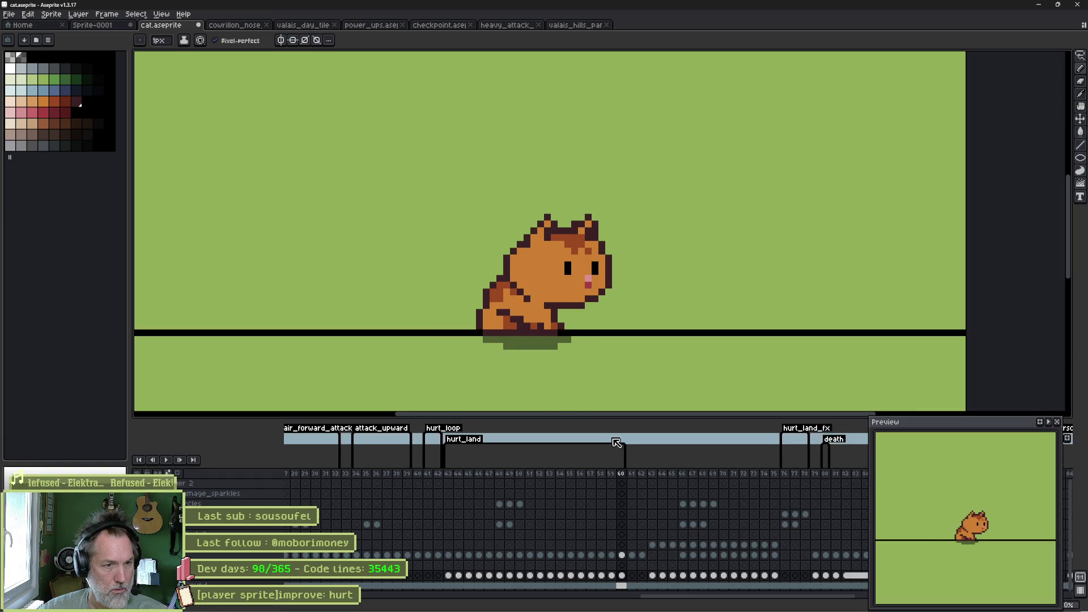
key("Right")
key("Left")
key("Left")
key("Left")
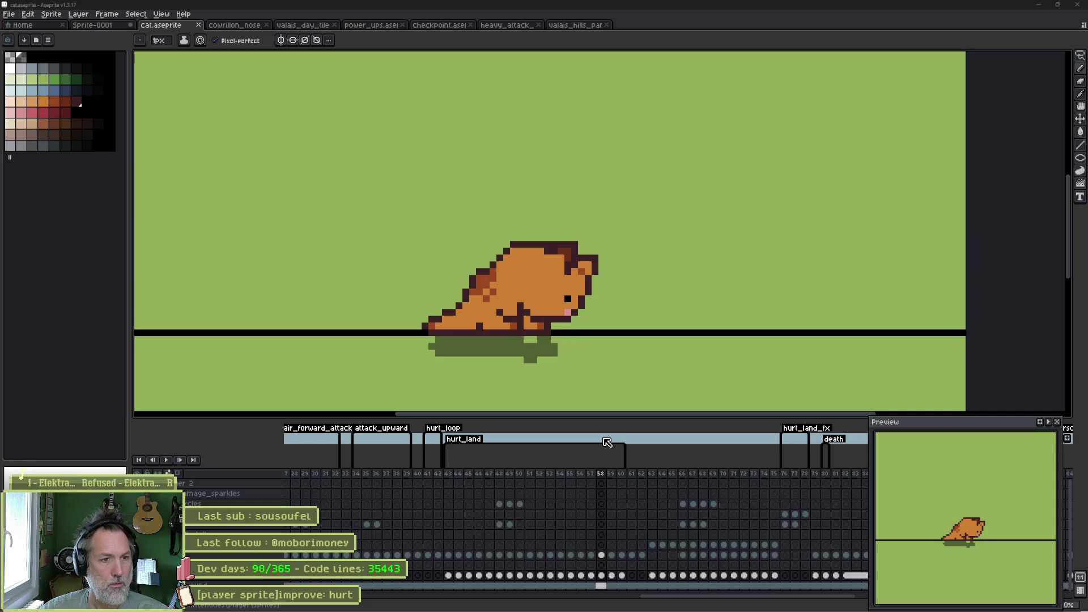
key("alt+Tab")
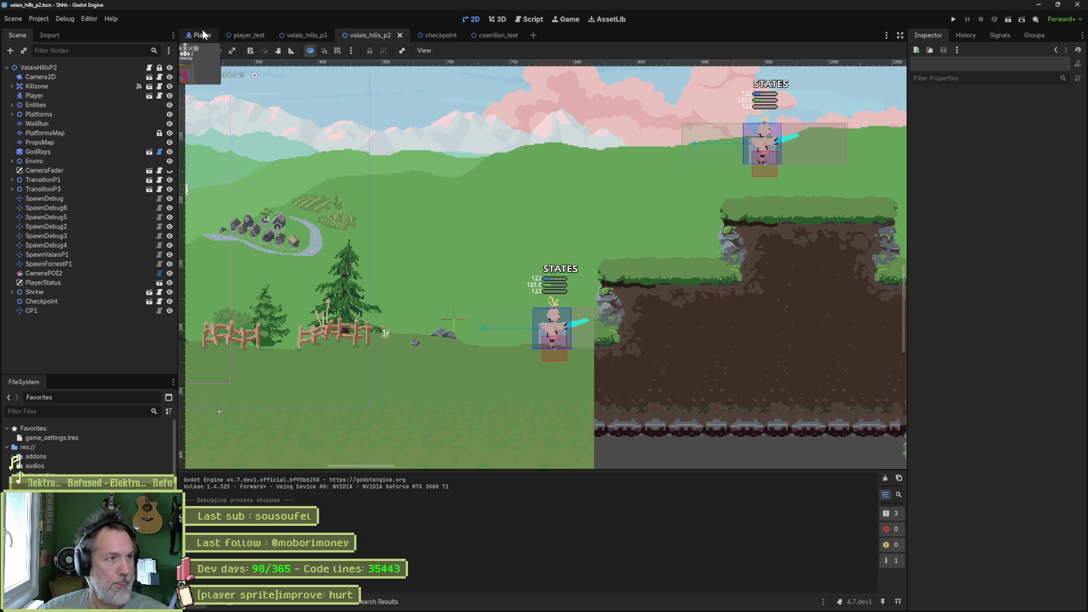
Step: Open the Player scene to reimport the edited cat sprite, then rerun valais_hills_p2 with F6
left_click(203, 35)
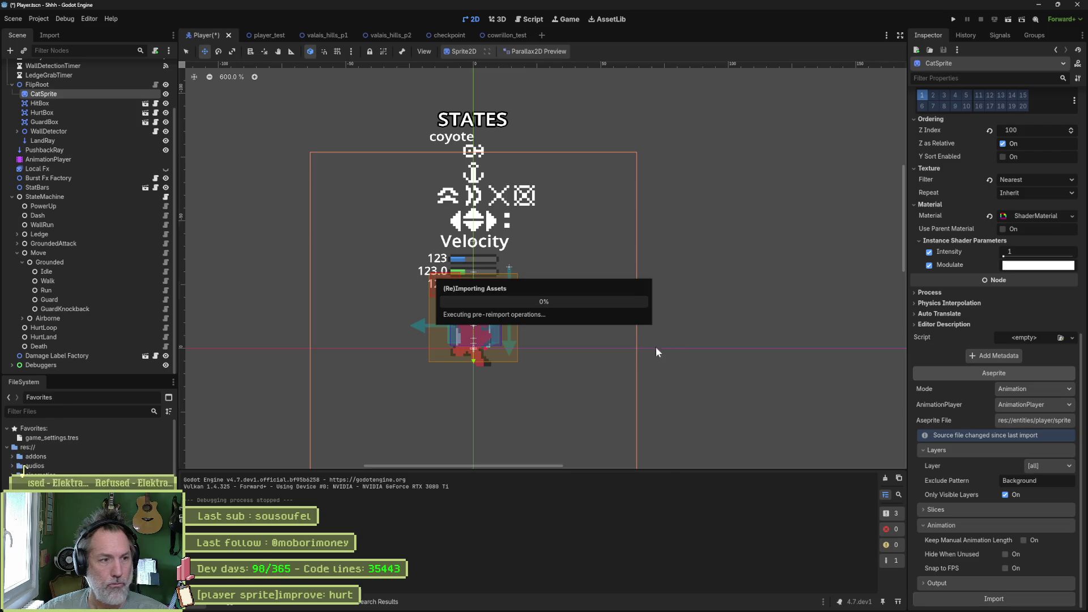
left_click(374, 36)
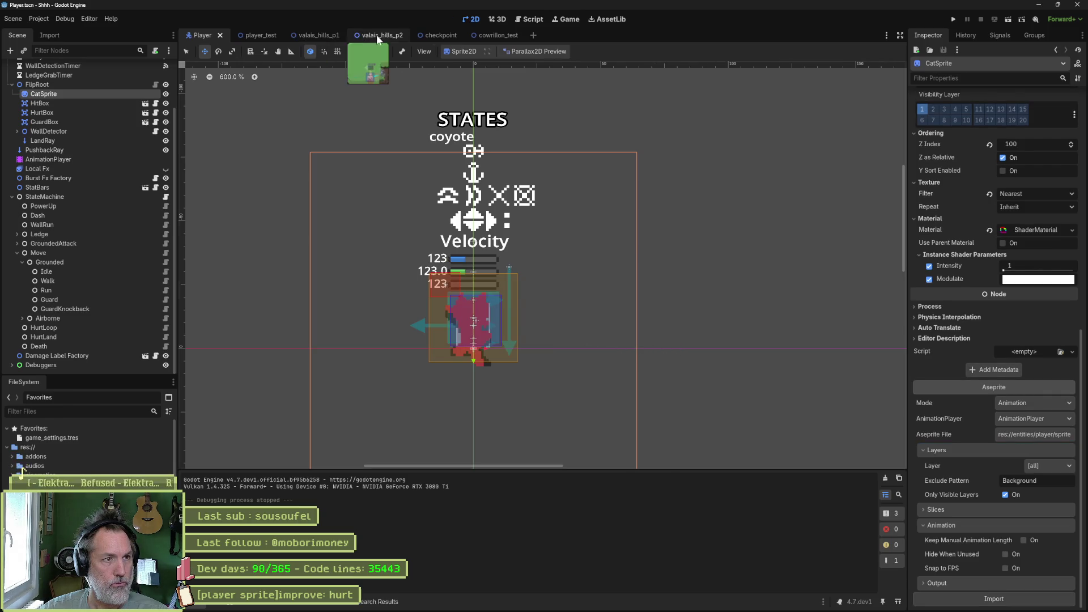
key("F6")
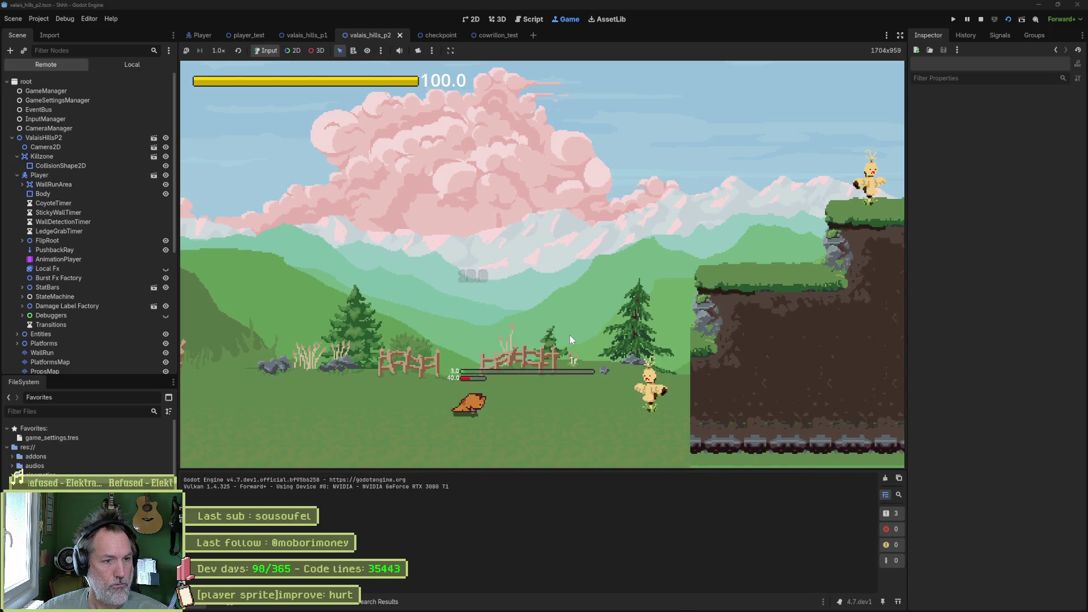
Step: Run and jump the cat across the cliffs into the sword-swinging enemy, then stop the test with F8
key("Right")
key("space")
key("space")
key("Right")
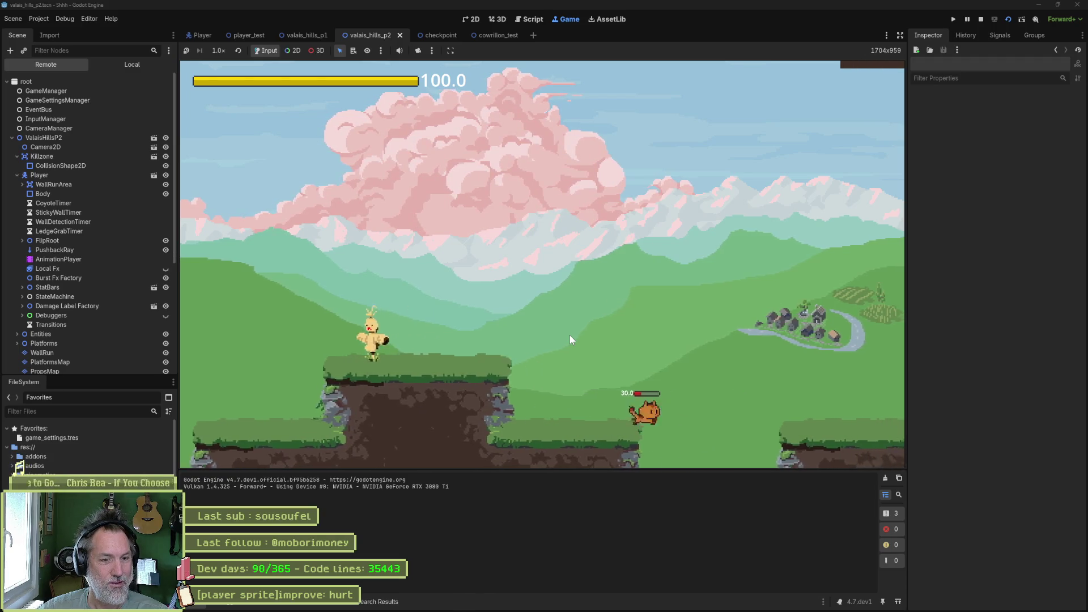
key("space")
key("Left")
key("space")
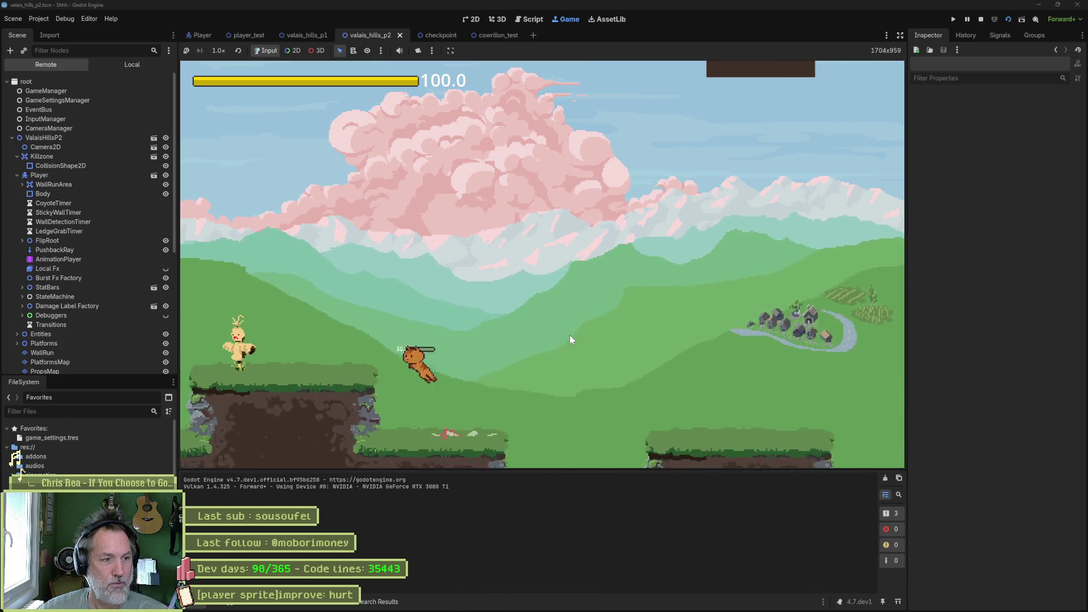
key("Right")
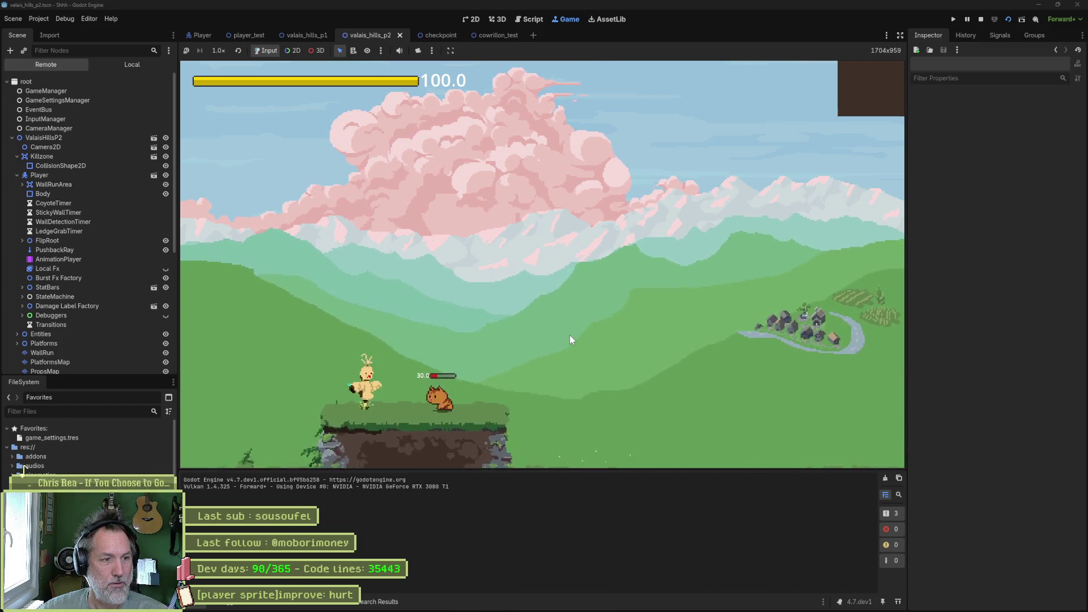
key("space")
key("Right")
key("space")
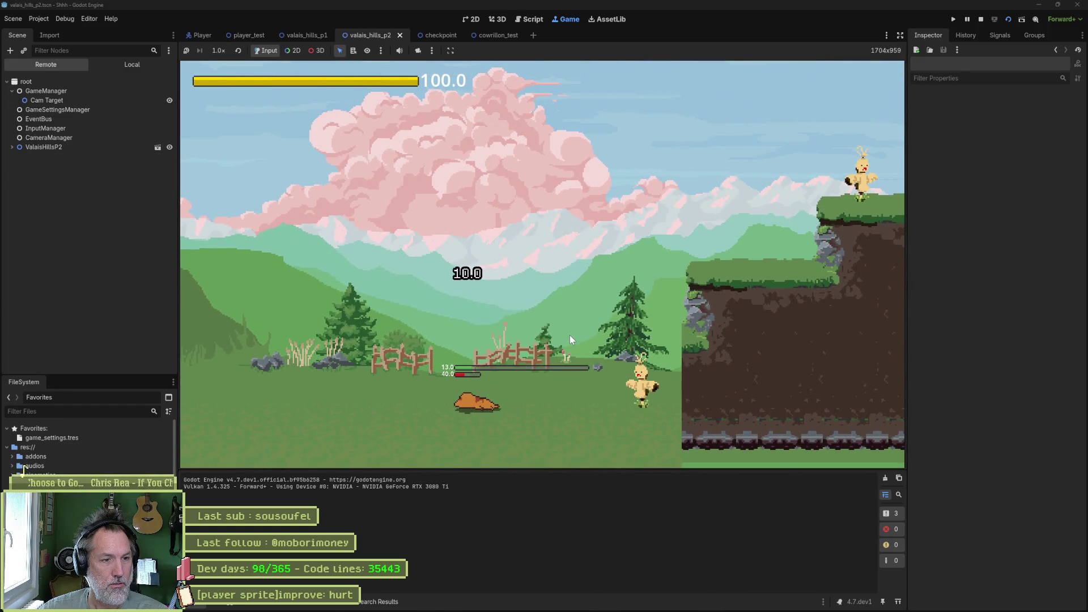
key("Right")
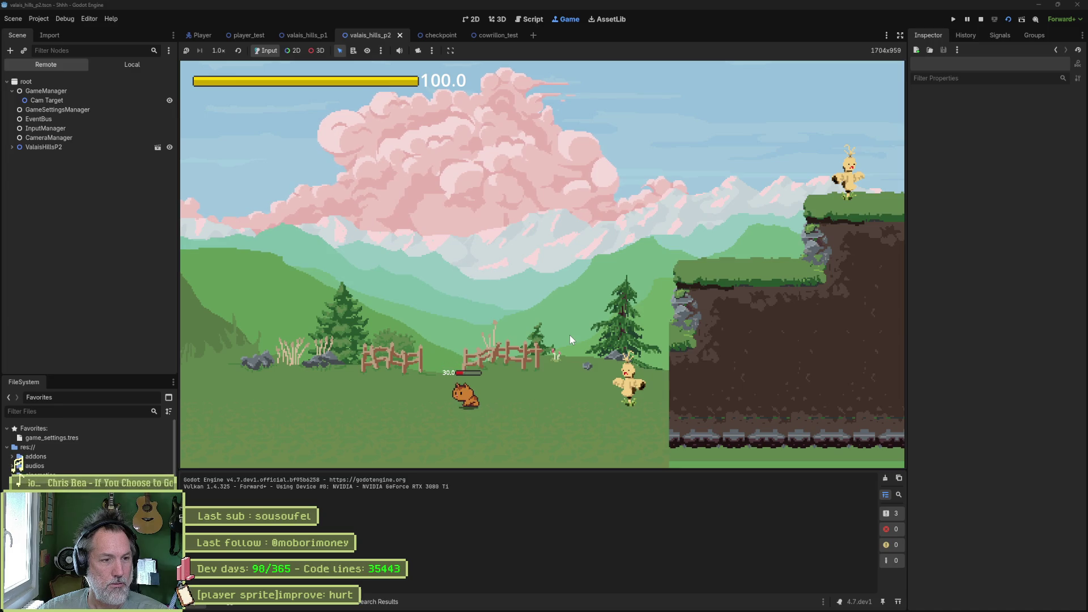
key("F8")
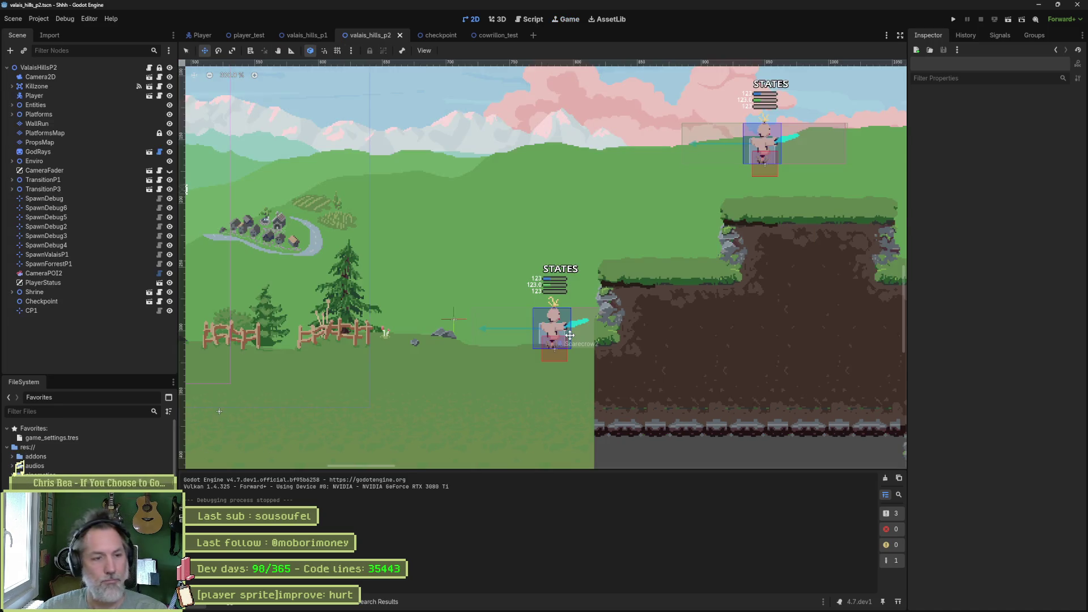
Step: Add a task '[player controller]refacto: flip character on hurt' to the In progress column
left_click(610, 602)
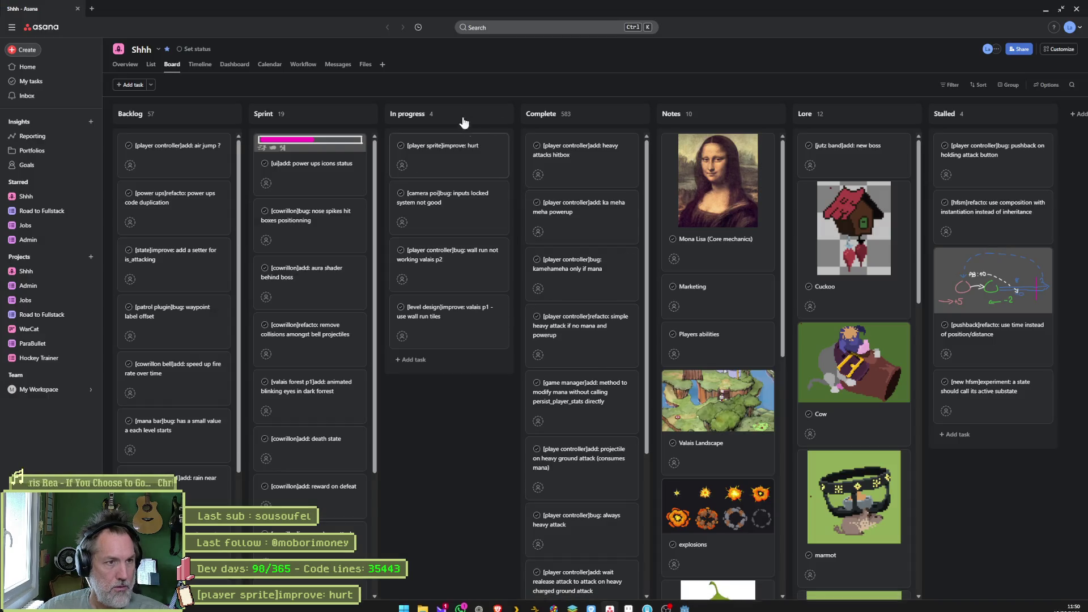
left_click(491, 115)
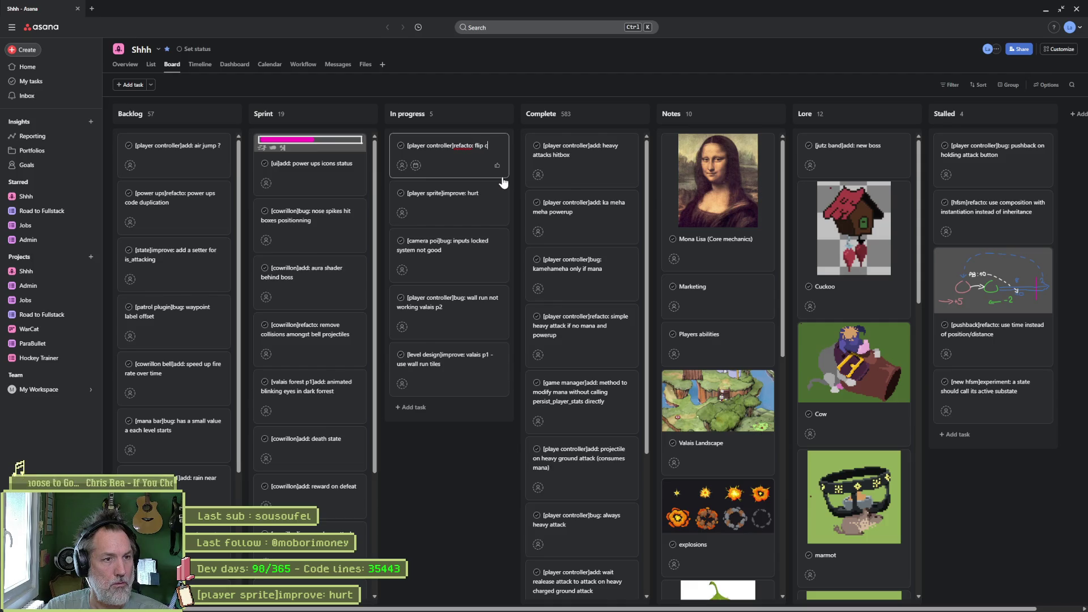
type("haracter on hurt")
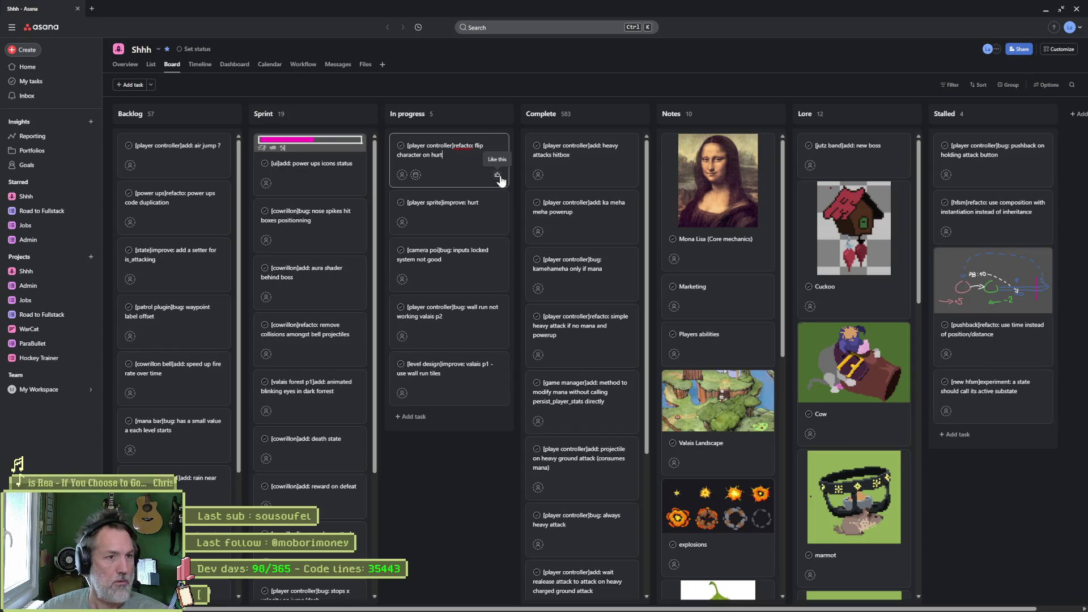
left_click(460, 489)
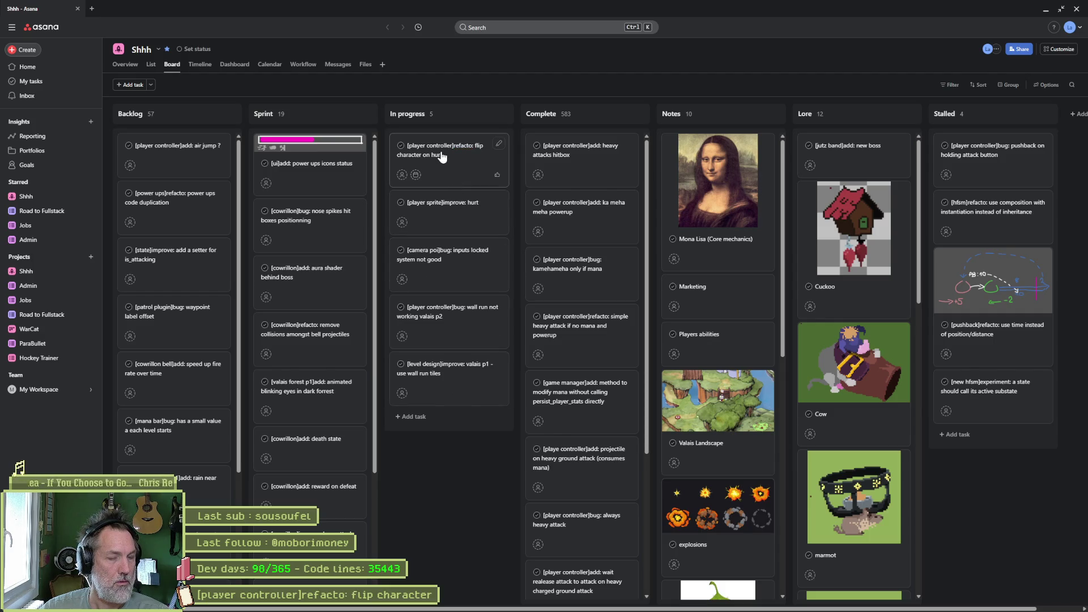
Step: Describe that the back-hit animation looks wrong so it should flip accordingly, then close the task and browser
left_click(442, 157)
left_click(866, 216)
type("if hit in the back, animation is")
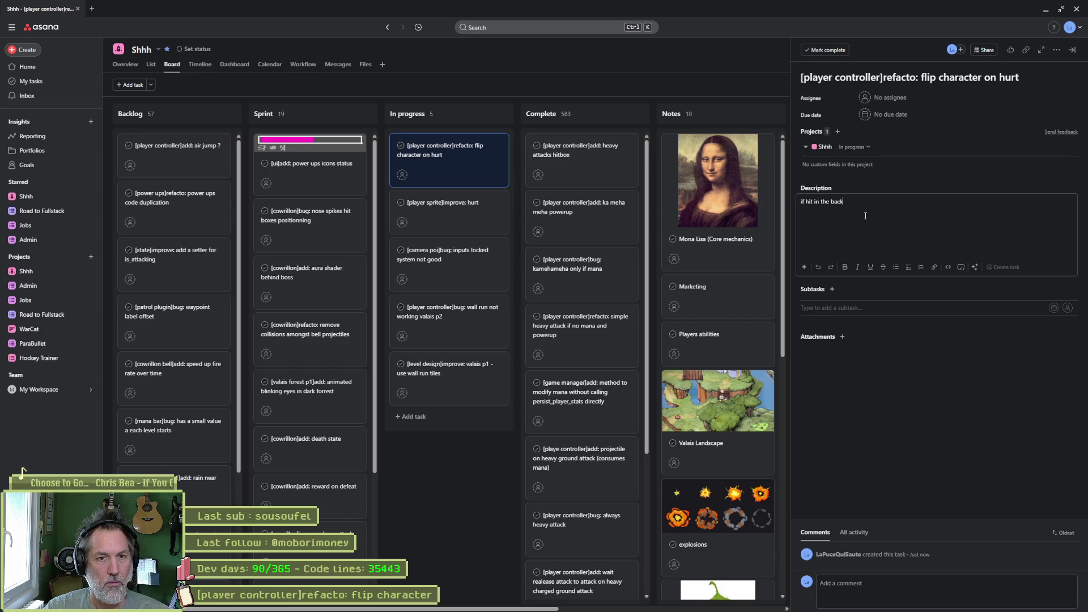
type("wrong")
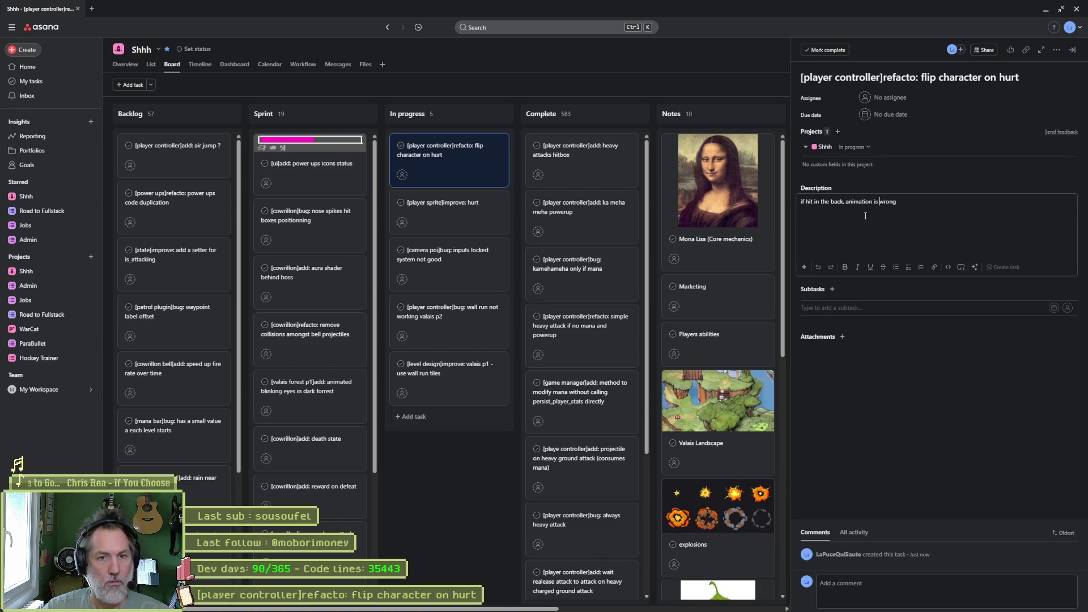
key("BackSpace")
key("BackSpace")
type("looks")
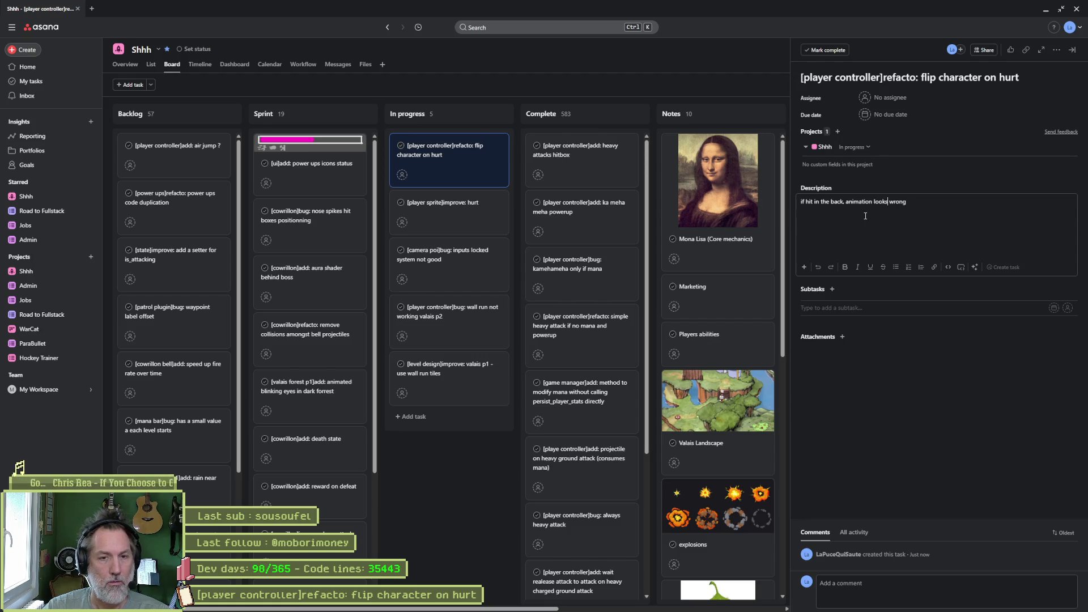
type(" wrong so flip it")
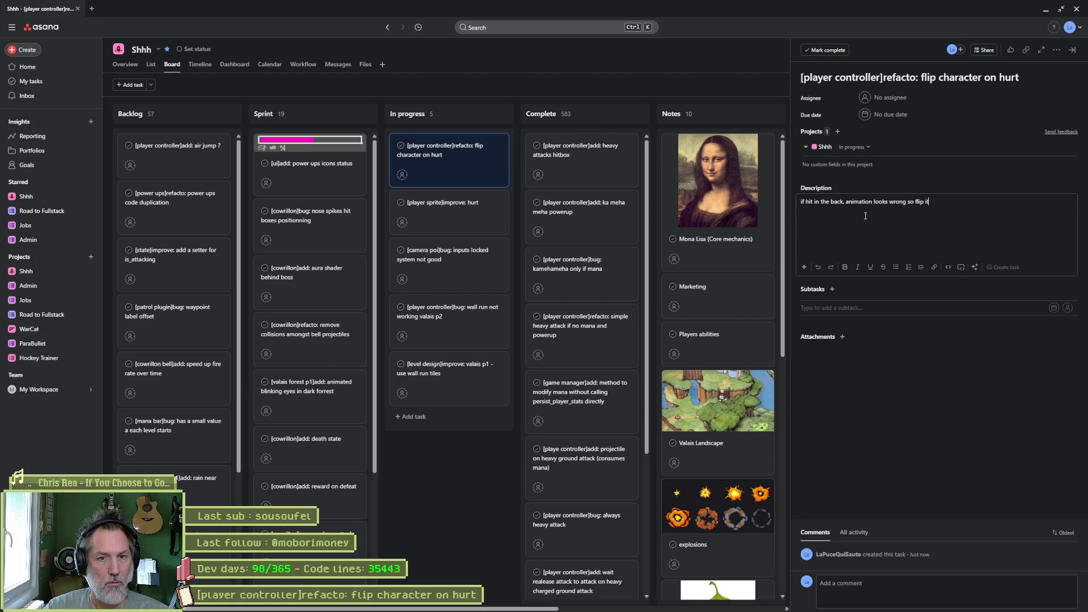
type(" accordingly")
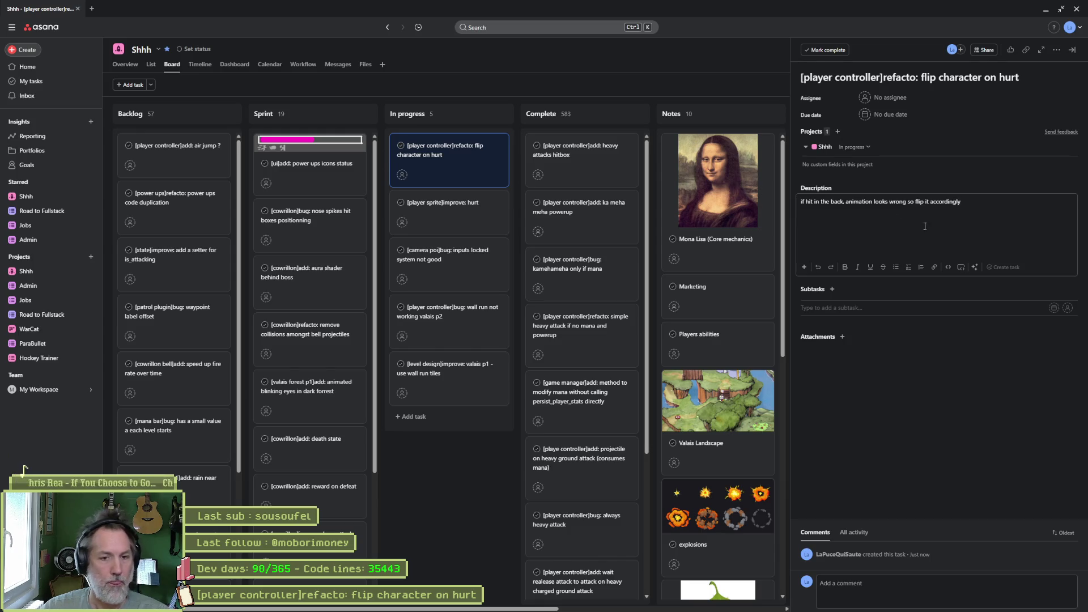
left_click(1073, 49)
left_click(1045, 10)
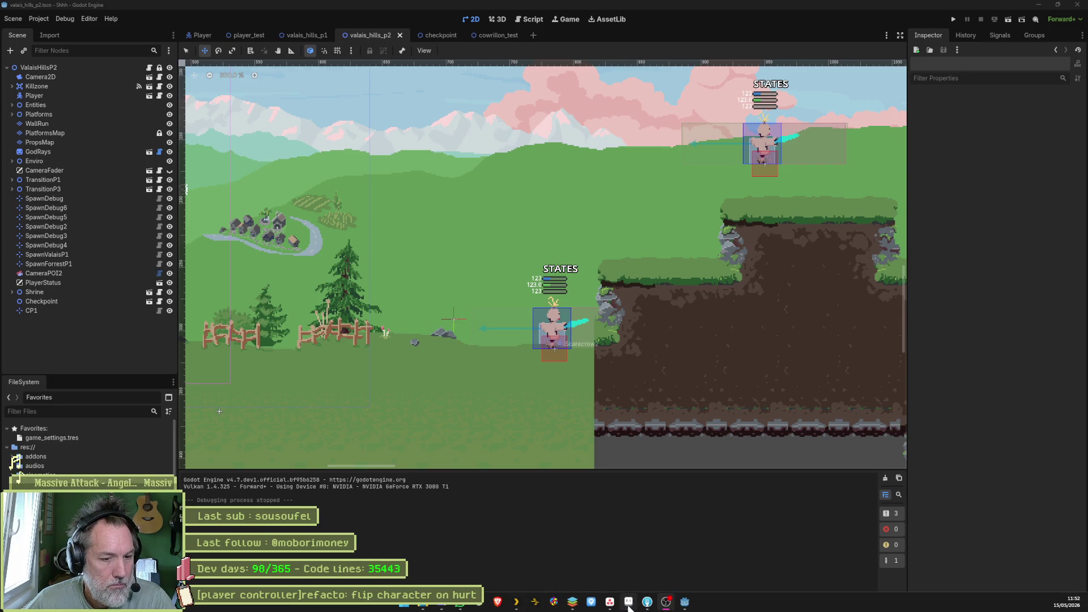
Step: Bring up cat.aseprite in Aseprite from the taskbar
left_click(472, 608)
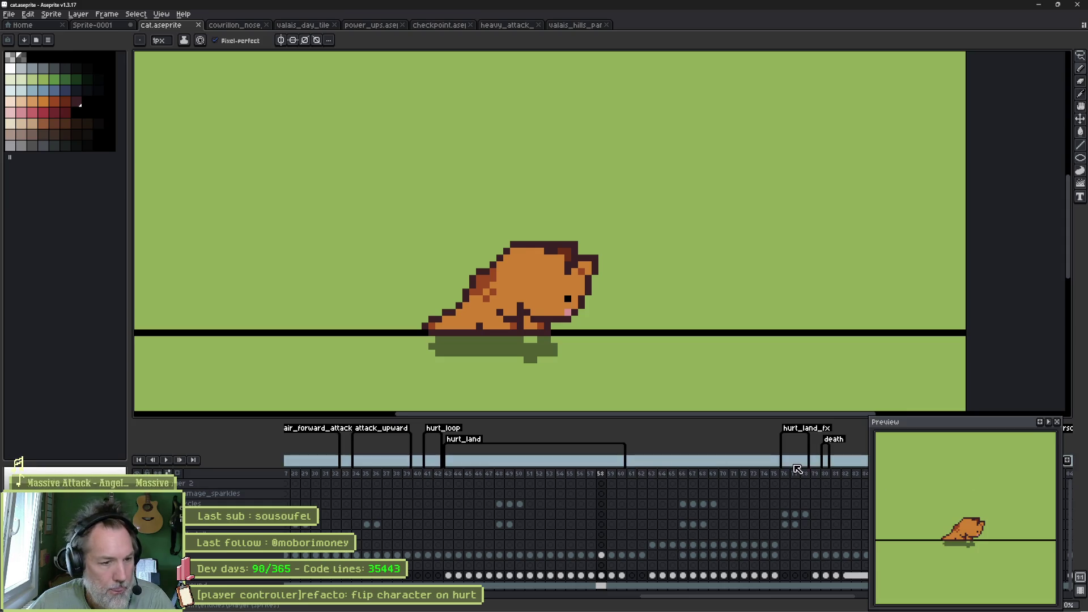
mouse_move(632, 474)
left_mouse_down()
mouse_move(816, 482)
mouse_move(794, 480)
mouse_move(822, 512)
mouse_move(570, 501)
mouse_move(347, 513)
left_mouse_up()
left_click_drag(778, 514, 609, 511)
mouse_move(569, 479)
left_mouse_down()
mouse_move(617, 475)
mouse_move(599, 476)
left_mouse_up()
left_click(608, 479)
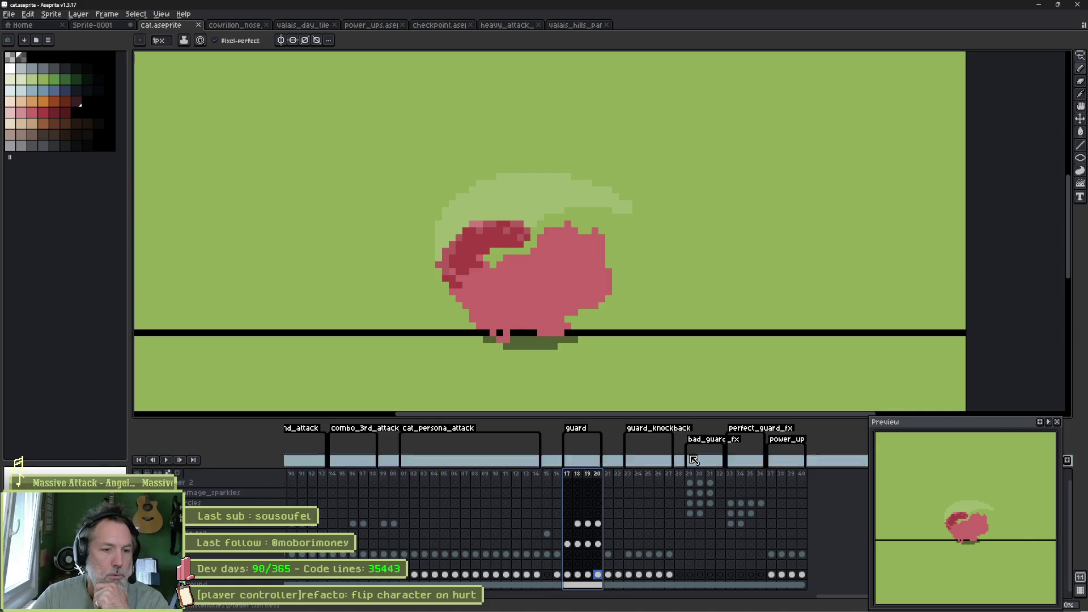
left_click(629, 475)
mouse_move(630, 475)
left_mouse_down()
mouse_move(814, 485)
mouse_move(774, 481)
mouse_move(817, 477)
mouse_move(805, 475)
left_mouse_up()
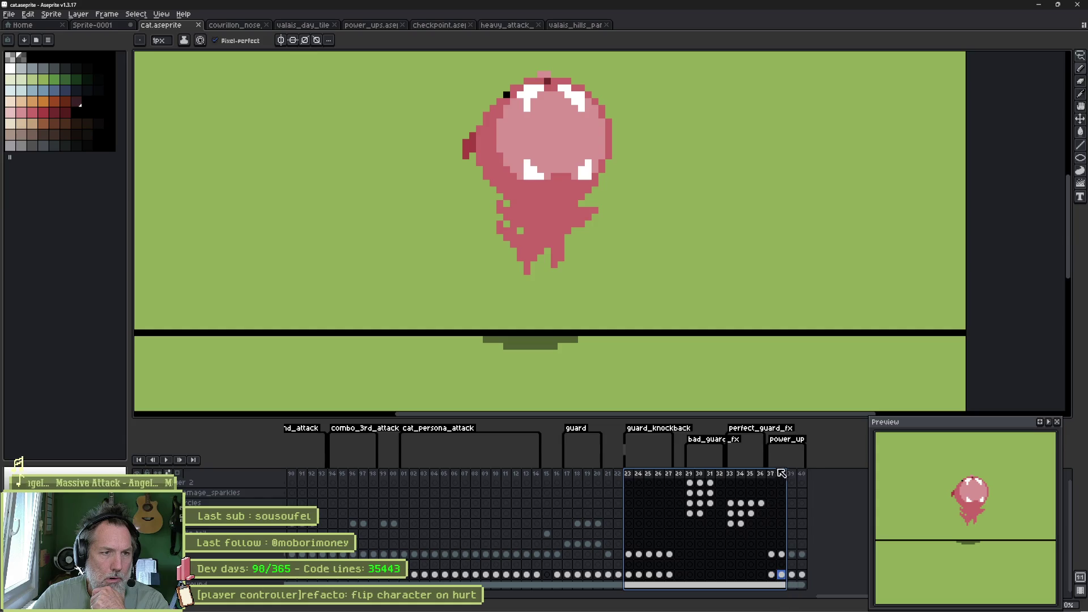
left_click(772, 533)
left_click_drag(827, 600, 800, 597)
mouse_move(512, 474)
left_mouse_down()
mouse_move(674, 475)
mouse_move(655, 475)
left_mouse_up()
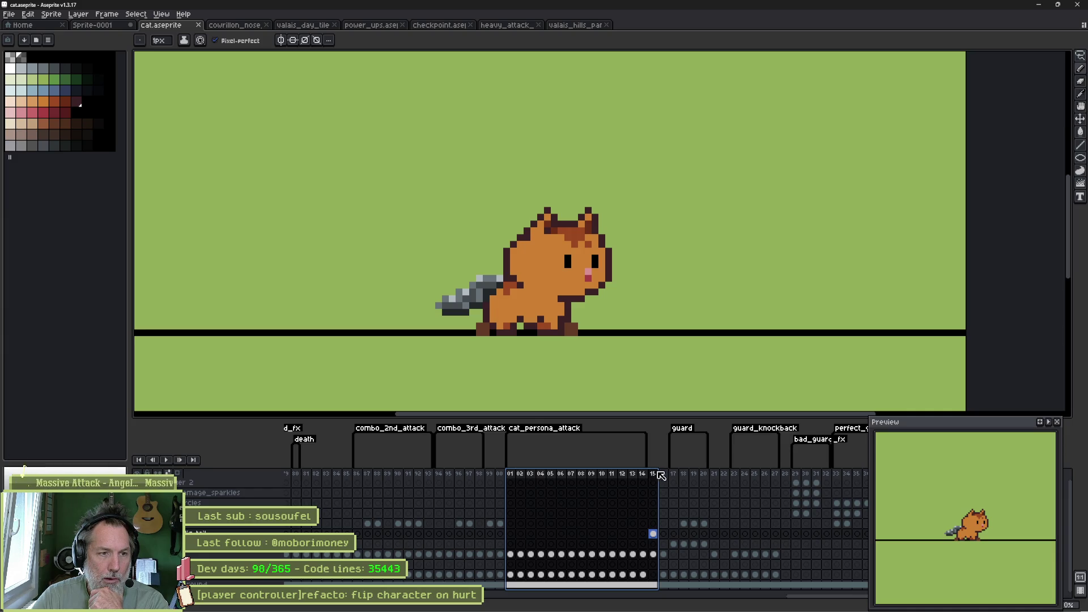
left_click_drag(661, 476, 663, 475)
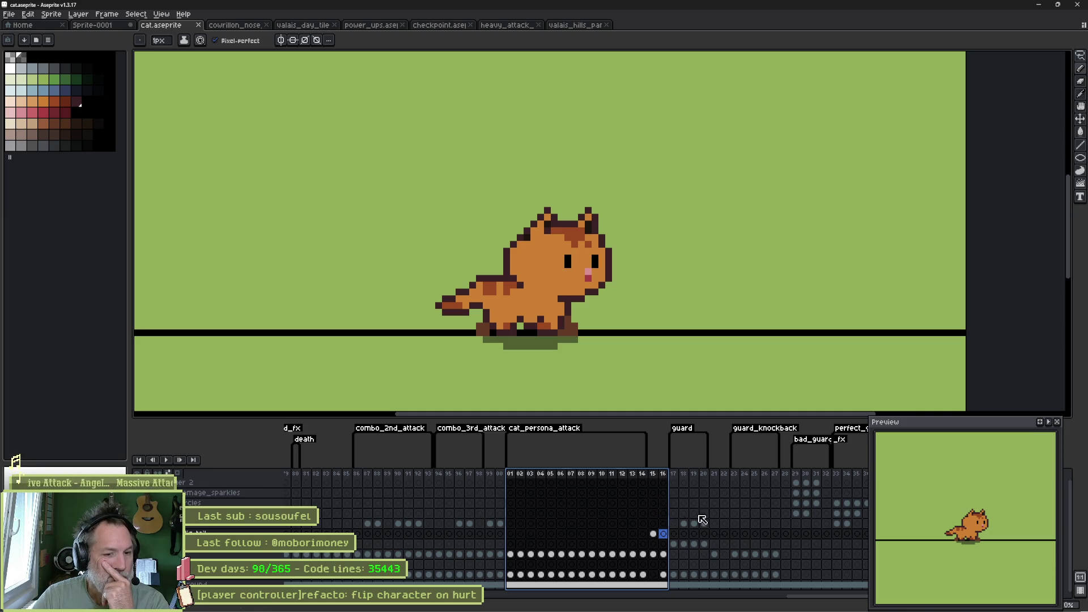
left_click_drag(824, 601, 318, 600)
mouse_move(291, 476)
left_mouse_down()
mouse_move(483, 478)
mouse_move(406, 470)
mouse_move(424, 468)
left_mouse_up()
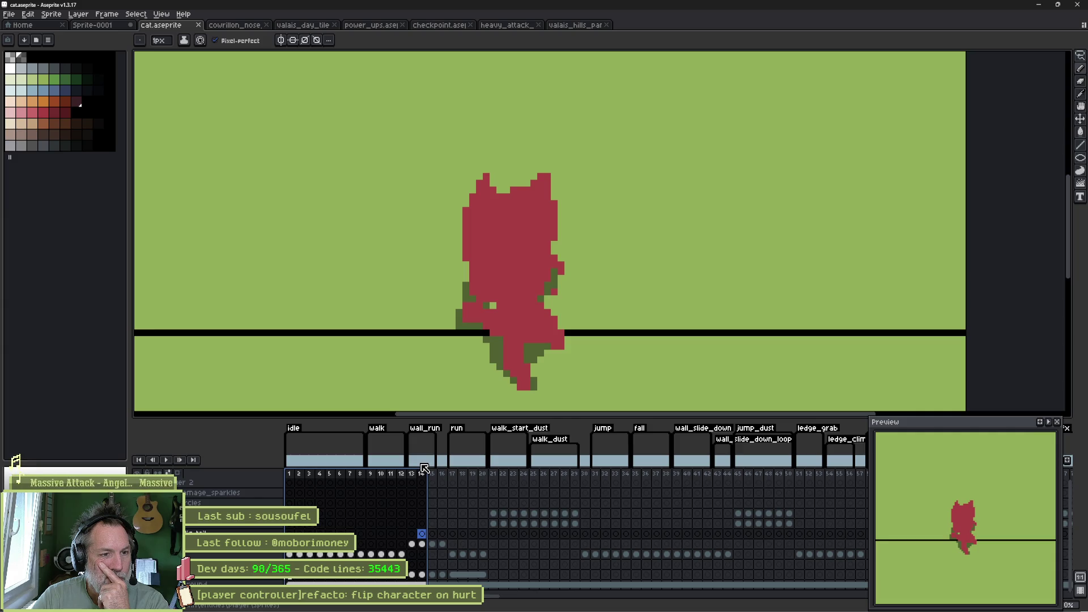
mouse_move(424, 468)
left_mouse_down()
mouse_move(451, 458)
mouse_move(874, 483)
mouse_move(859, 482)
left_mouse_up()
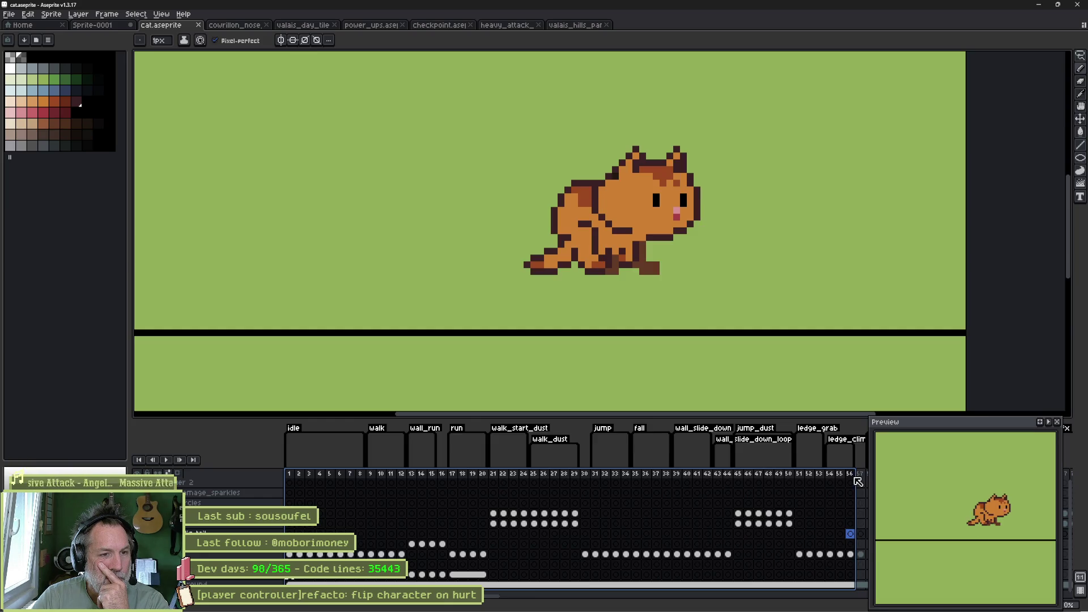
scroll(762, 519, "right", 2)
scroll(763, 519, "right", 10)
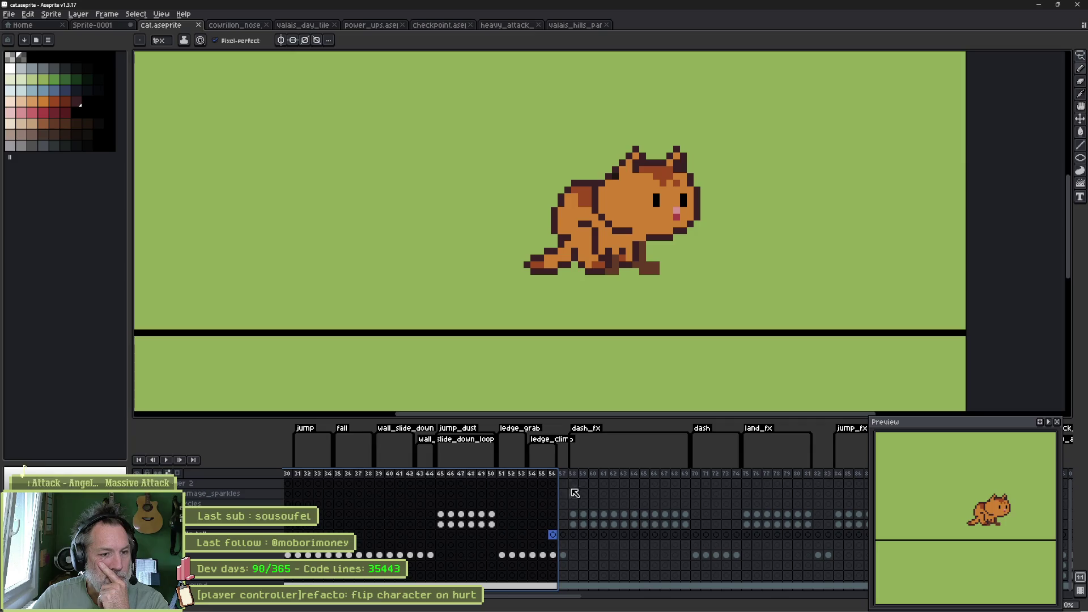
left_click(587, 474)
left_click_drag(589, 474, 835, 477)
scroll(804, 499, "right", 5)
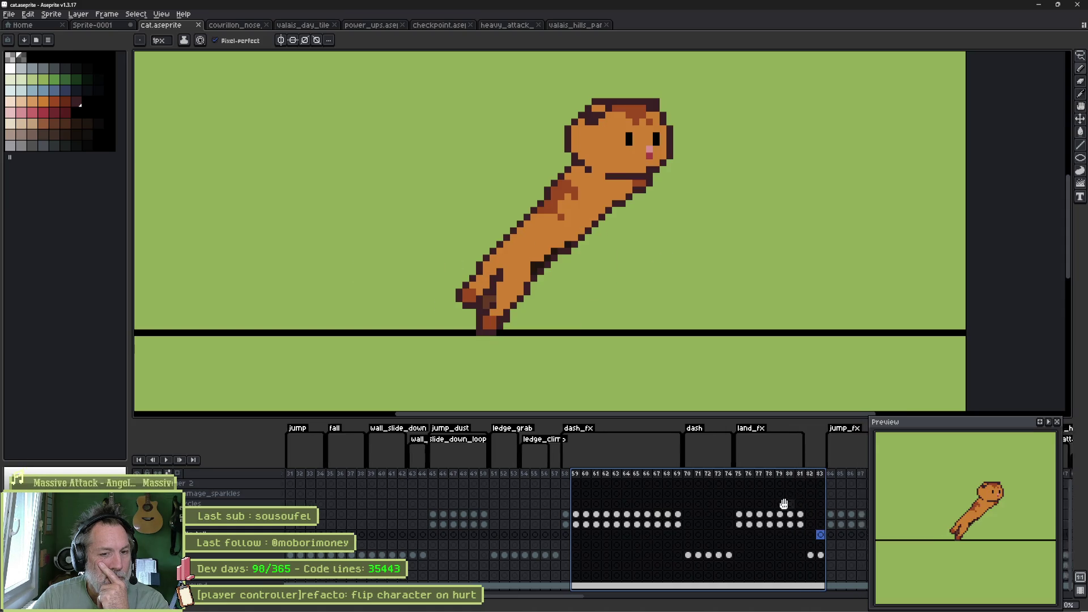
left_click(605, 477)
mouse_move(609, 478)
left_mouse_down()
mouse_move(854, 477)
mouse_move(826, 480)
mouse_move(839, 483)
left_mouse_up()
left_click_drag(784, 519, 486, 525)
left_click_drag(561, 475, 650, 476)
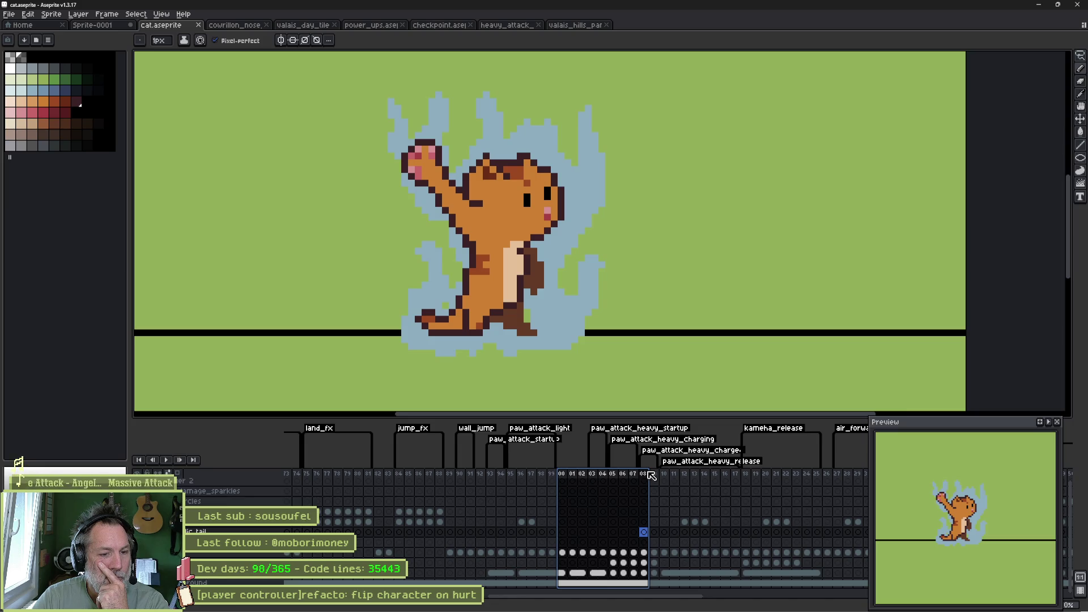
left_click_drag(651, 475, 654, 475)
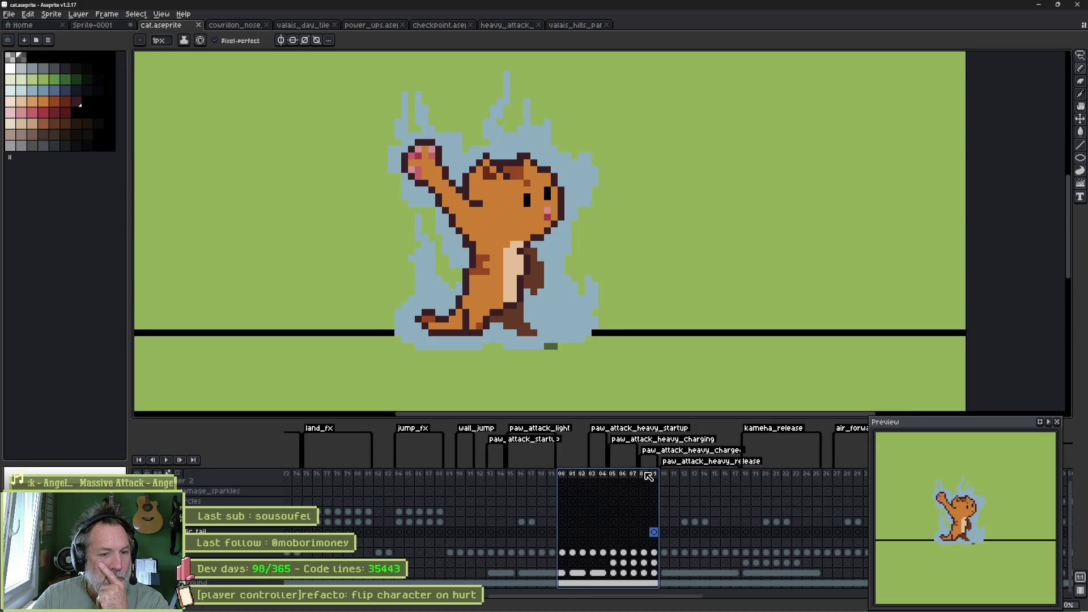
left_click(613, 475)
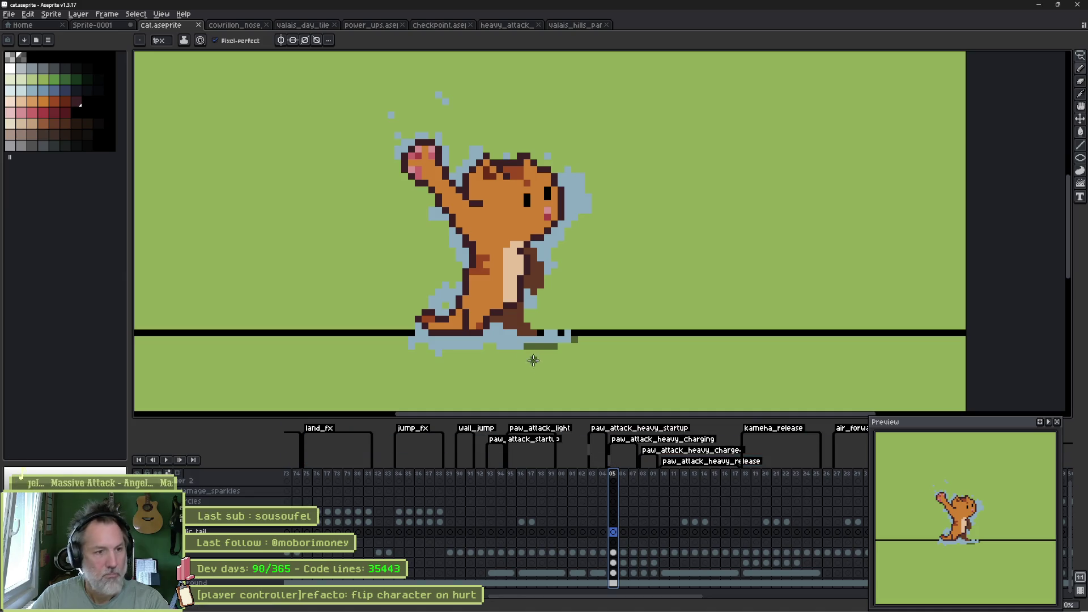
key("v")
left_click(511, 347)
key("b")
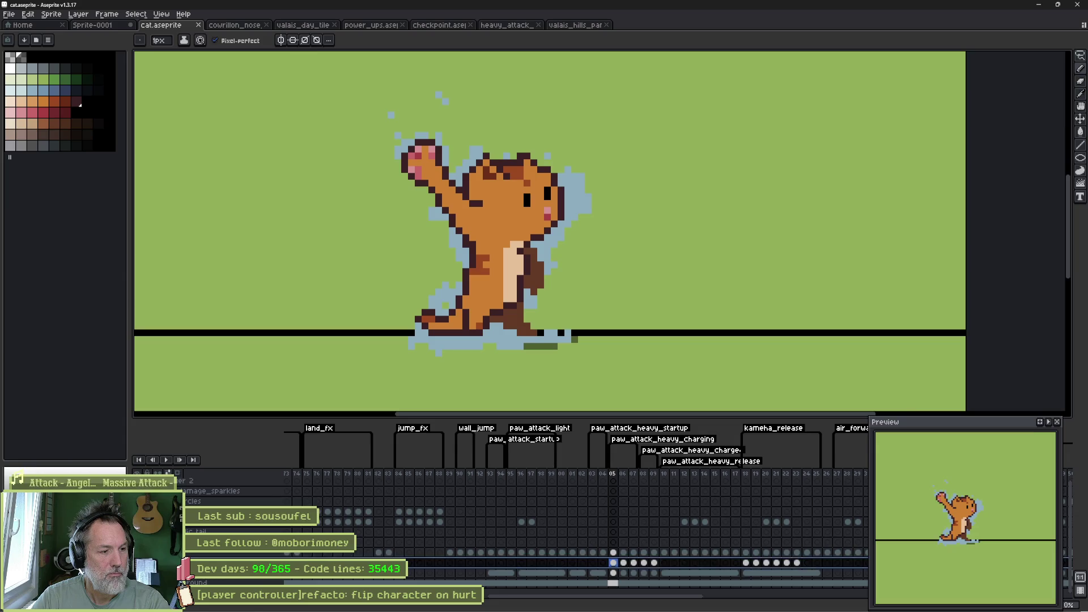
Step: Add a new layer named heavy_attack_aura
key("shift+n")
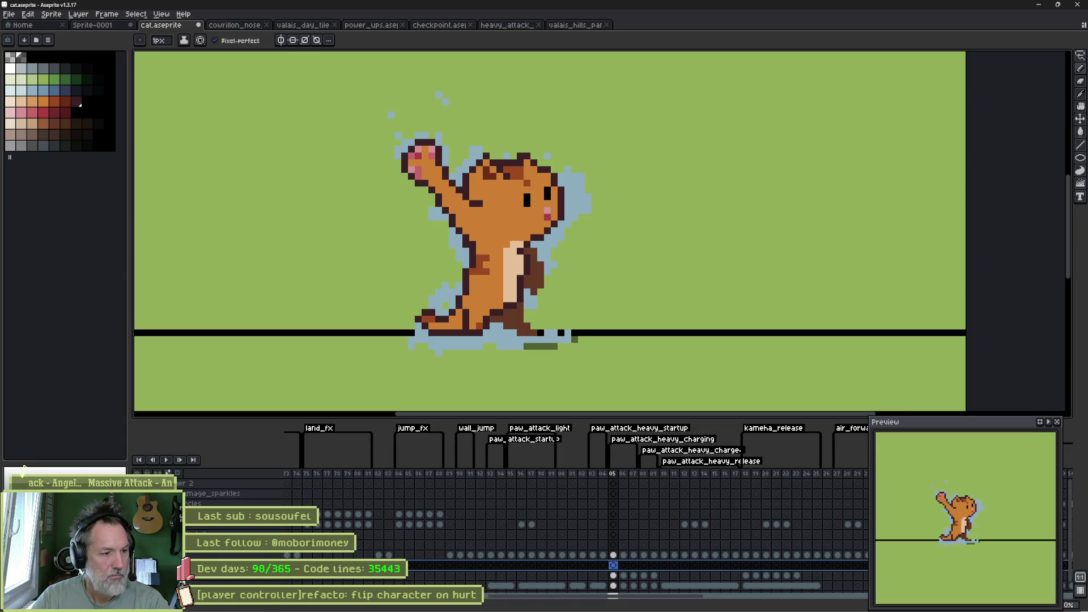
key("shift+p")
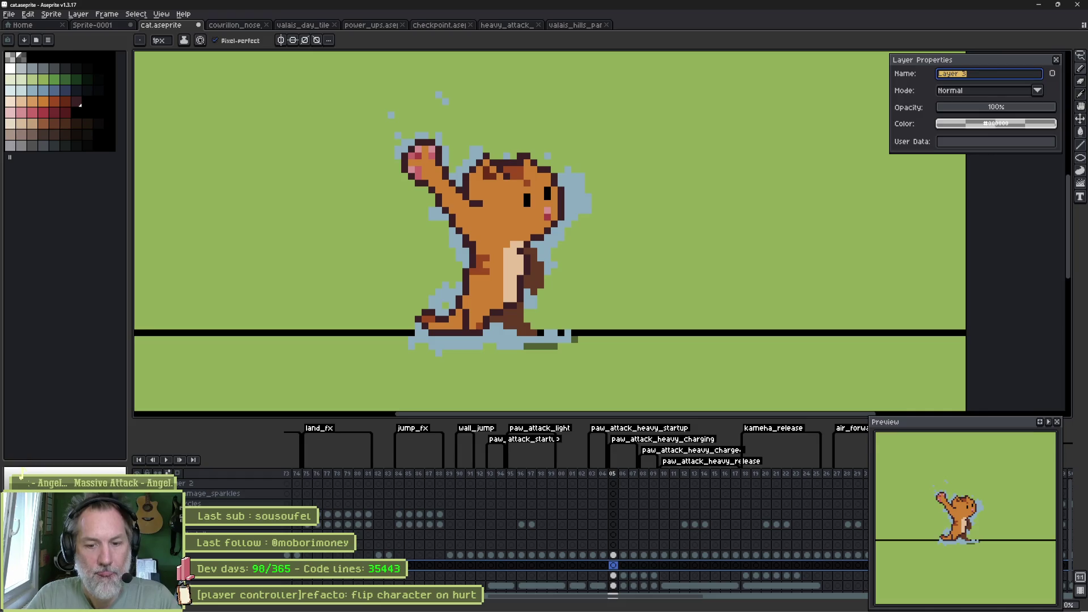
type("heavy_attack_aura")
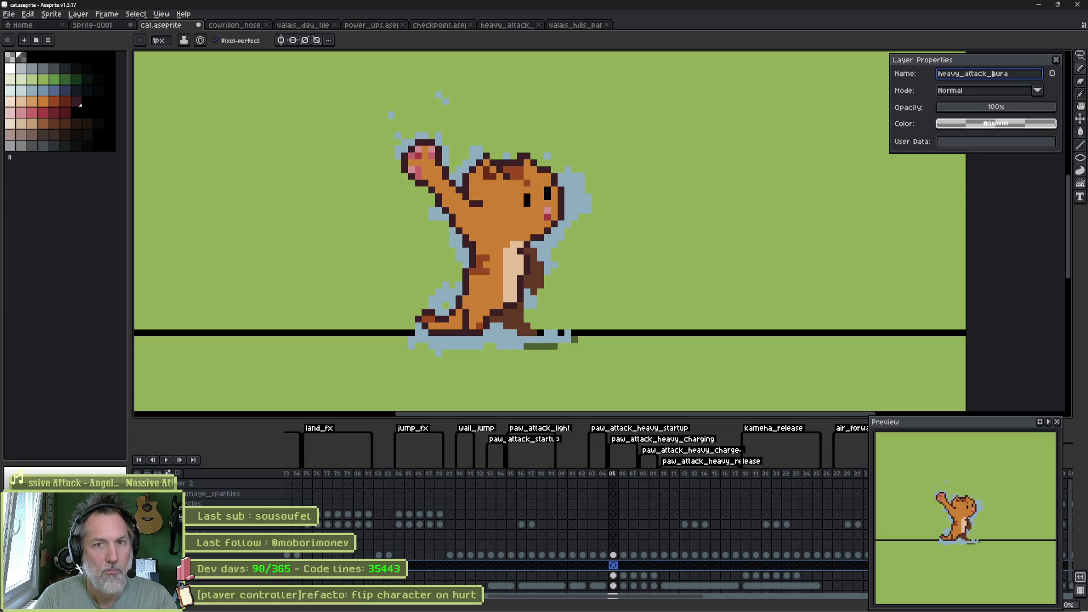
key("Return")
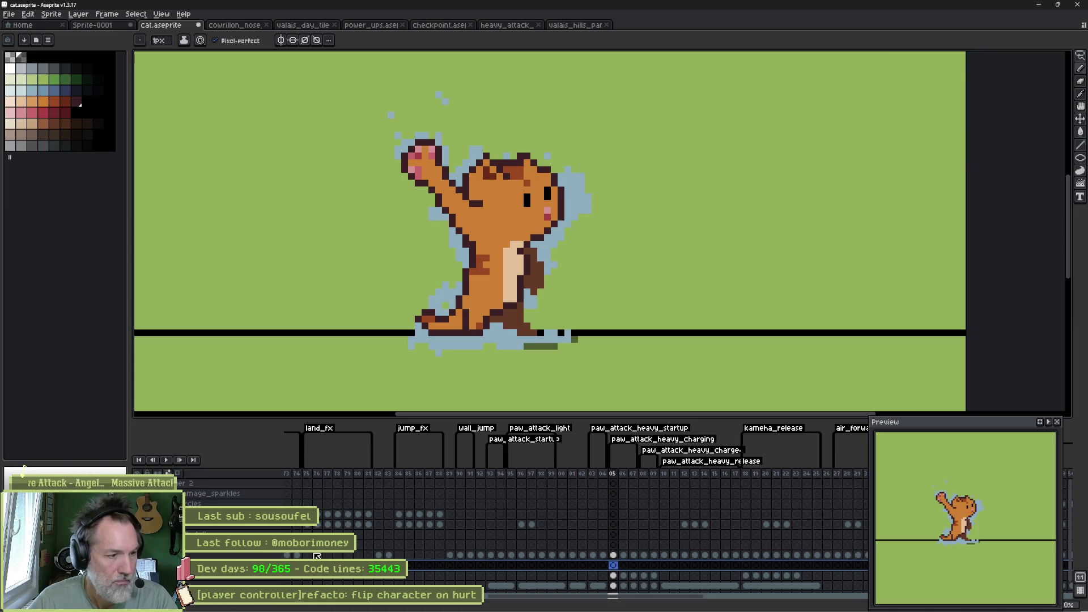
Step: Lower the aura layer's opacity to 57% across the frame 05–09 cels
mouse_move(618, 578)
left_mouse_down()
mouse_move(654, 576)
mouse_move(616, 566)
left_mouse_up()
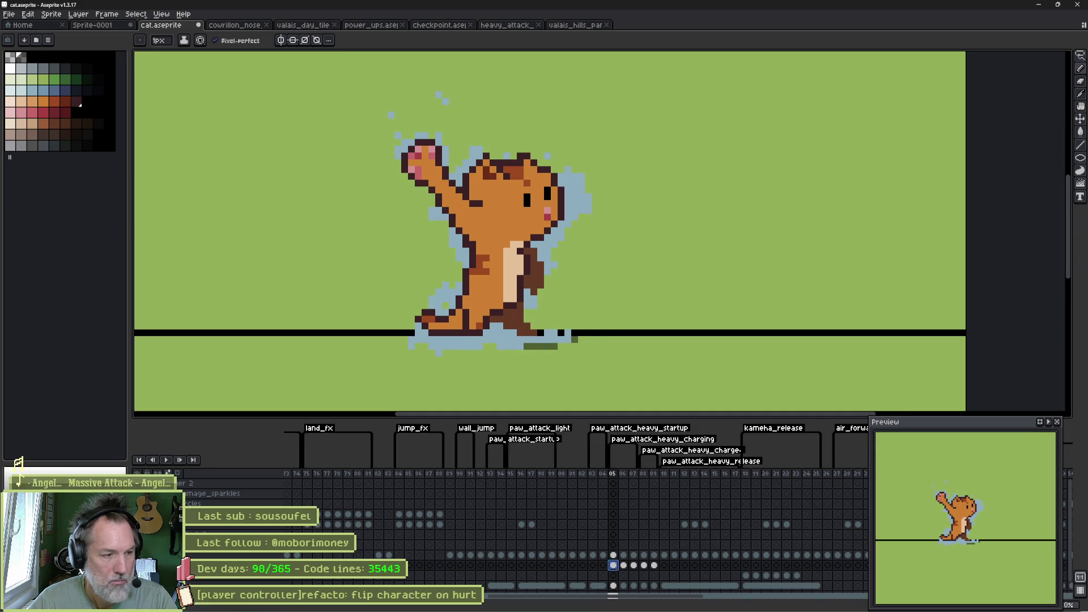
key("shift+p")
left_click(1008, 109)
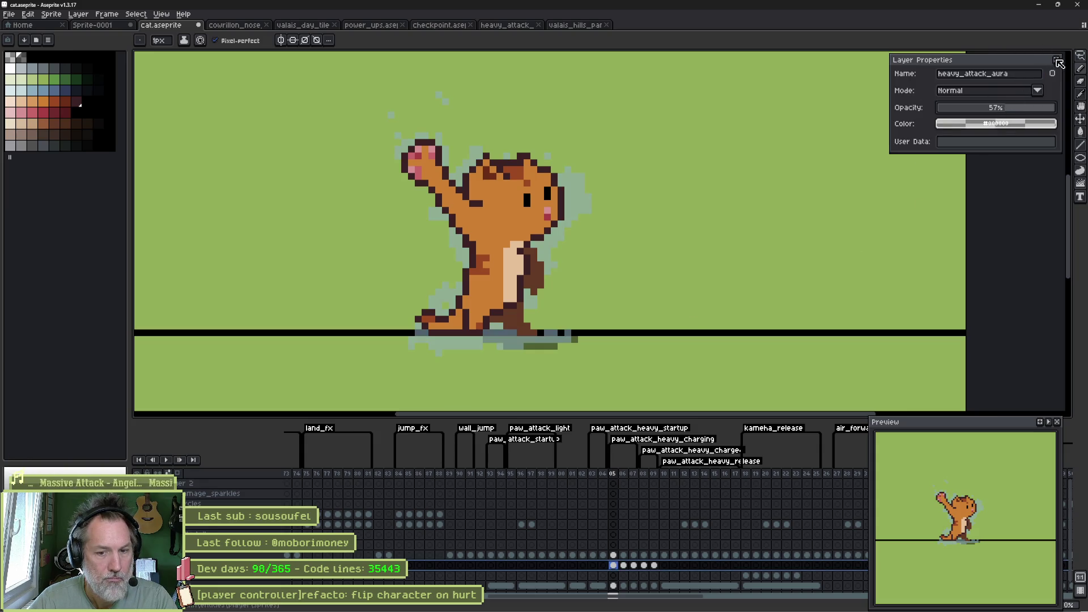
left_click(1059, 63)
scroll(462, 293, "up", 1)
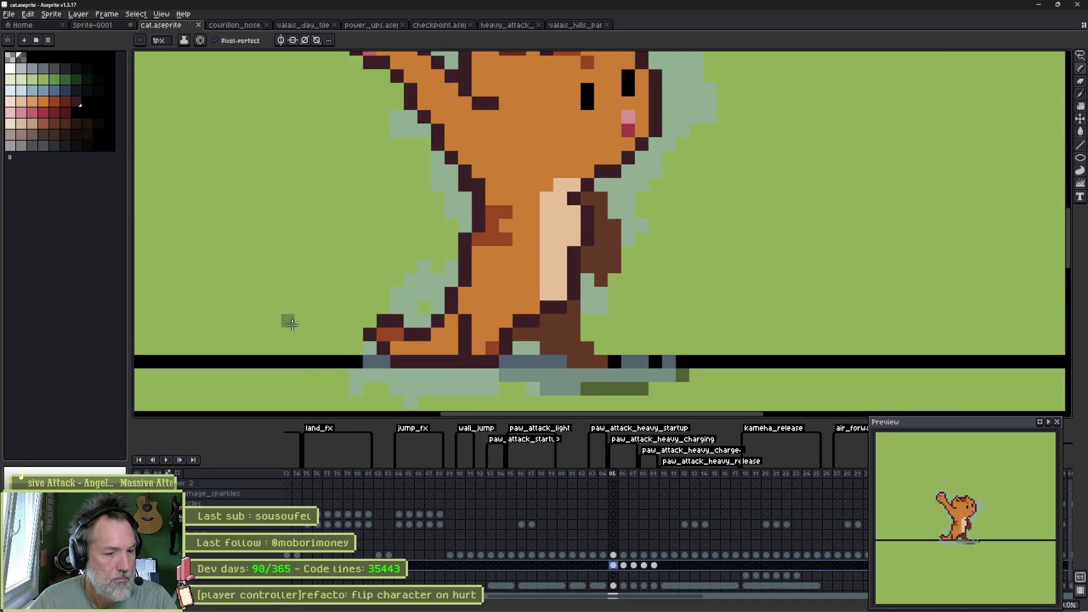
Step: Paint a strip of light-blue aura pixels to the left of the cat
key("shift+p")
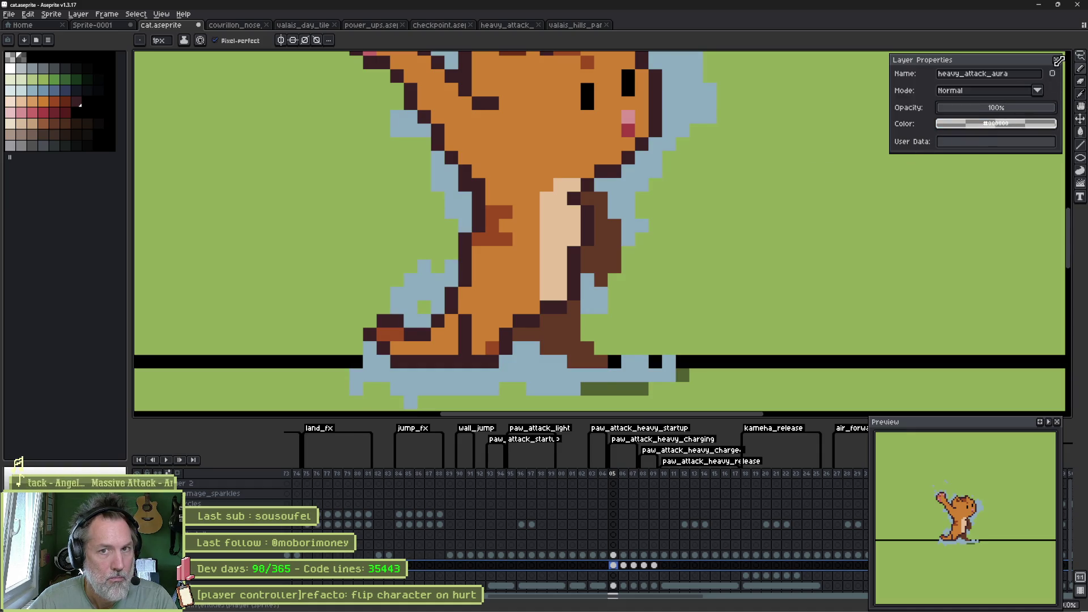
left_click(1058, 60)
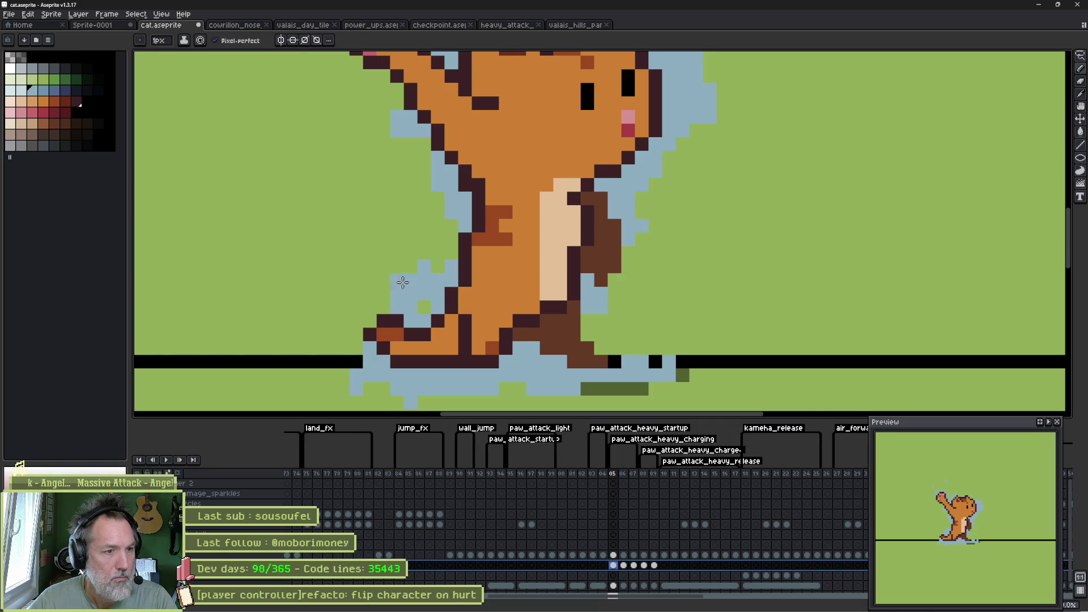
left_click_drag(392, 287, 387, 256)
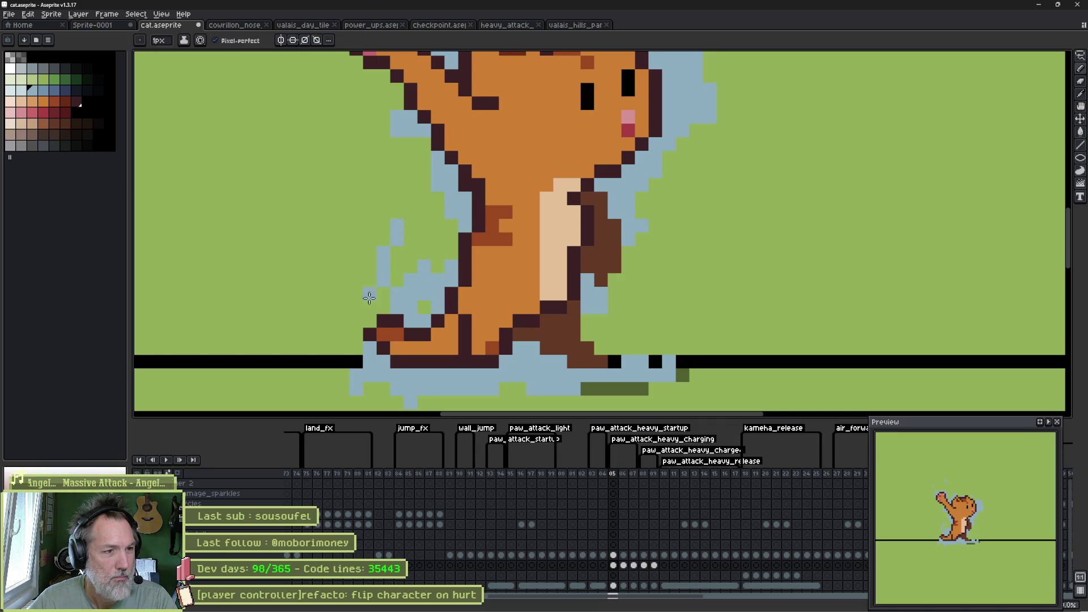
left_click_drag(612, 347, 599, 386)
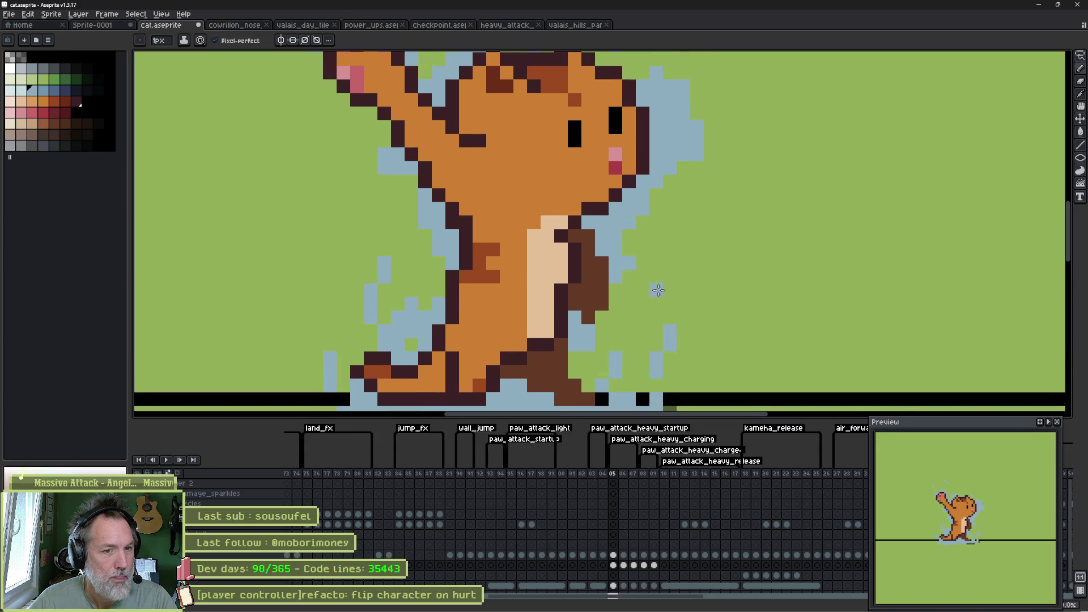
key("Right")
key("Right")
key("Right")
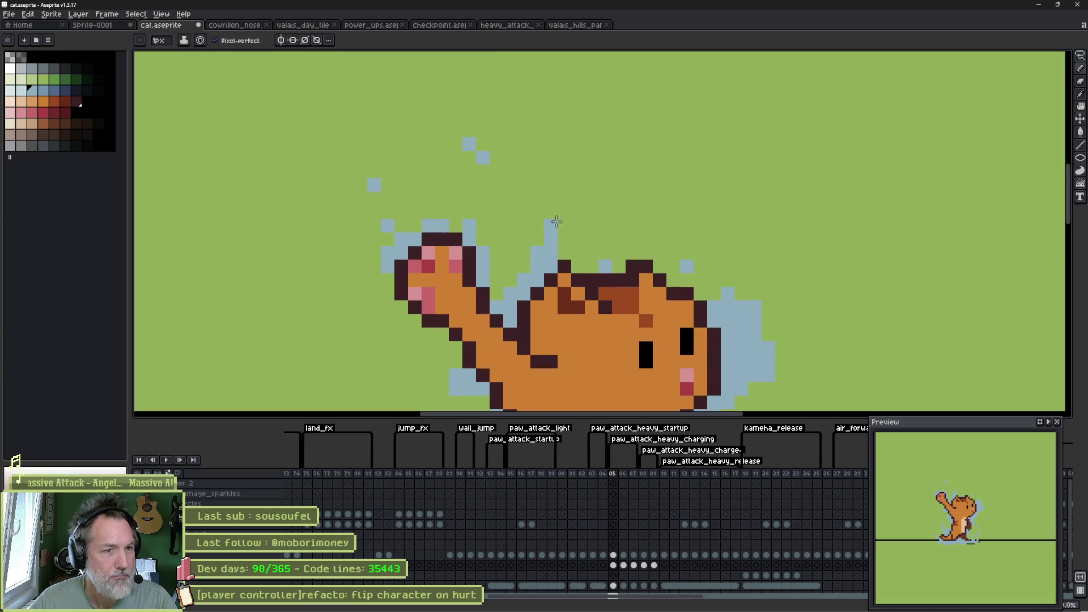
Step: Add light-blue sparkle pixels above and to the right of the cat, then go to the next frame
left_click(578, 117)
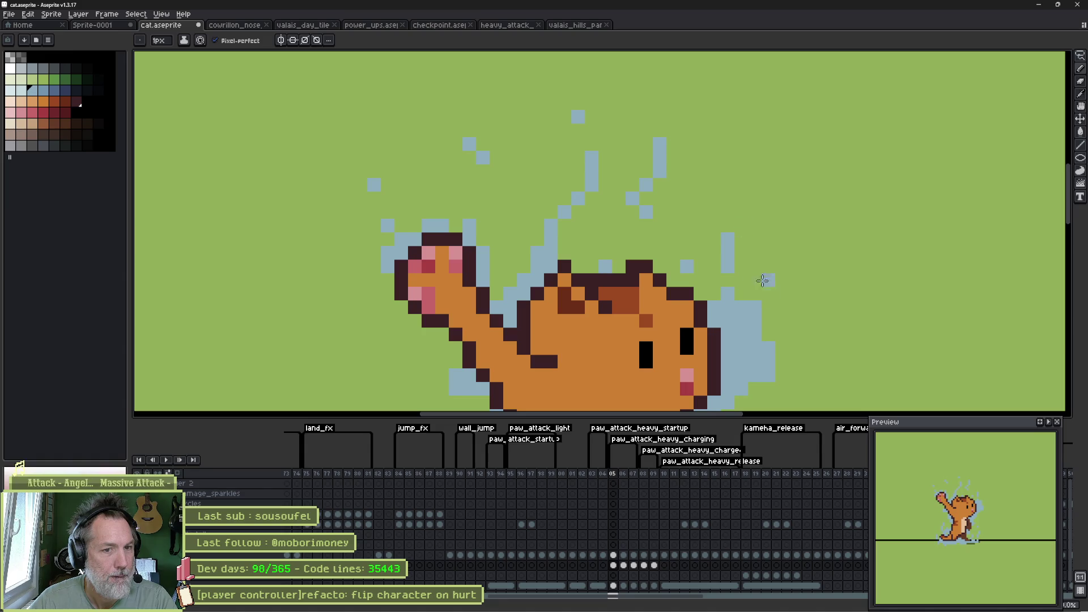
left_click_drag(793, 401, 801, 288)
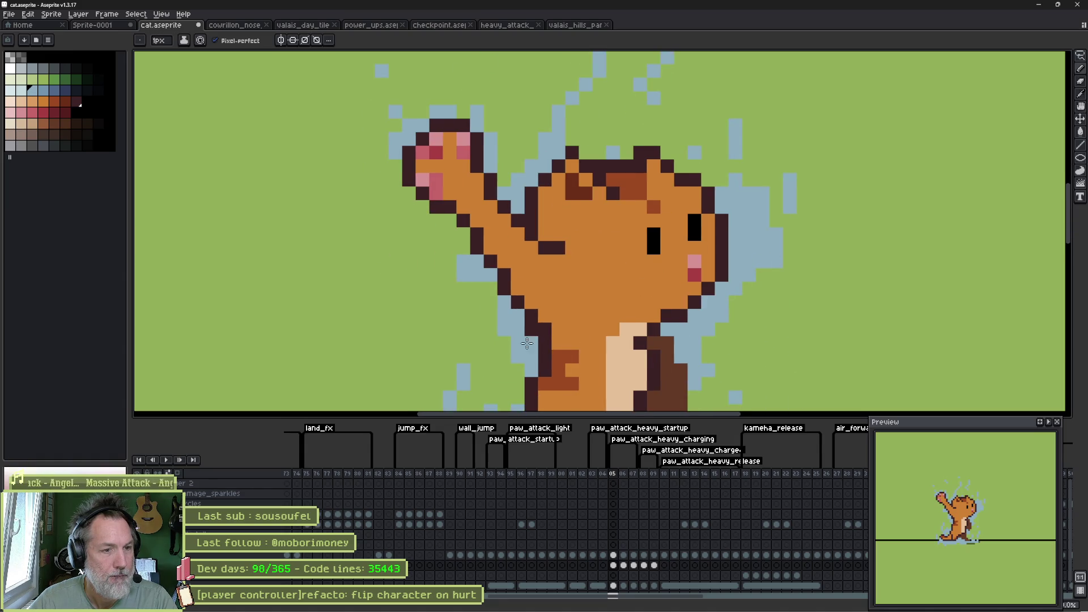
left_click(749, 343)
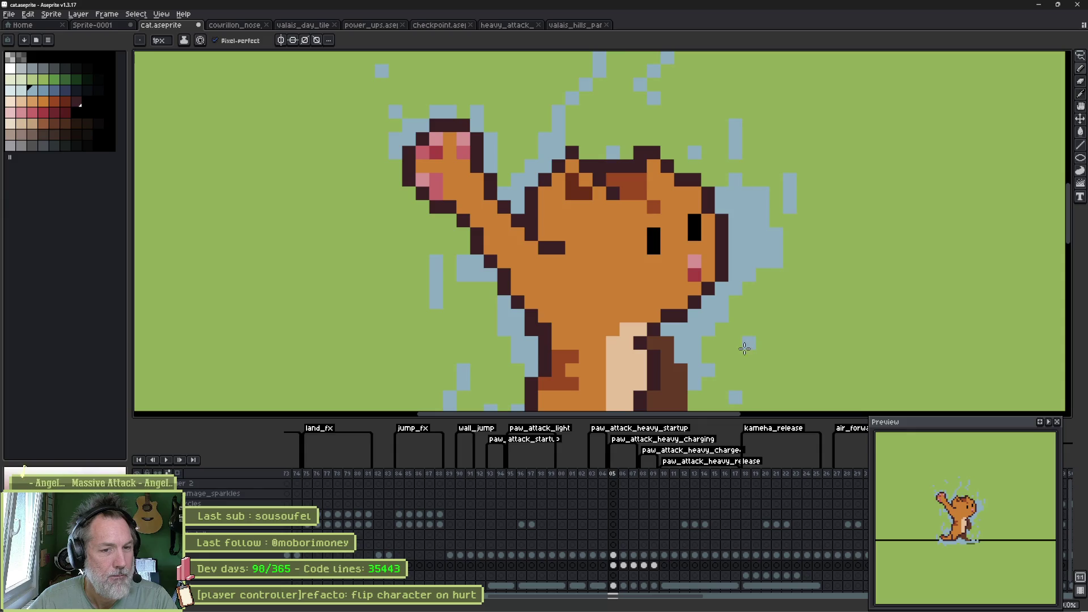
left_click(625, 566)
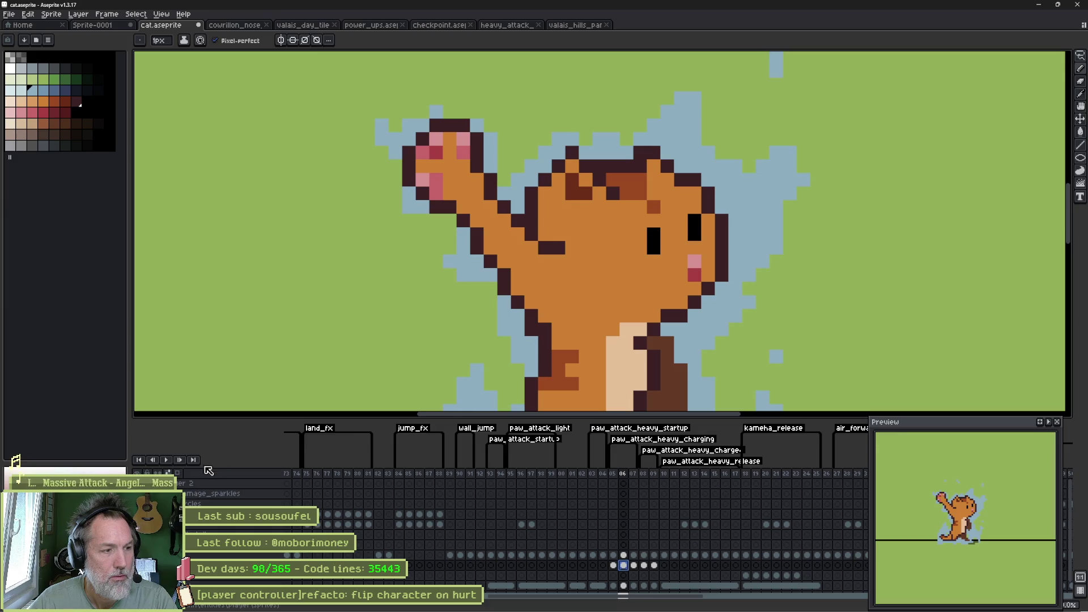
Step: Add an orange sparkle above the cat and recolour two orange sparkles light blue
left_click(178, 474)
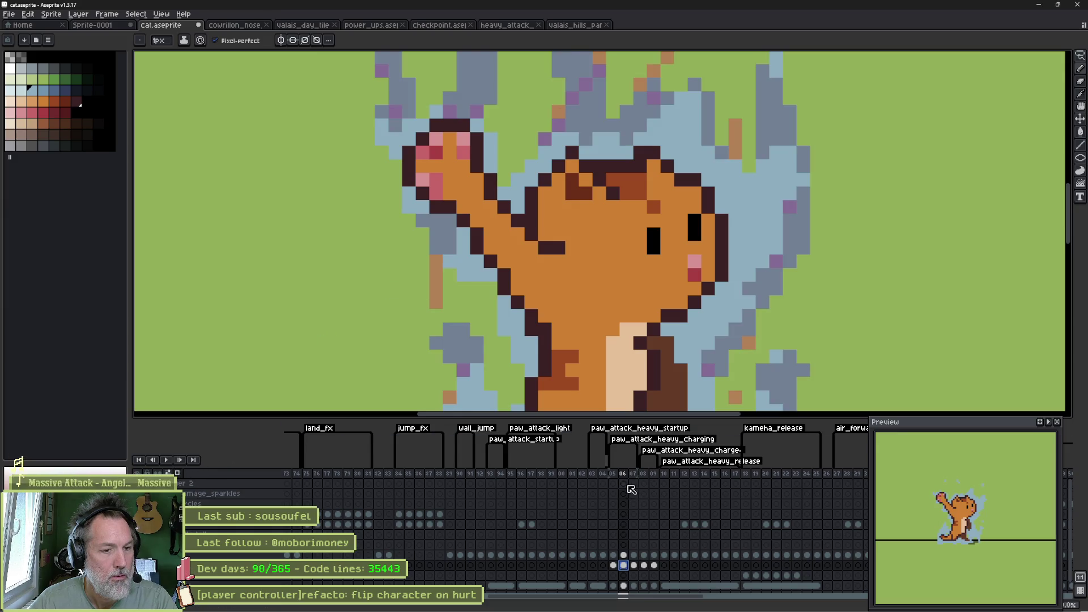
key("F3")
key("space")
mouse_move(591, 157)
left_mouse_down()
mouse_move(592, 247)
mouse_move(591, 101)
left_mouse_up()
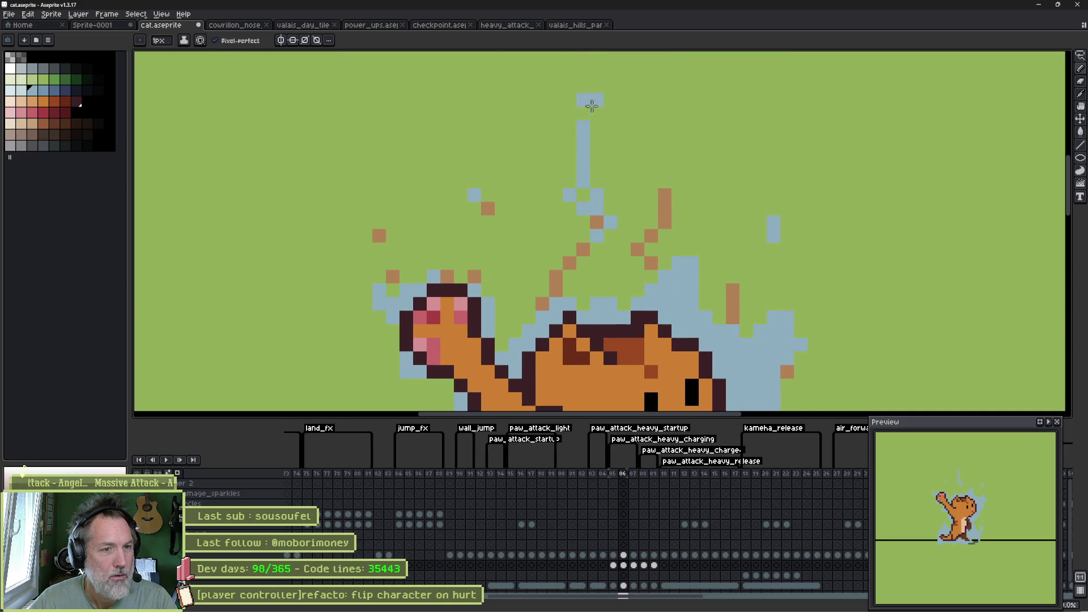
left_click(558, 276)
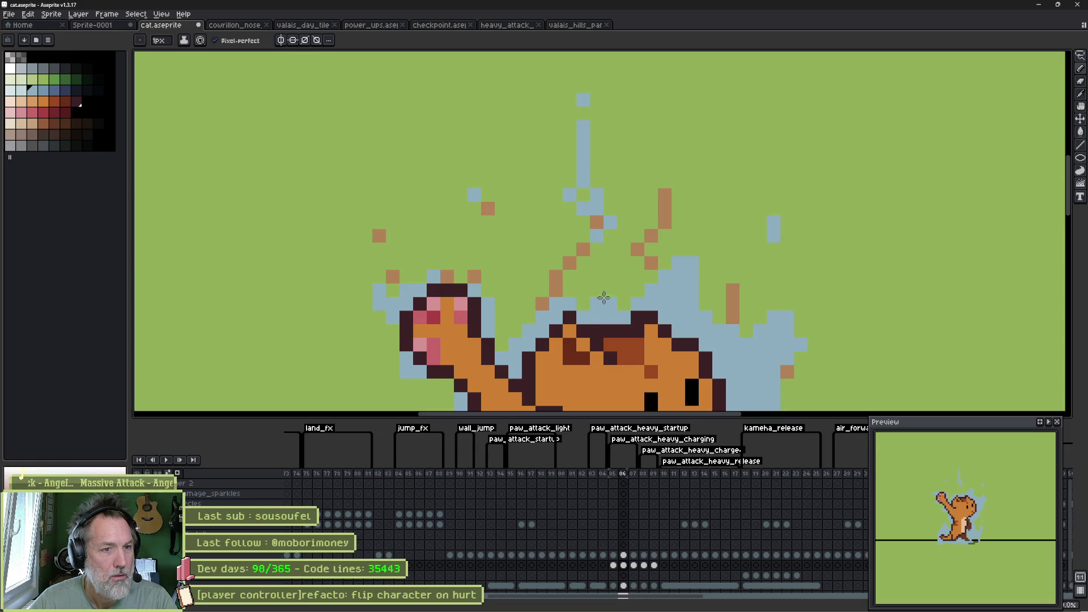
left_click_drag(665, 195, 667, 183)
mouse_move(733, 297)
left_mouse_down()
mouse_move(732, 317)
mouse_move(721, 283)
left_mouse_up()
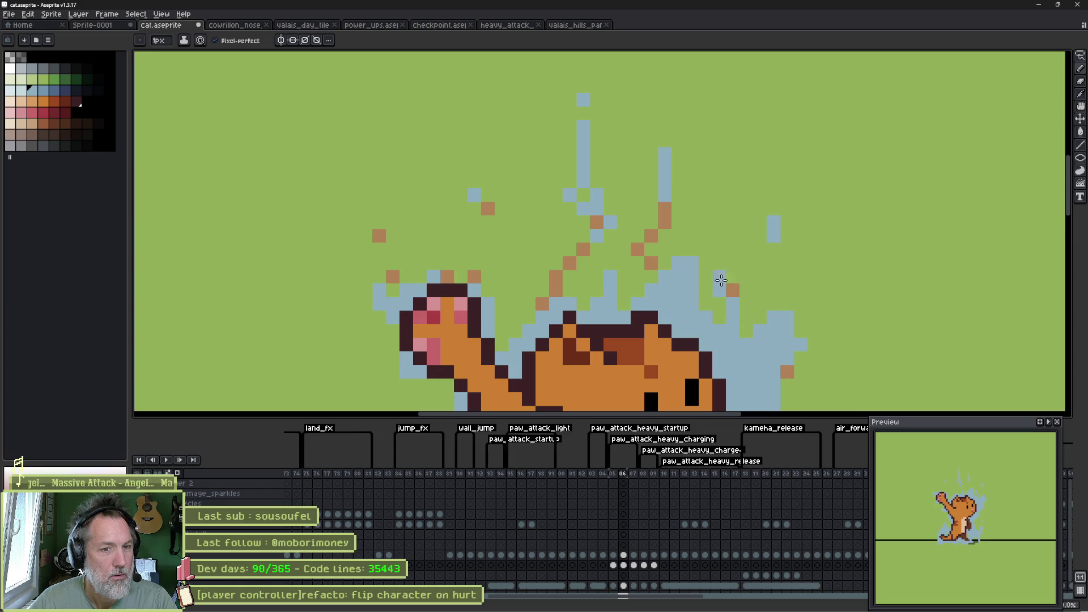
Step: Erase light-blue pixels right of the cat's head and add a light-blue pixel left of the sparkles
key("e")
left_click_drag(771, 192, 794, 242)
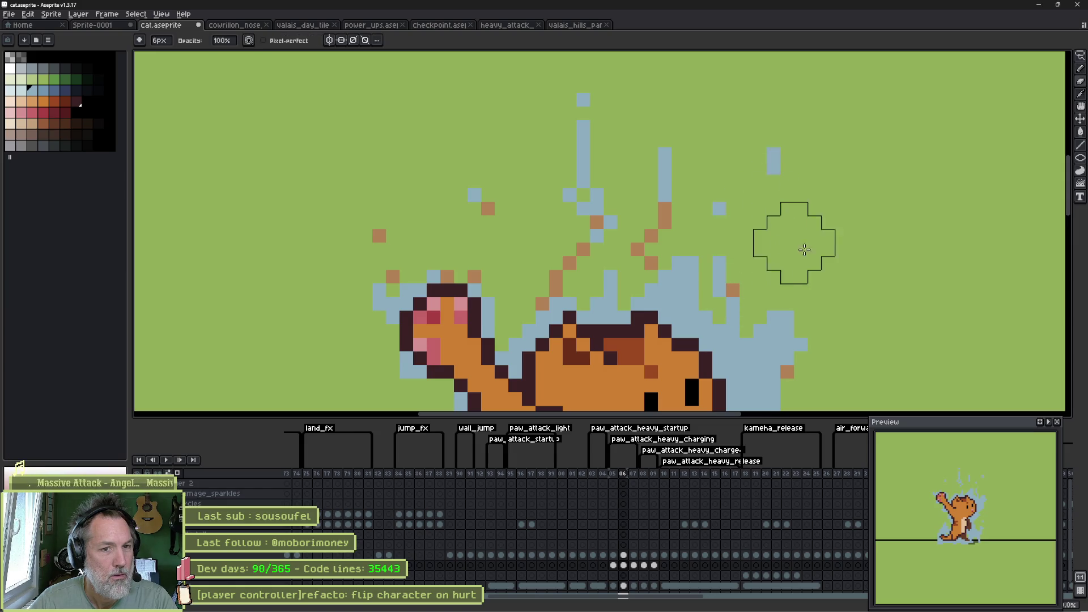
key("b")
left_click(502, 195)
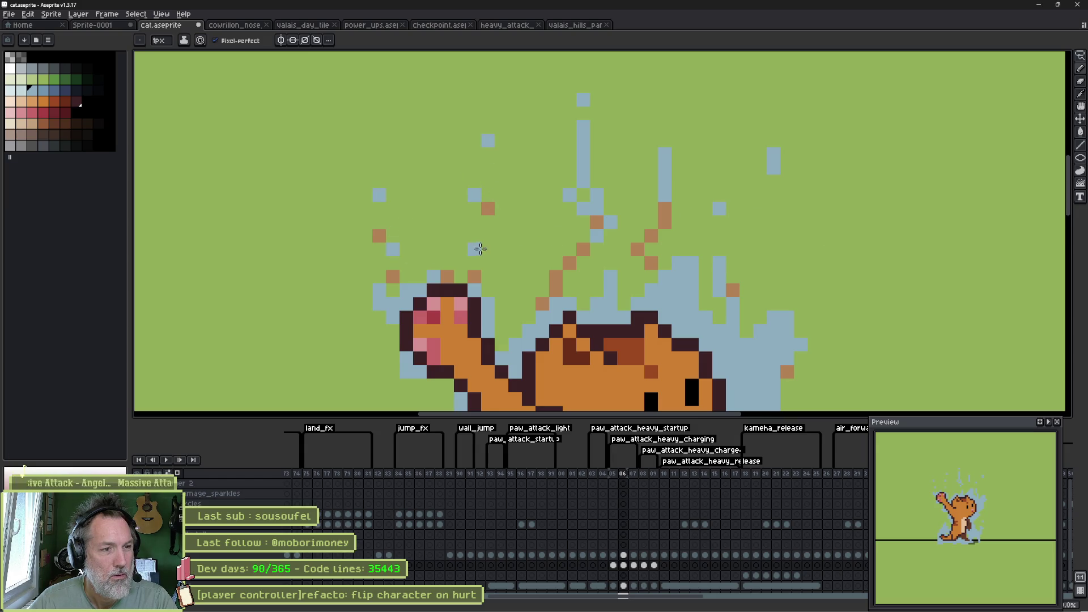
scroll(481, 249, "down", 4)
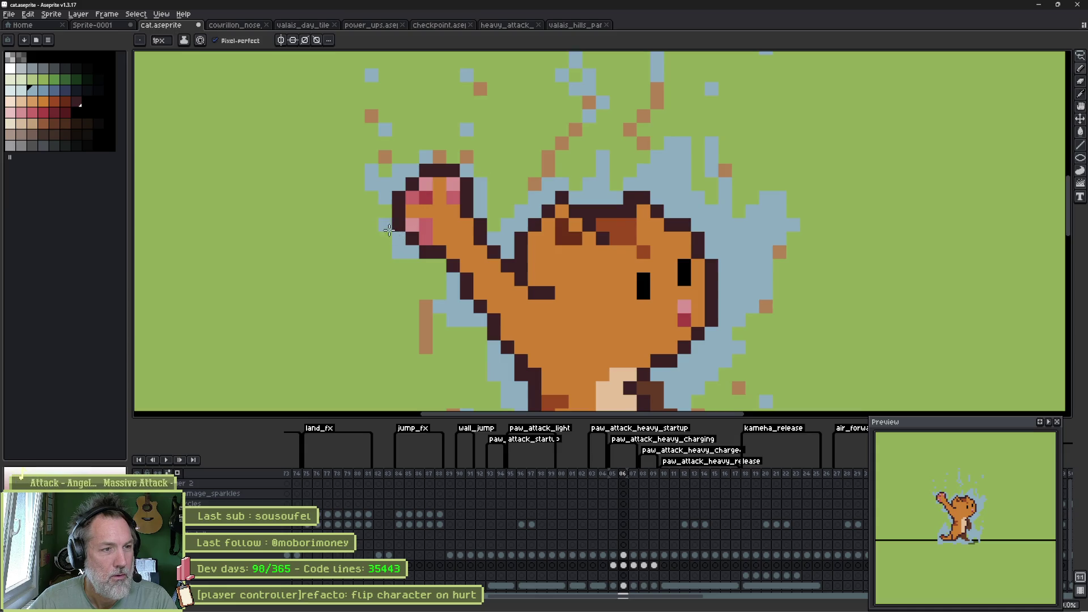
key("e")
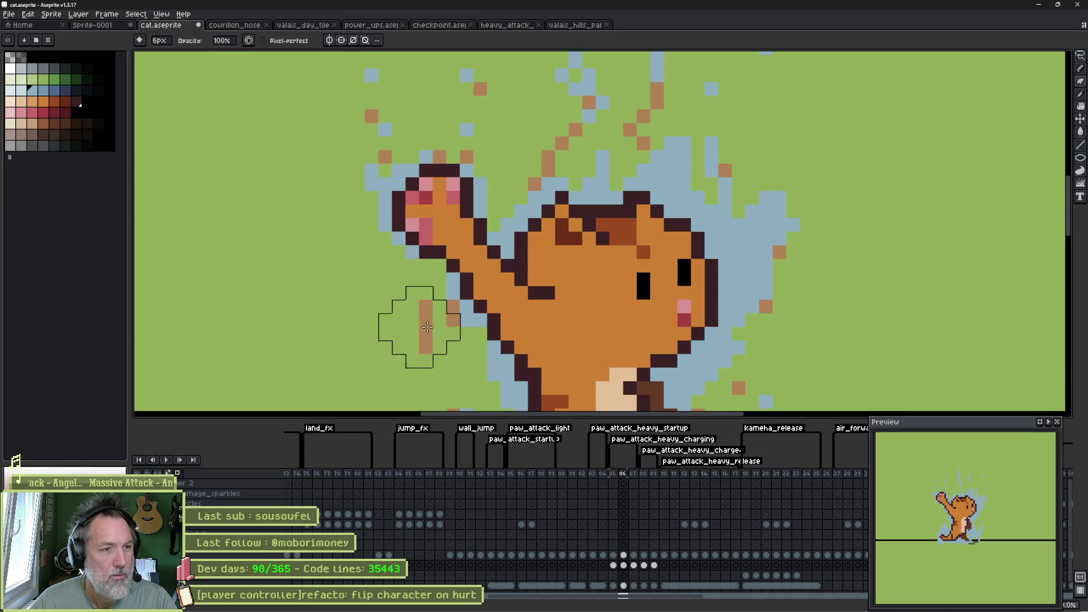
key("b")
scroll(418, 235, "down", 3)
Step: Paint a short light-blue stroke left of the arm and clear part of an orange-blue column
left_click_drag(404, 382, 396, 351)
left_click_drag(412, 289, 412, 268)
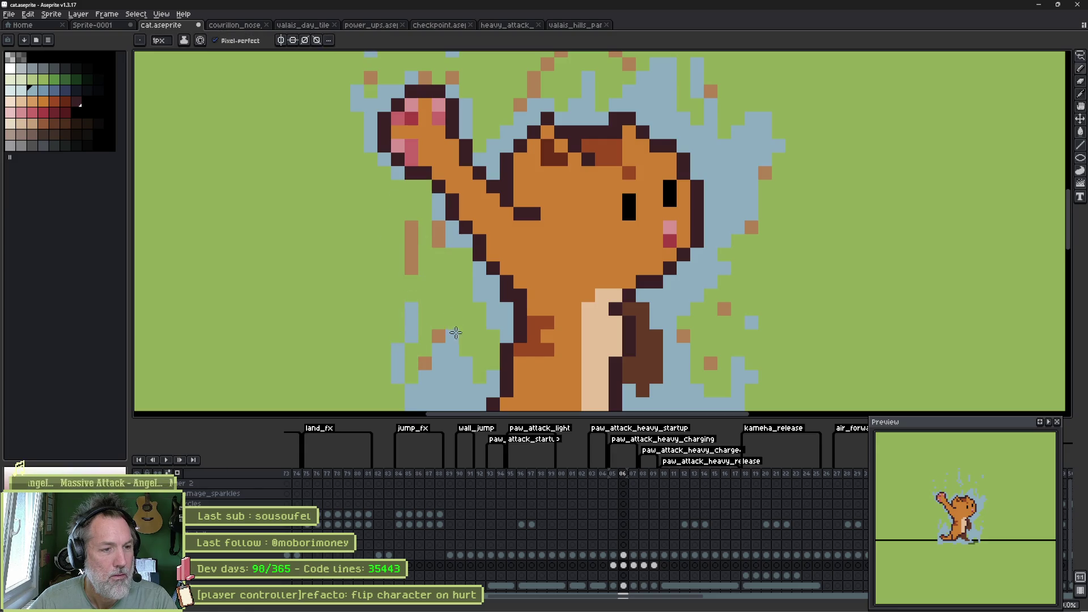
scroll(452, 248, "down", 4)
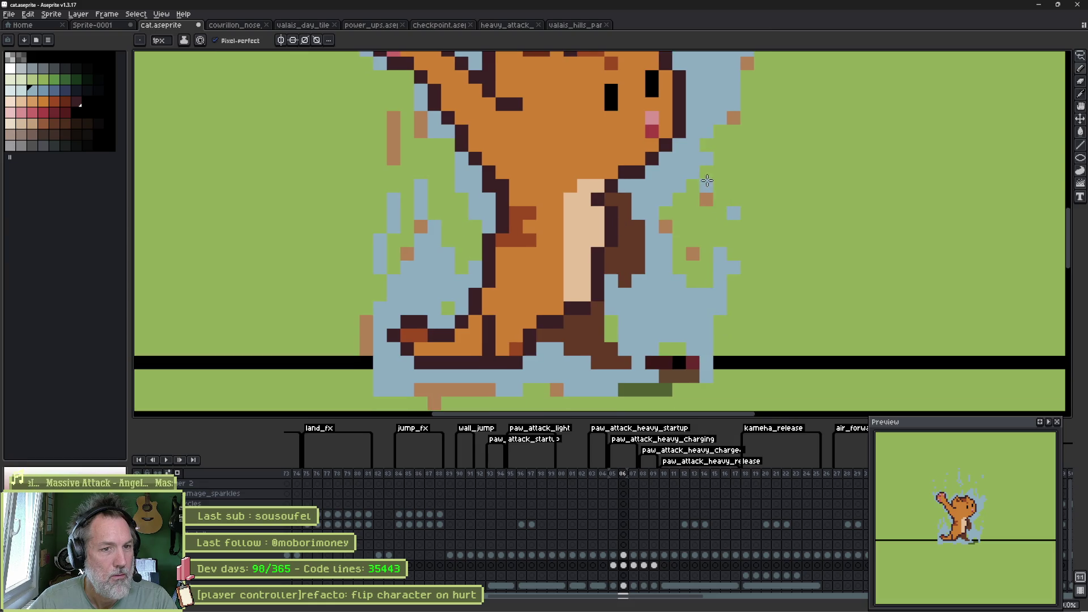
left_click_drag(610, 316, 622, 256)
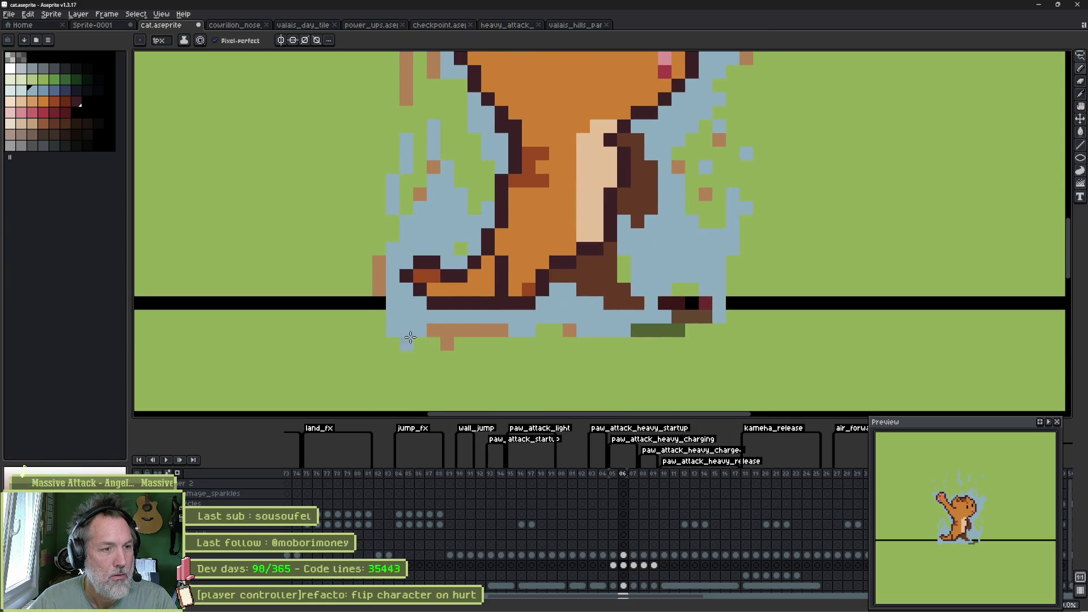
key("e")
key("b")
scroll(508, 187, "down", 3)
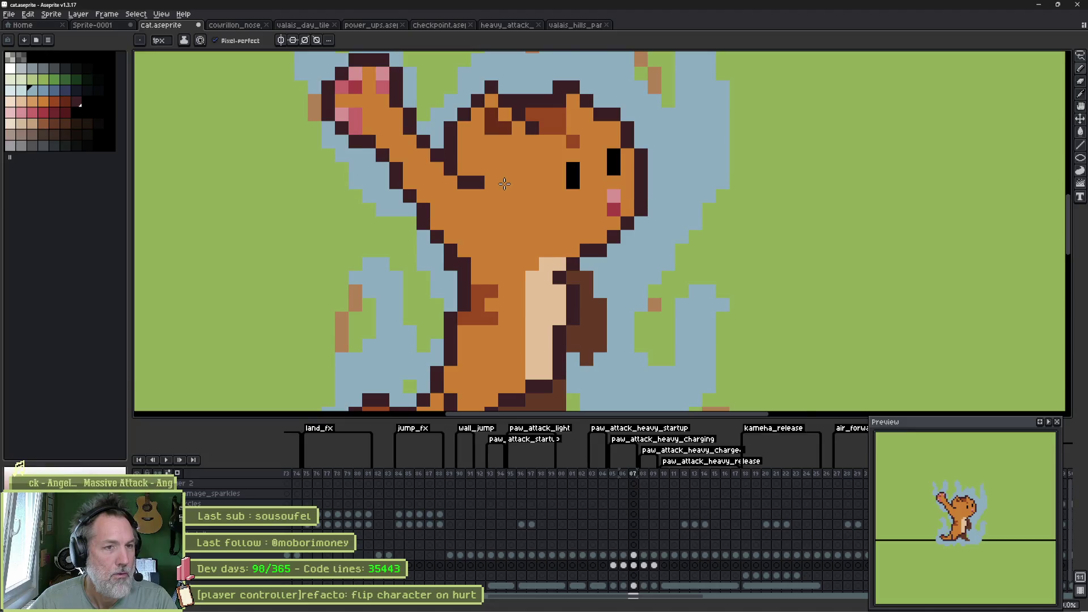
Step: On the next frame, erase blue flame pixels above and right of the cat with the wide eraser
key("Right")
scroll(508, 187, "up", 5)
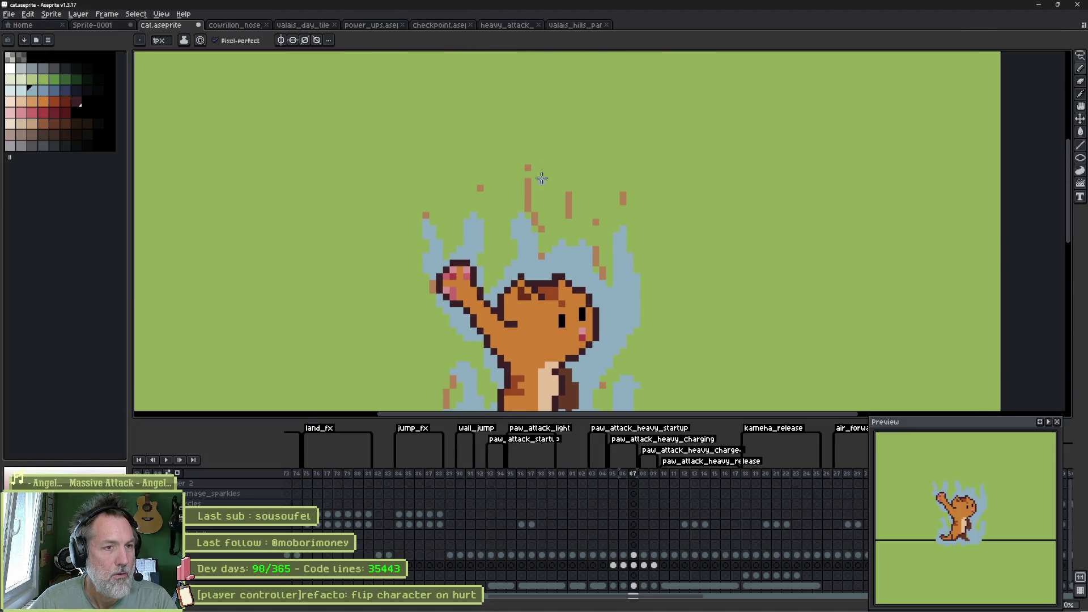
left_click(528, 154)
key("e")
left_click_drag(477, 226, 532, 261)
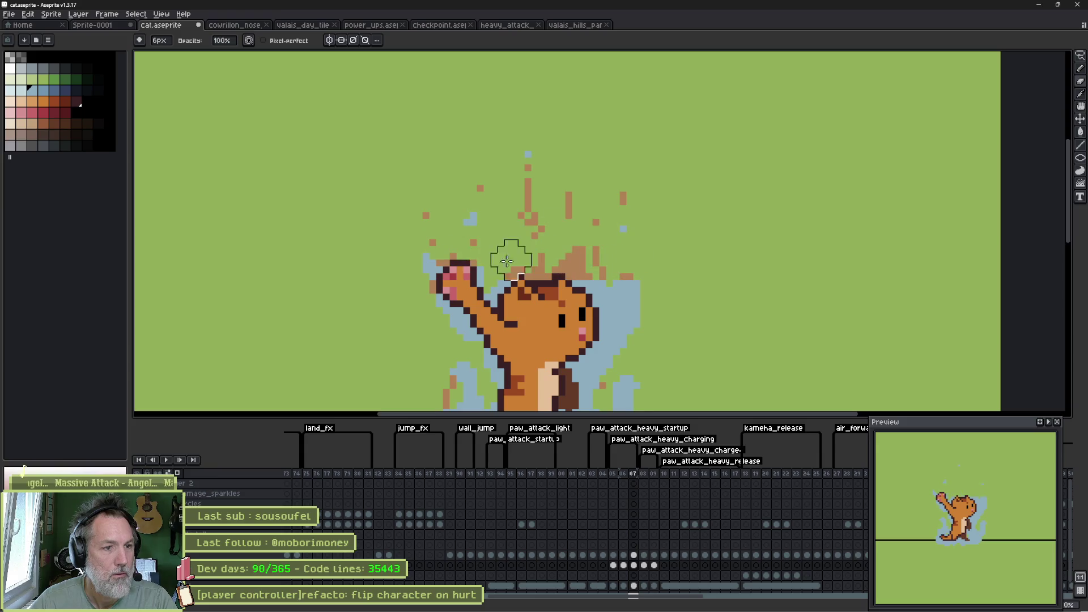
scroll(522, 226, "down", 5)
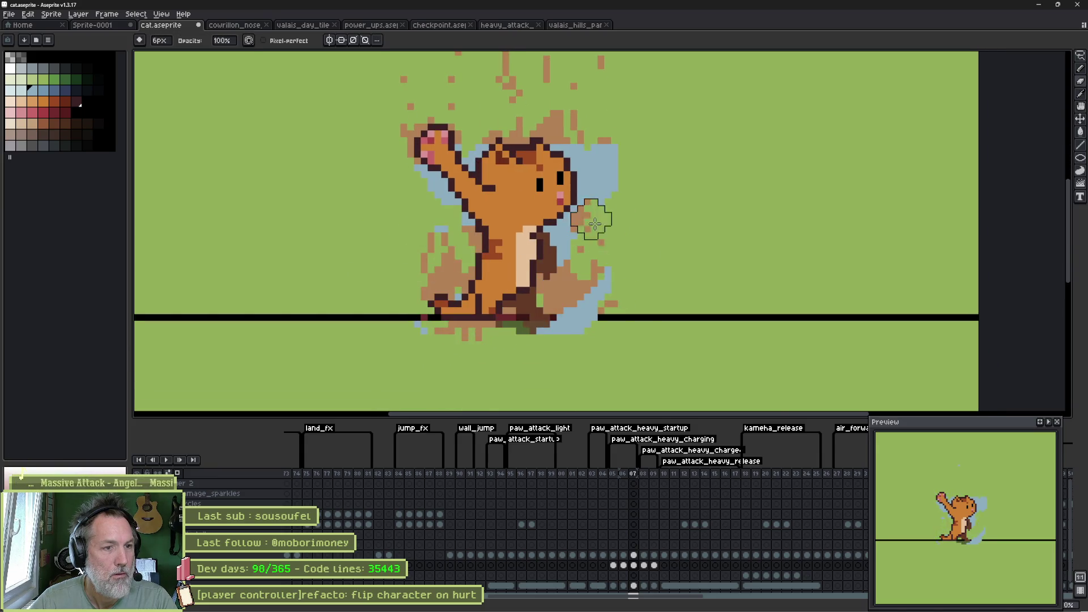
left_click_drag(596, 227, 593, 257)
Step: With the pencil, add light-blue strokes beside the raised arm, the ground shadow and the legs
key("b")
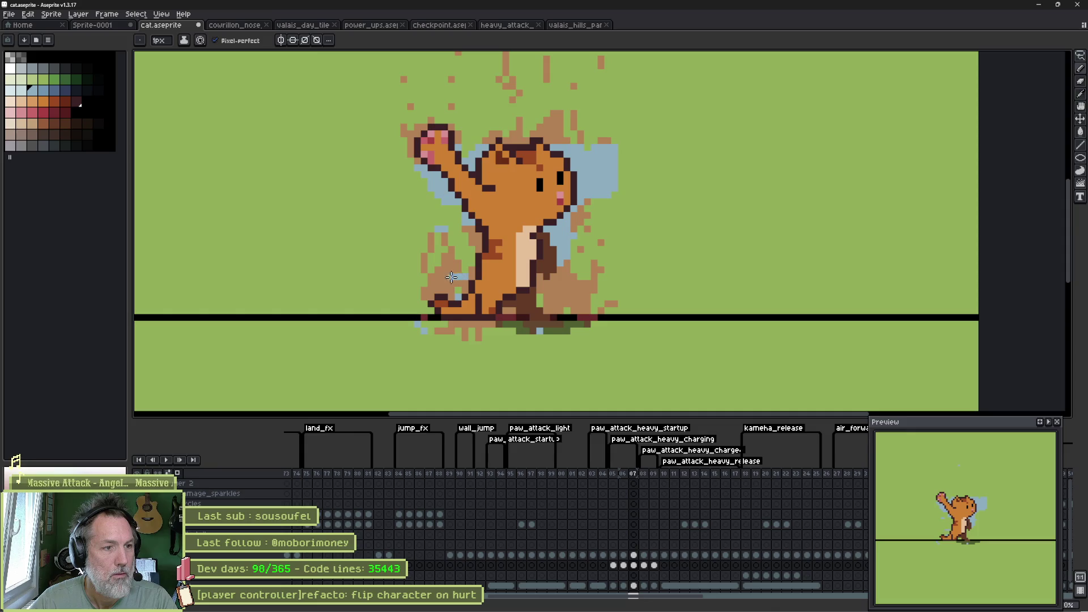
mouse_move(424, 200)
left_mouse_down()
mouse_move(425, 225)
mouse_move(461, 277)
left_mouse_up()
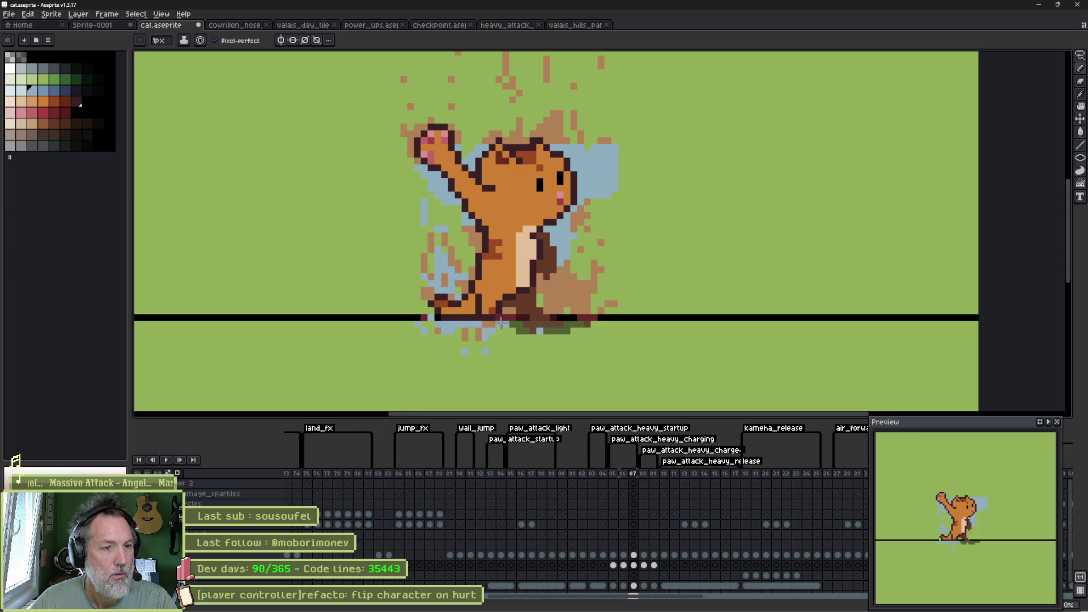
mouse_move(511, 319)
left_mouse_down()
mouse_move(550, 322)
mouse_move(563, 310)
left_mouse_up()
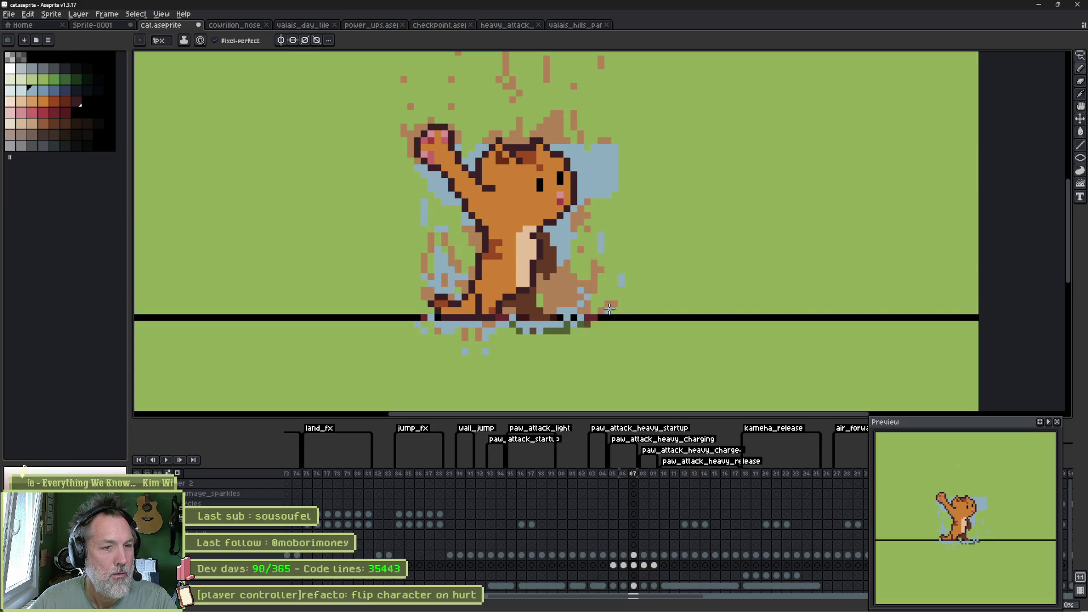
left_click_drag(573, 289, 558, 264)
scroll(537, 291, "up", 1)
mouse_move(536, 290)
left_mouse_down()
mouse_move(544, 283)
mouse_move(576, 309)
mouse_move(533, 331)
left_mouse_up()
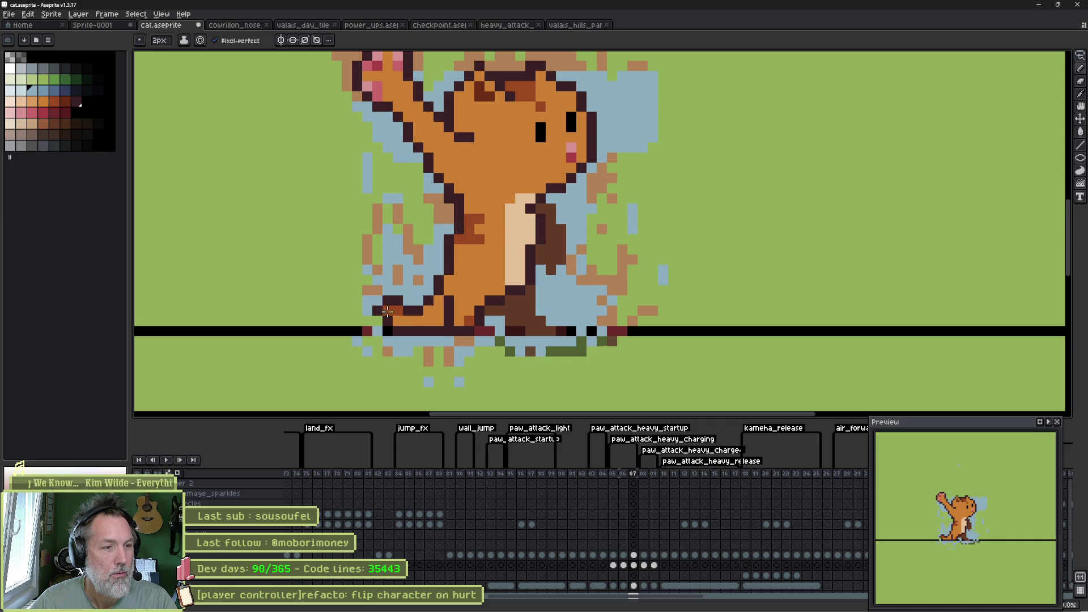
Step: With a single-pixel brush, add light-blue pixels around the raised paw and above the cat's head
scroll(439, 255, "down", 1)
key("minus")
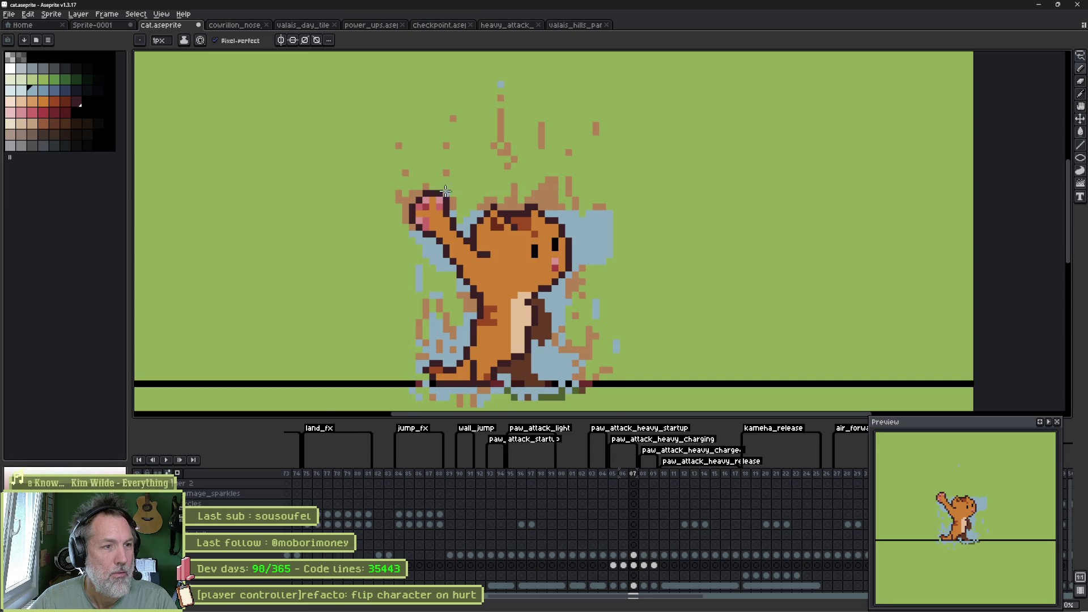
left_click(454, 117)
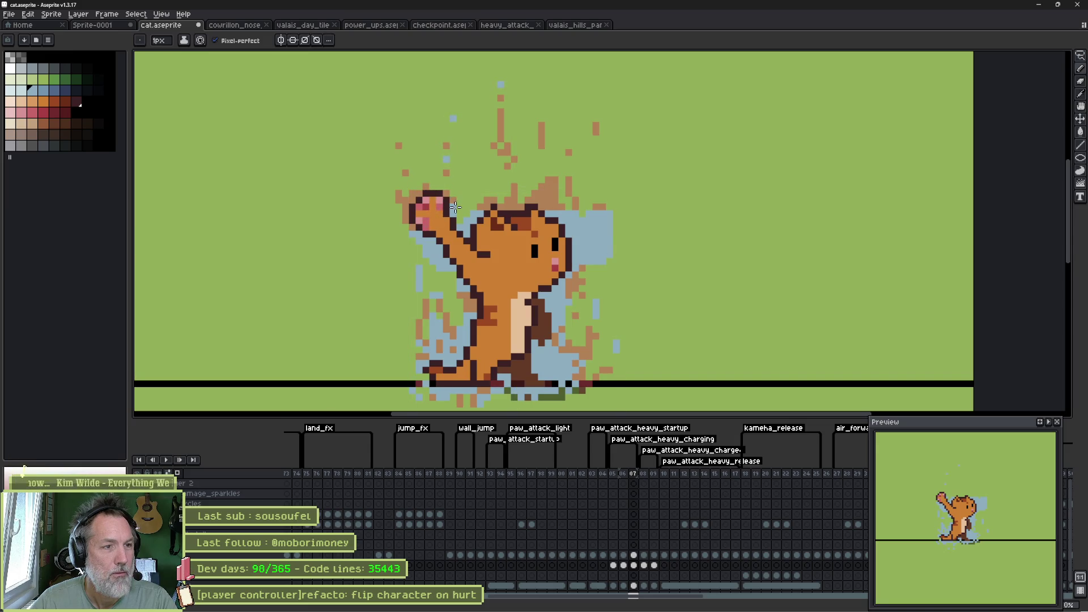
left_click(431, 167)
left_click_drag(430, 184, 411, 225)
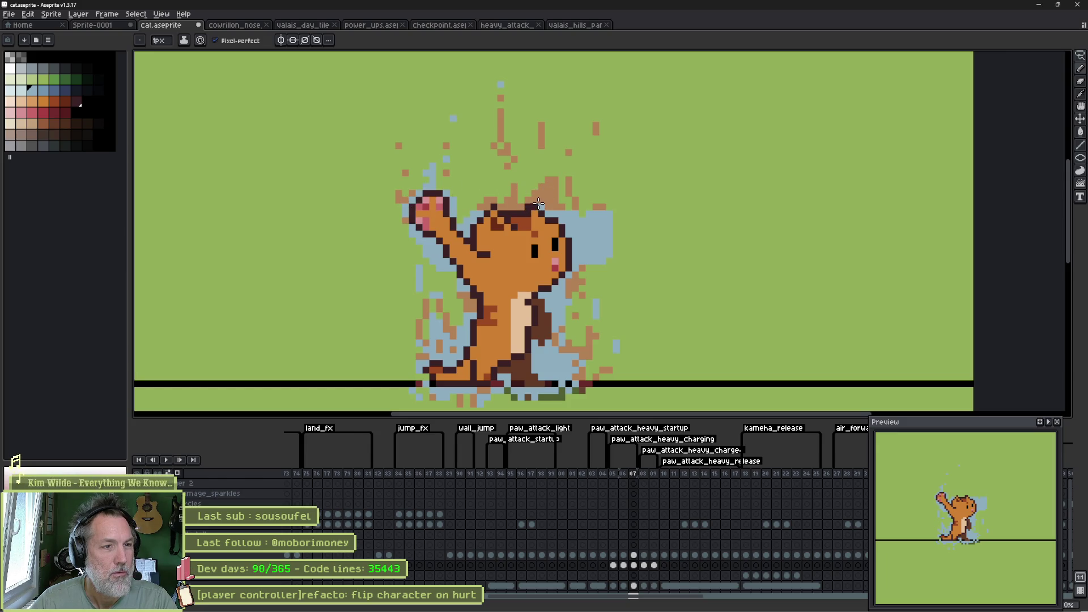
left_click_drag(528, 190, 528, 171)
left_click_drag(479, 198, 480, 183)
left_click_drag(501, 122, 500, 105)
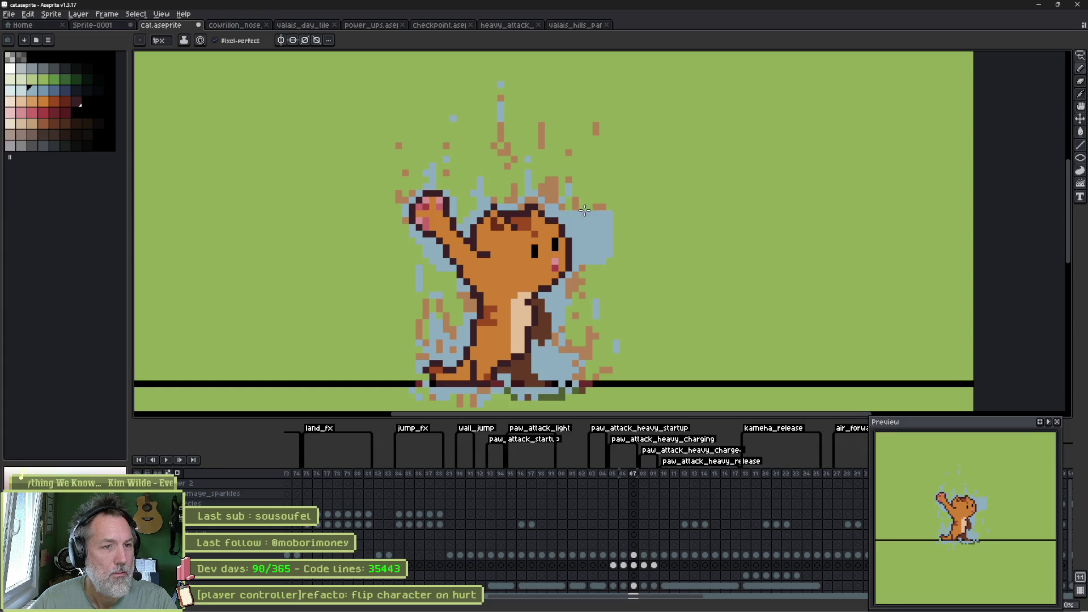
Step: Erase stray particles right of the head, preview the animation, set a 2px brush and check frames 06–08
key("e")
left_click_drag(609, 201, 605, 236)
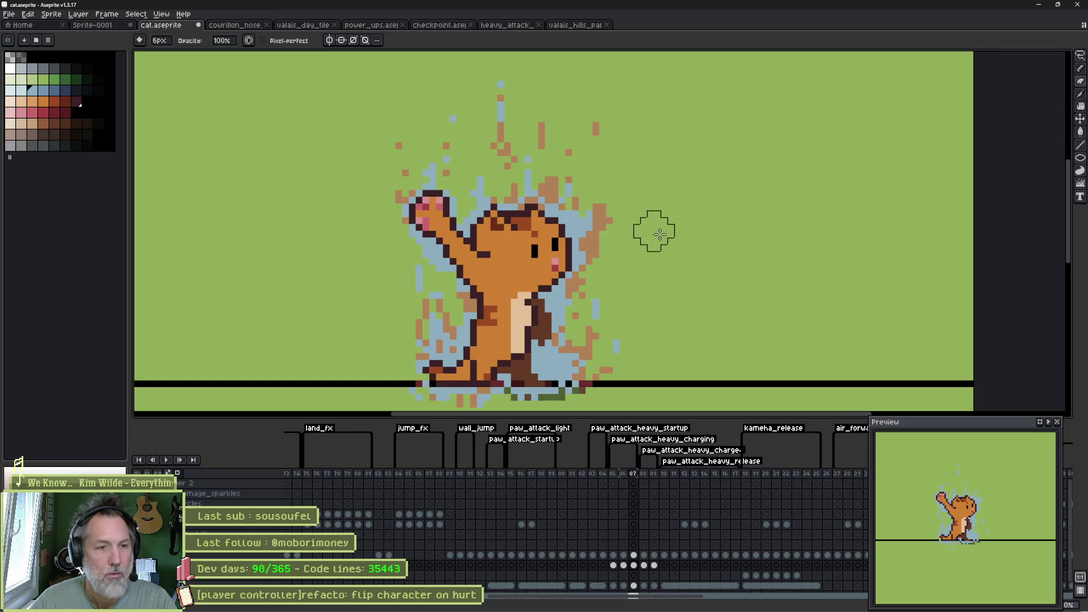
key("Return")
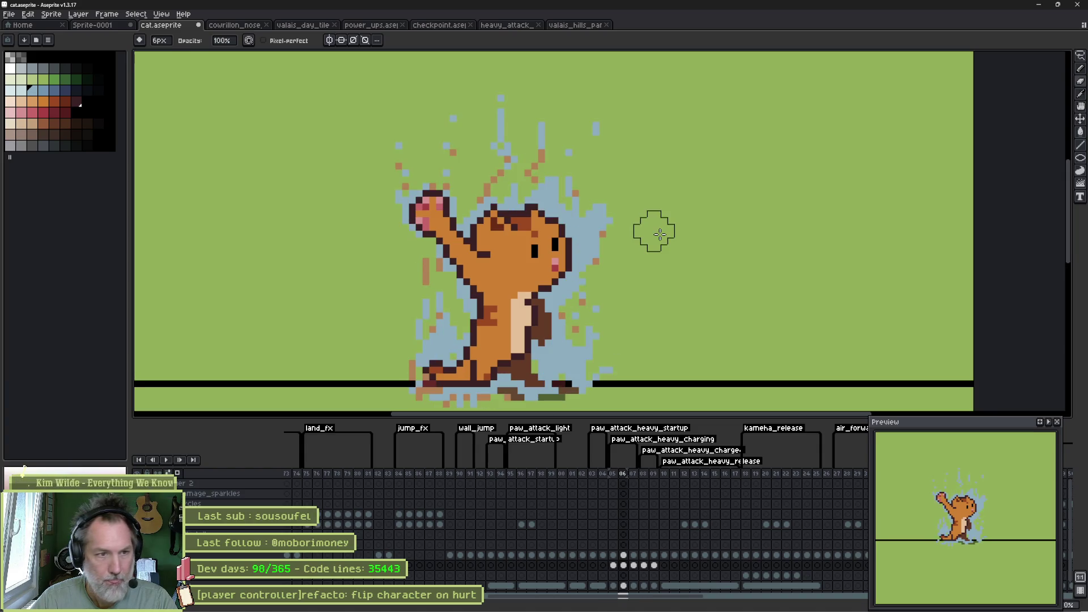
key("Return")
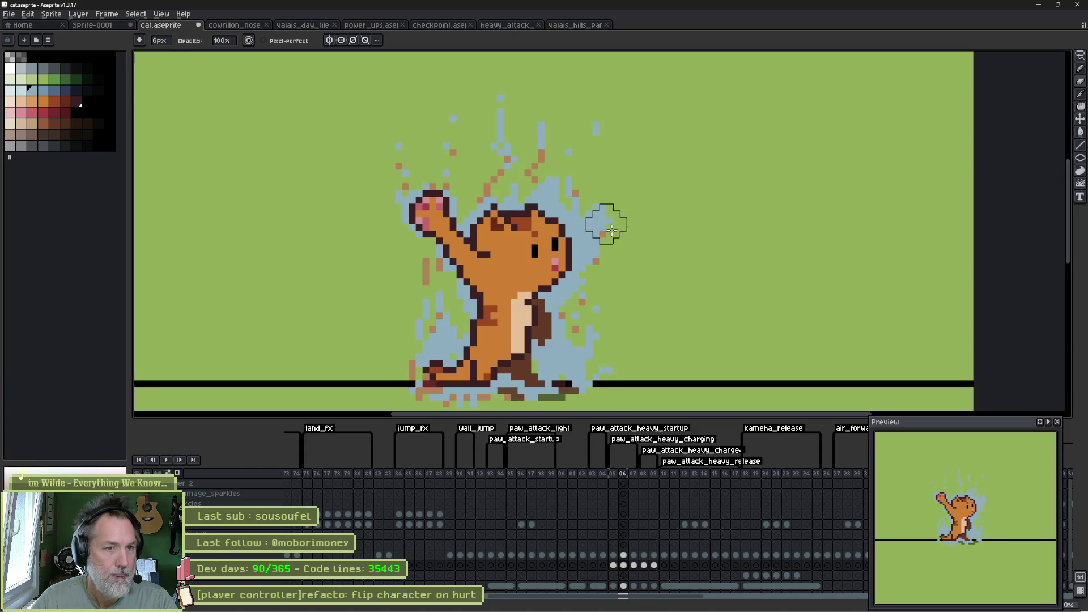
key("minus")
key("minus")
key("minus")
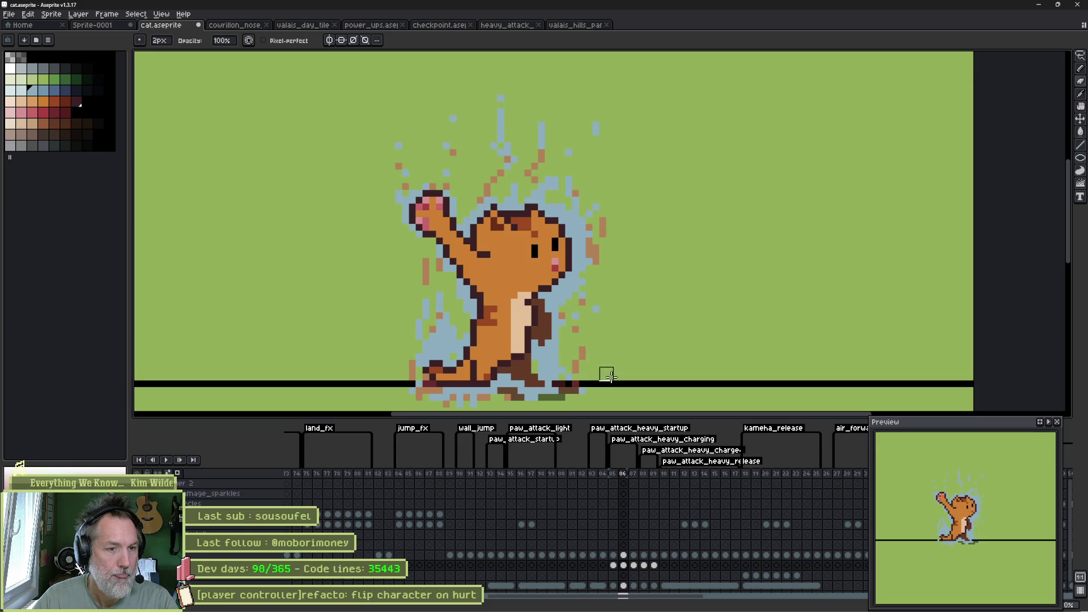
key("Right")
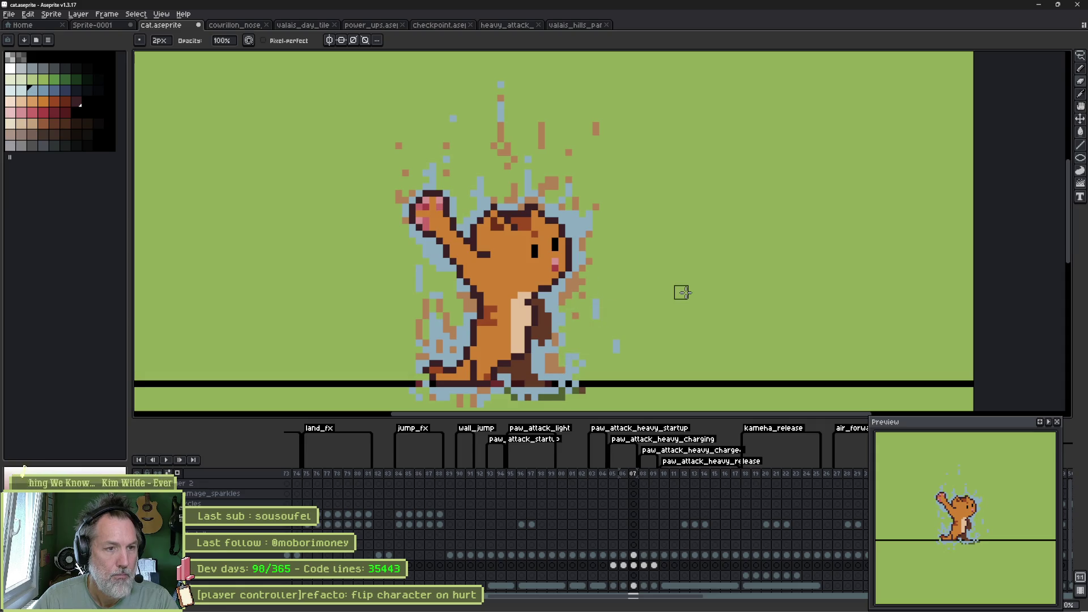
key("Right")
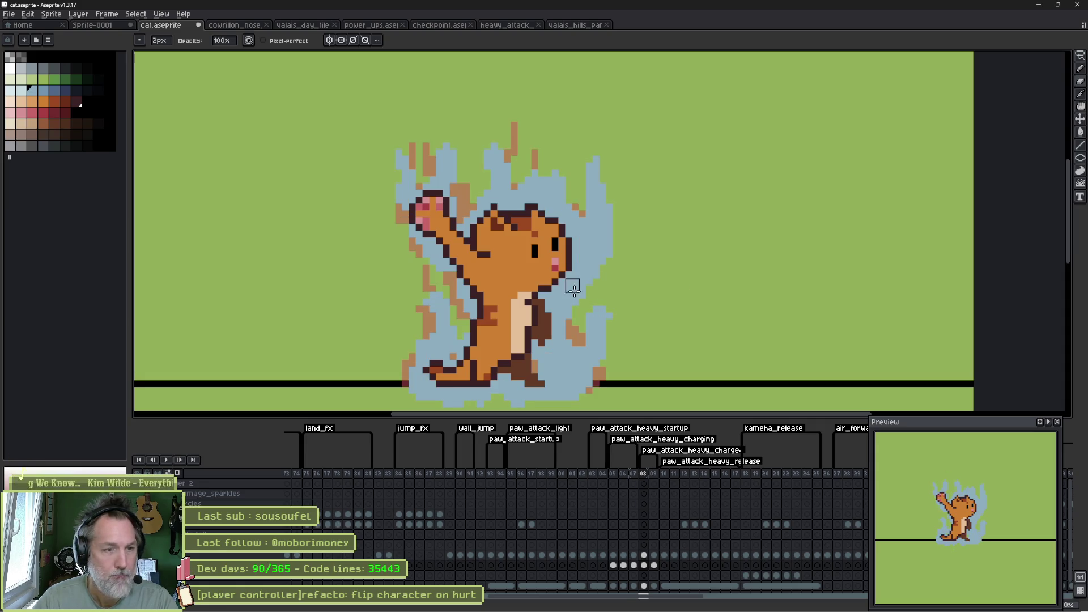
key("Left")
key("Left")
key("Left")
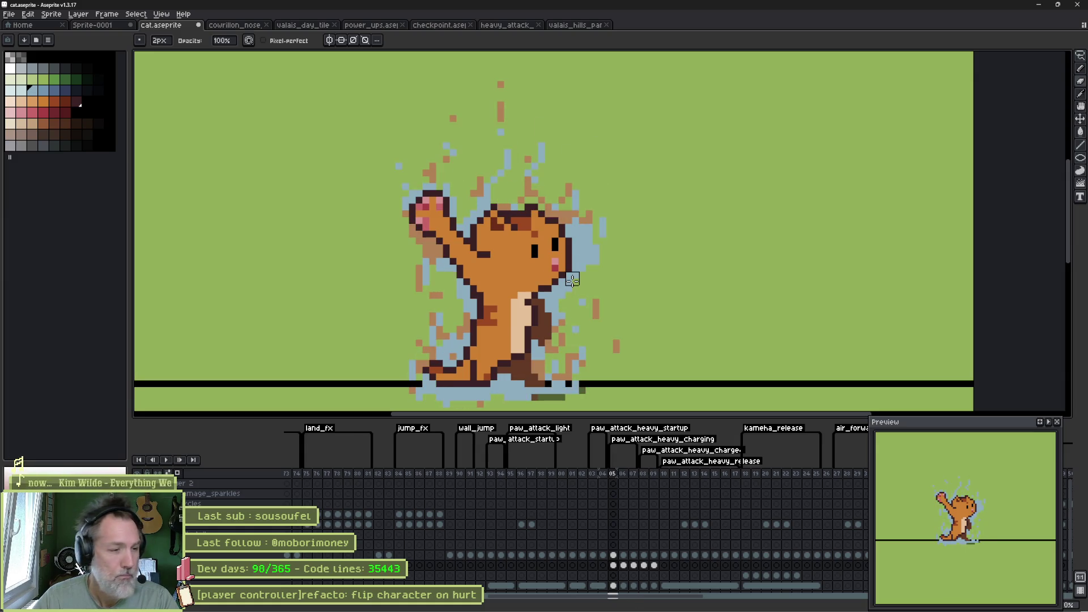
Step: Set the heavy_attack_aura layer's opacity to 62% and return to Godot
double_click(204, 565)
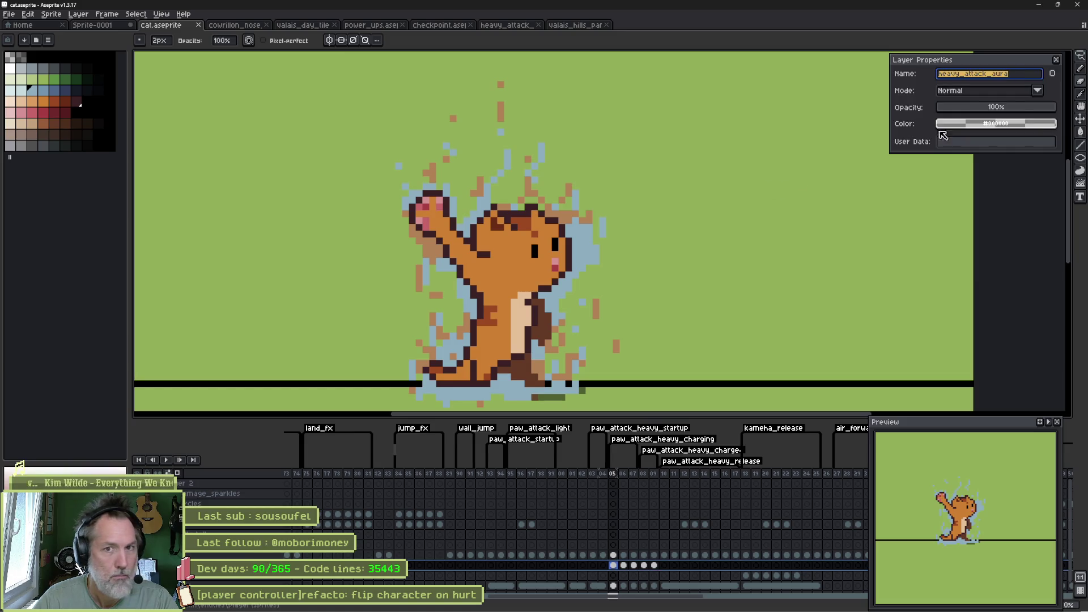
left_click(1005, 108)
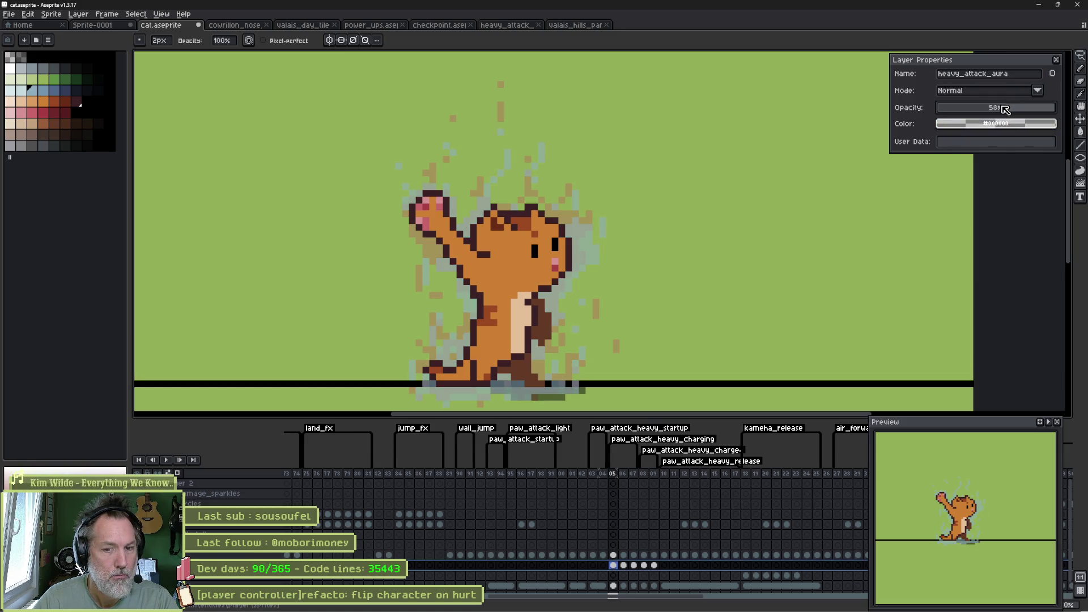
left_click_drag(1002, 105, 1011, 107)
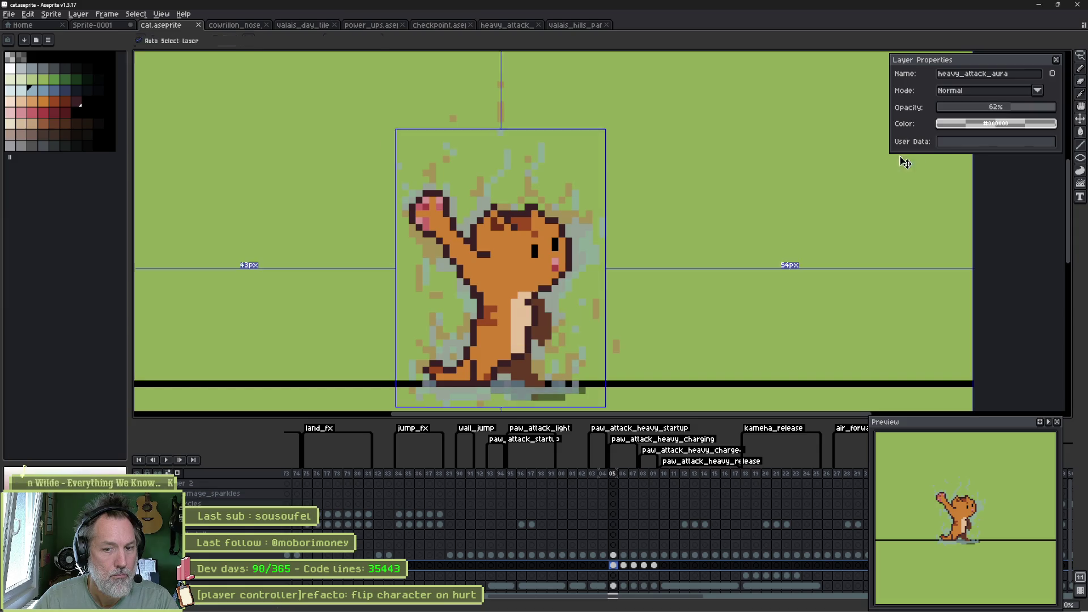
left_click(683, 603)
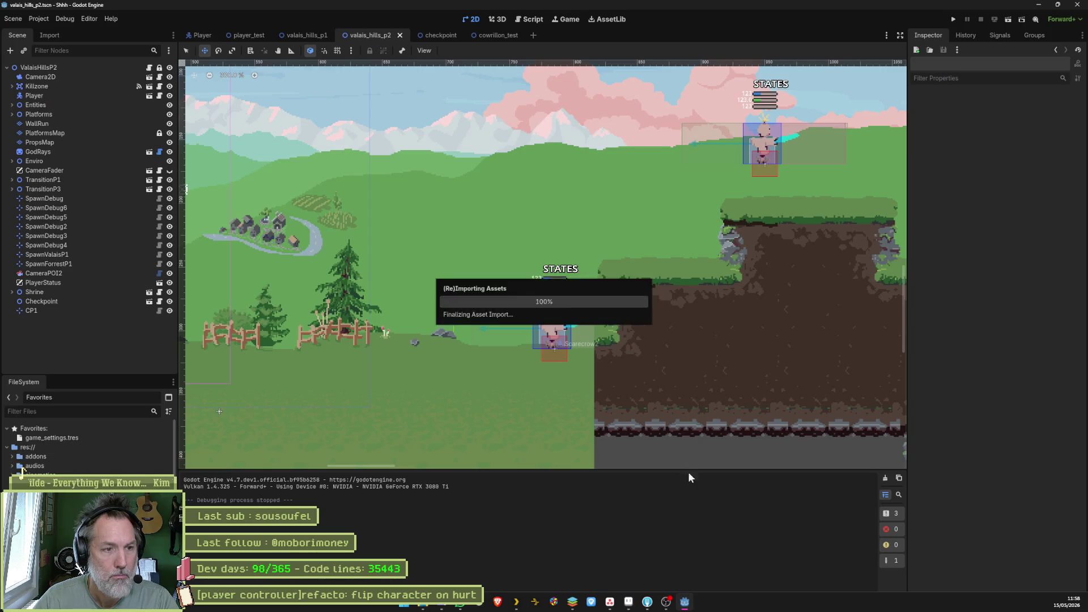
Step: In the Player scene, reimport CatSprite from the updated Aseprite file, then open player_test
left_click(205, 36)
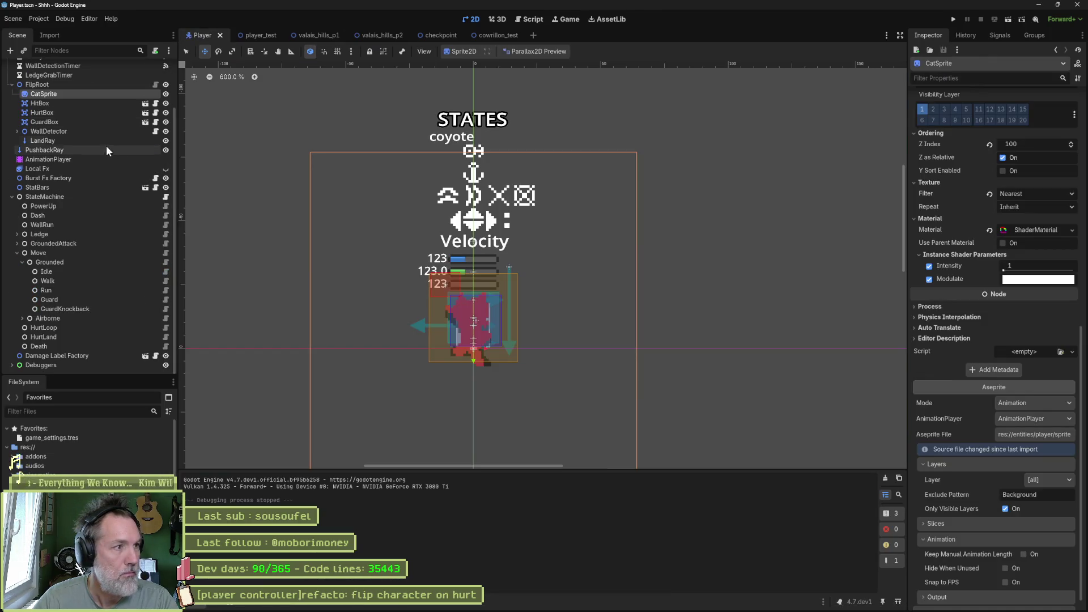
scroll(994, 566, "down", 1)
left_click(1005, 599)
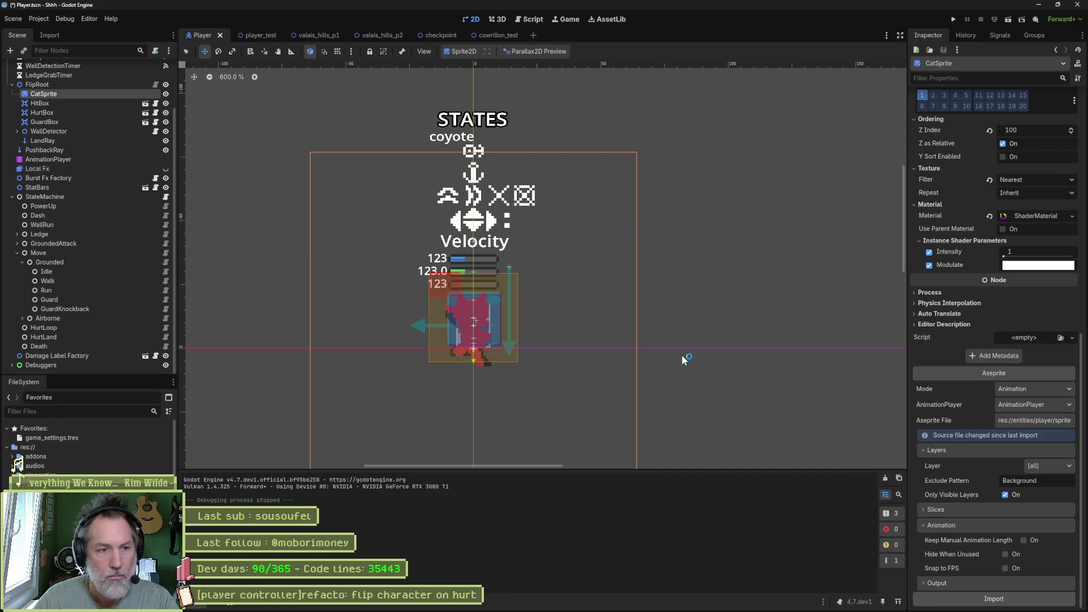
left_click(265, 35)
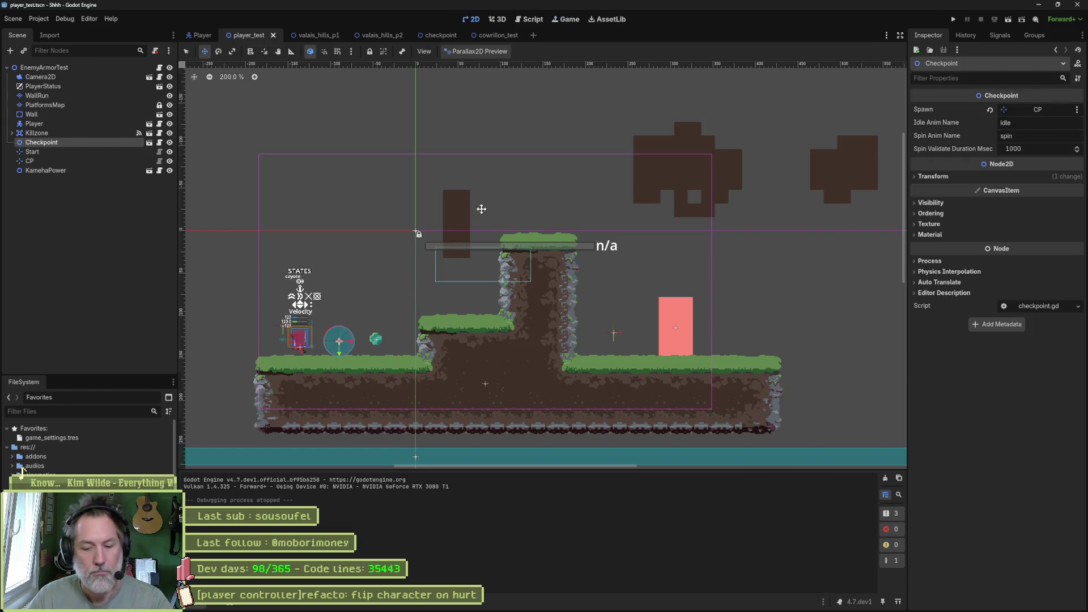
Step: Test-run player_test, then enable the Kameha power-up in game_settings.tres
key("F6")
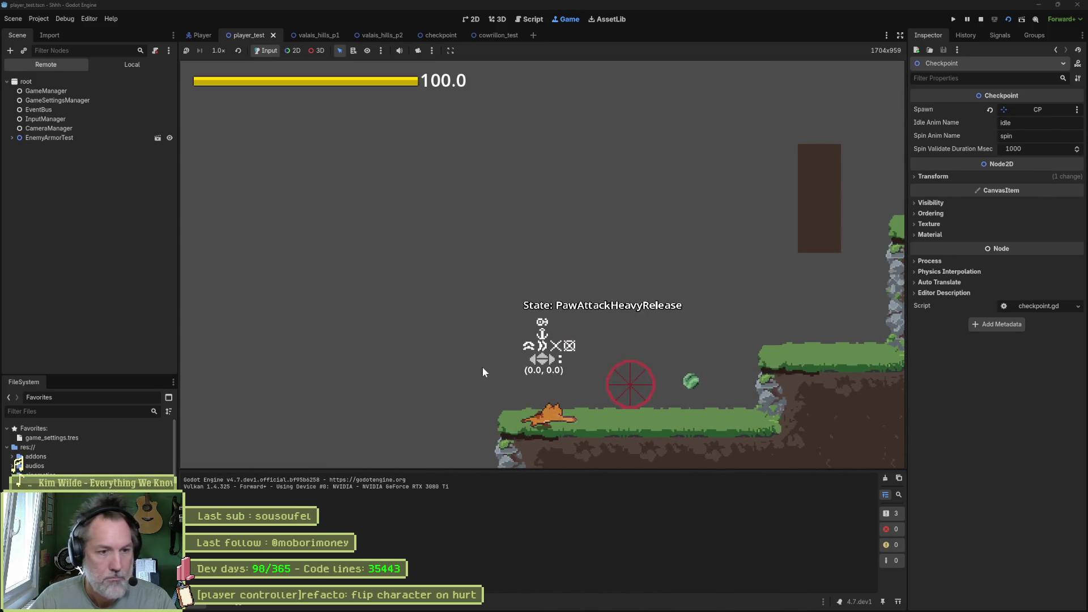
key("F8")
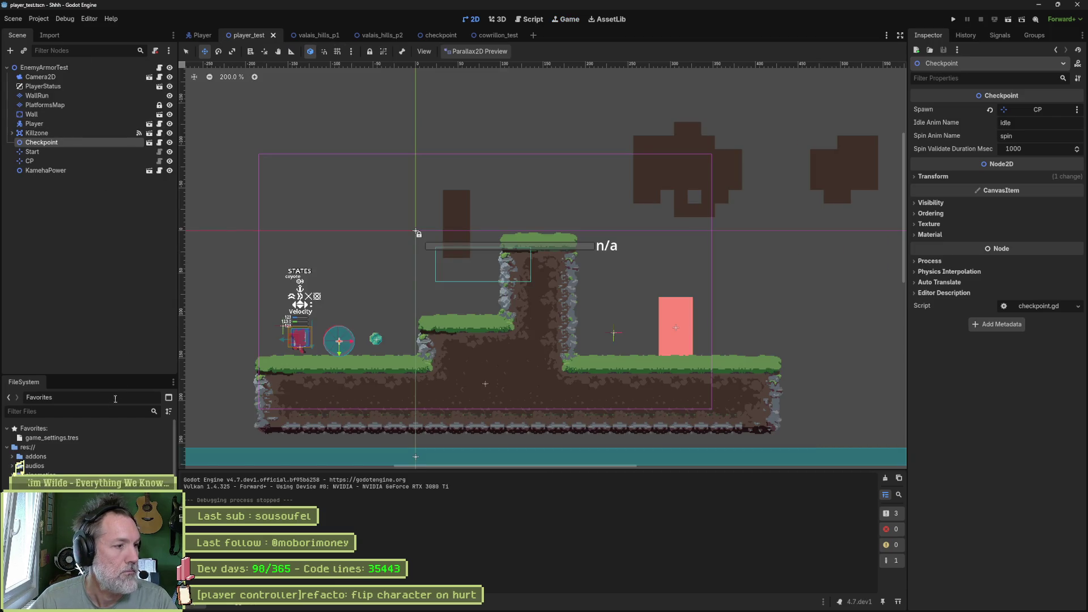
left_click(94, 440)
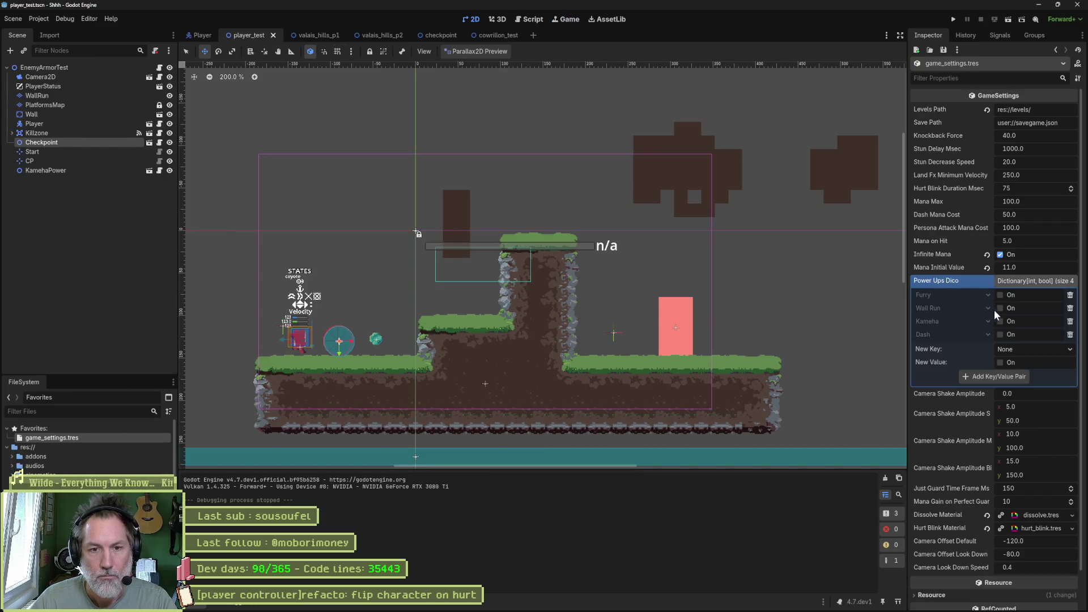
left_click(1009, 323)
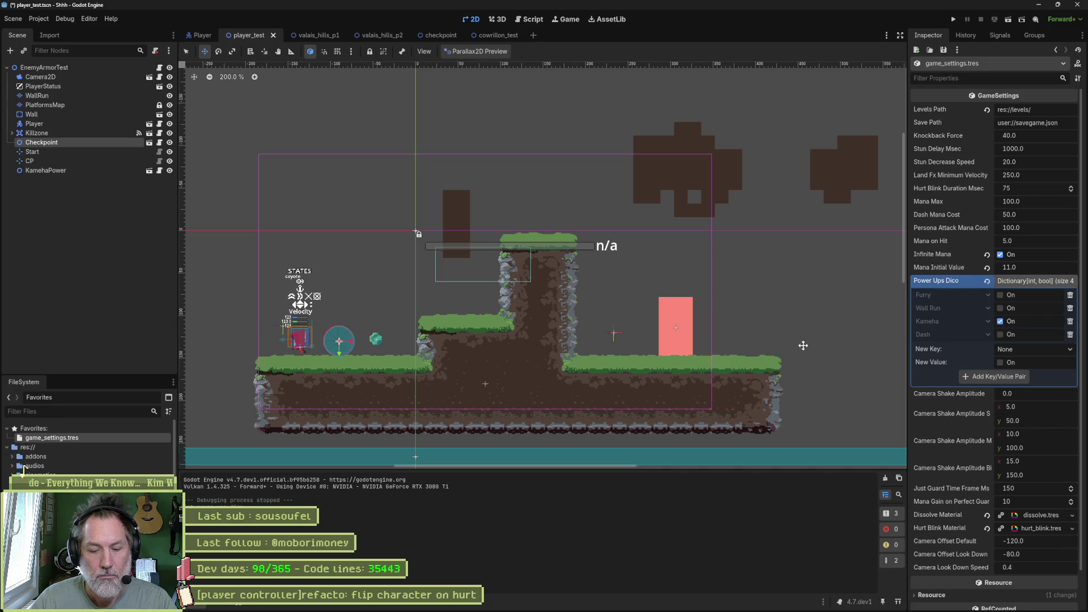
Step: Save and rerun the test, then in Aseprite raise the aura layer's opacity to 80%
key("ctrl+s")
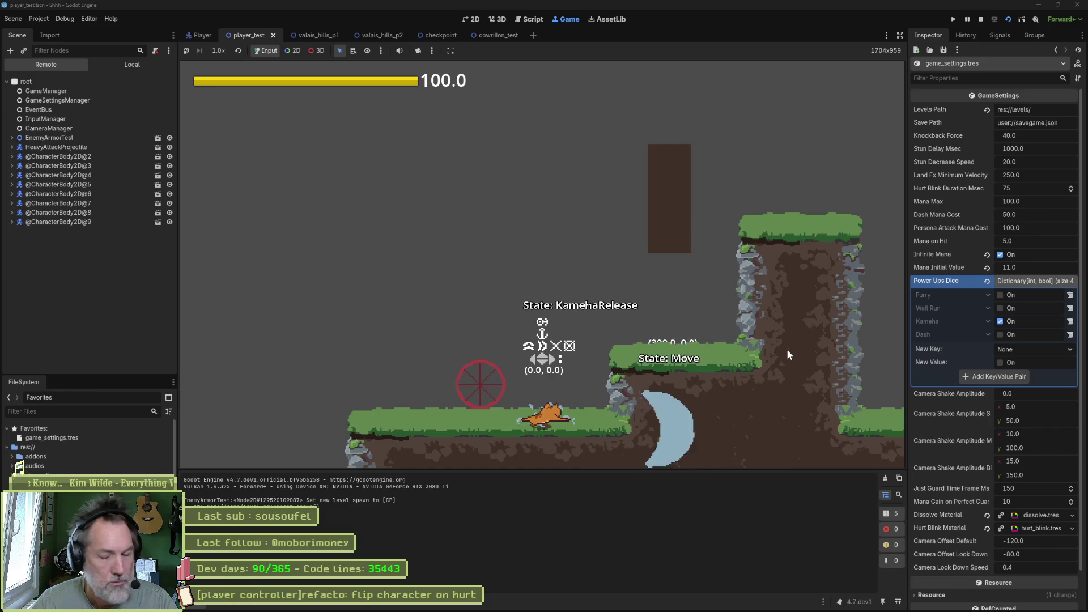
key("F8")
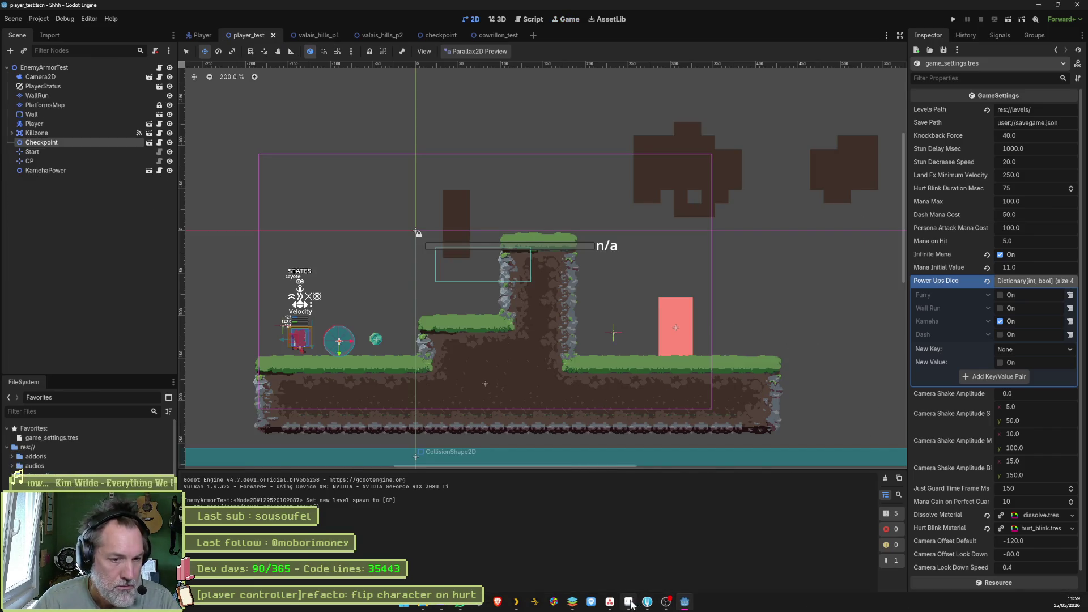
left_click(629, 602)
left_click(1033, 109)
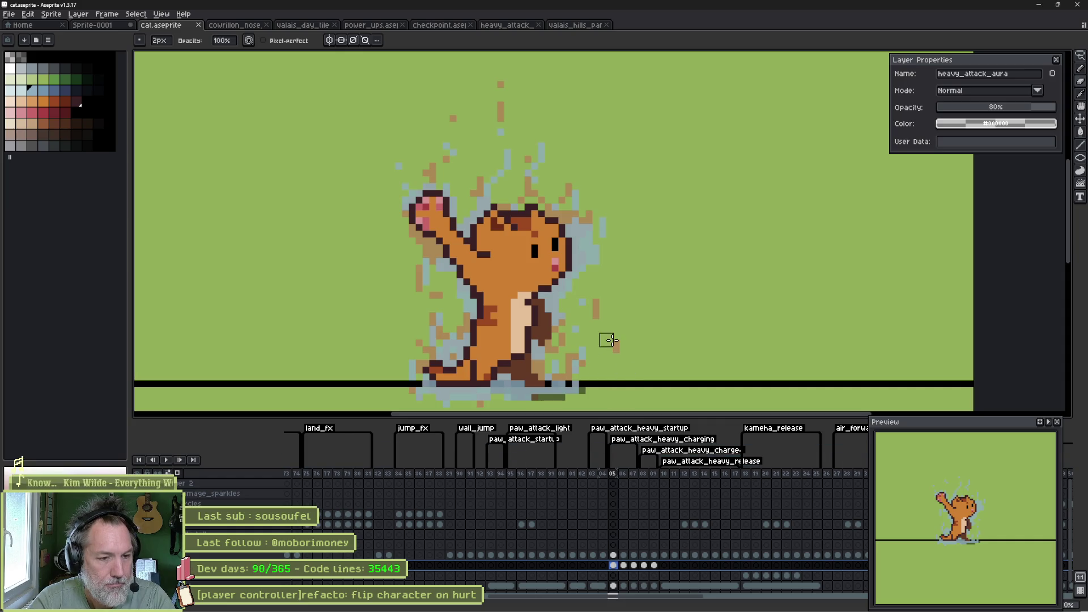
Step: Zoom out to view the cat's aura at 80% opacity, then bring Godot back
scroll(542, 291, "down", 1)
scroll(541, 288, "down", 1)
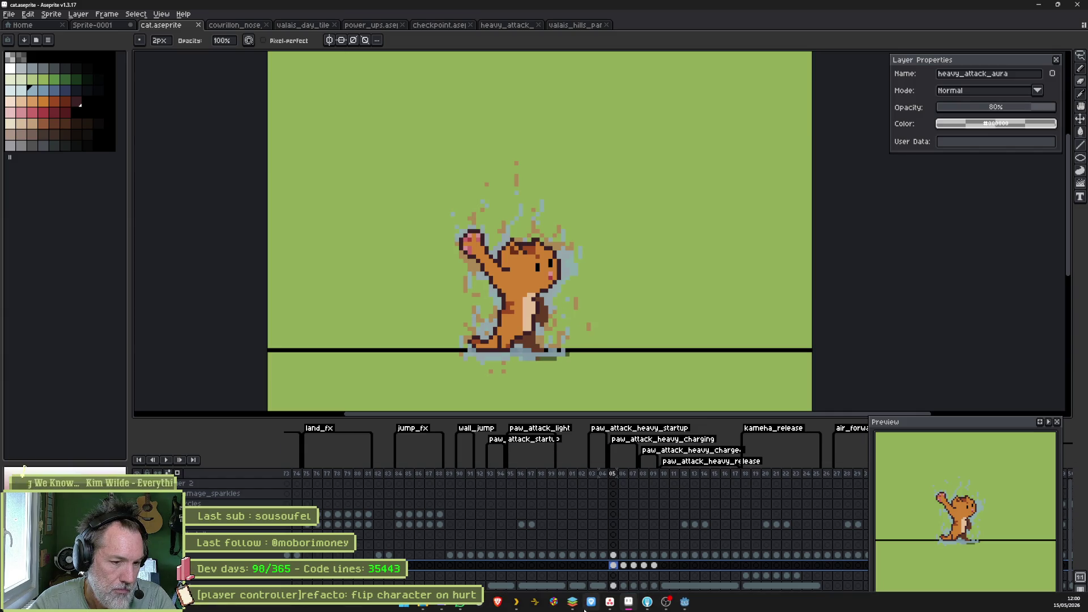
mouse_move(648, 604)
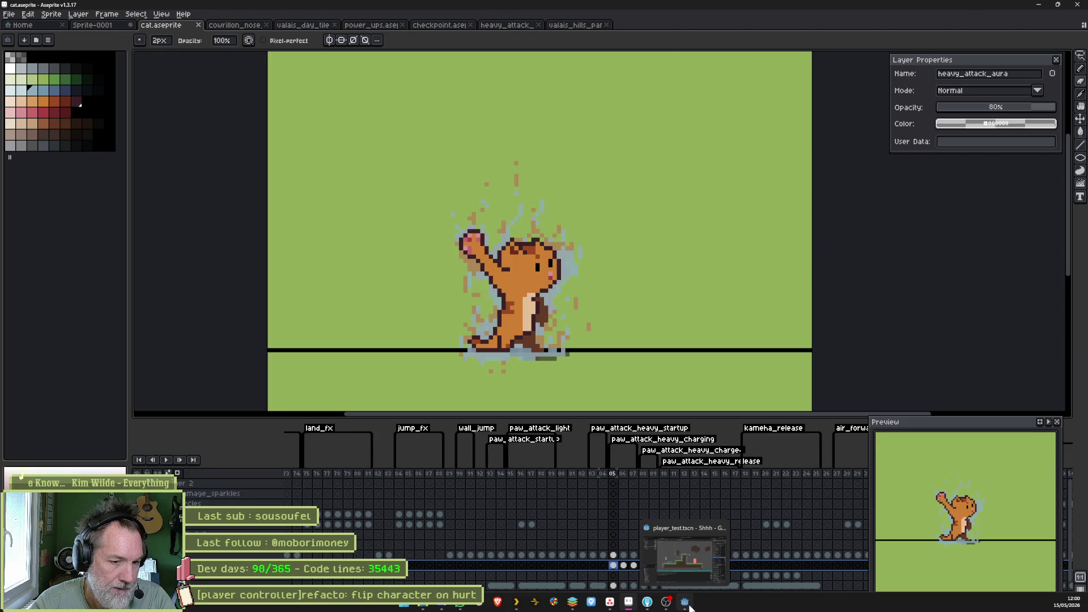
left_click(686, 604)
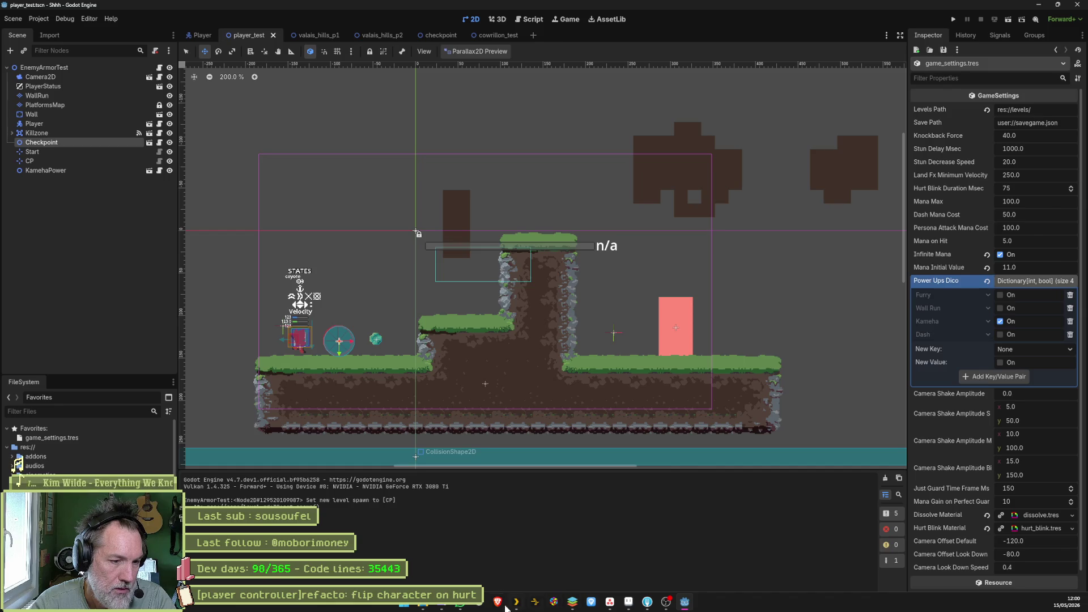
Step: Open ChatGPT in a fresh browser tab
key("alt+Tab")
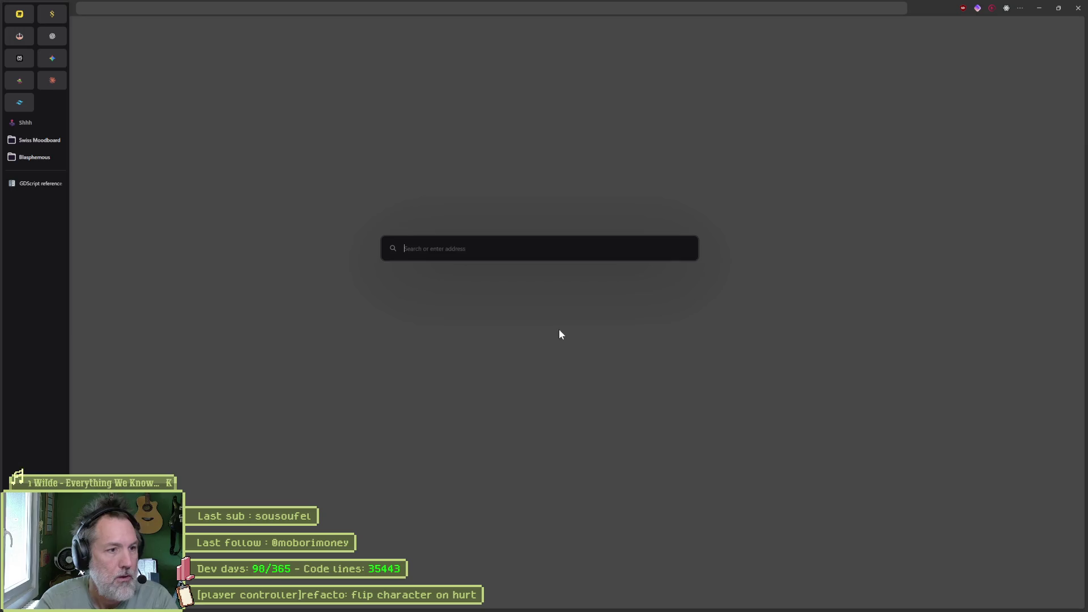
type("sh")
key("BackSpace")
key("BackSpace")
key("BackSpace")
type("chatgpt.com/")
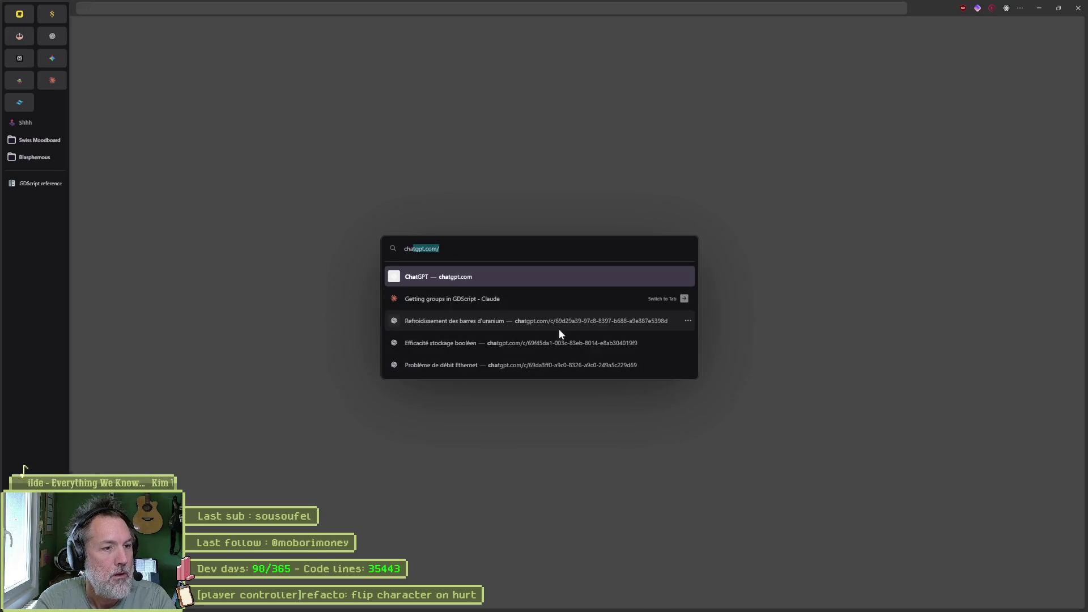
key("Return")
Step: Send the prompt 'shader gdscript to have impulse excentric waves transparent deforming image behind'
type("sh")
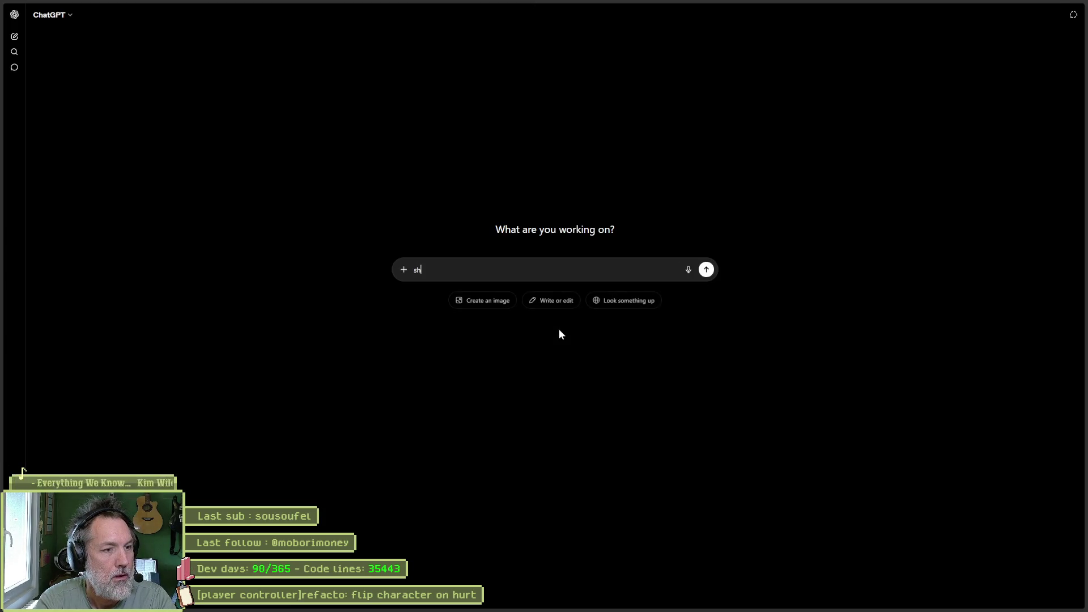
type("ader gdsc")
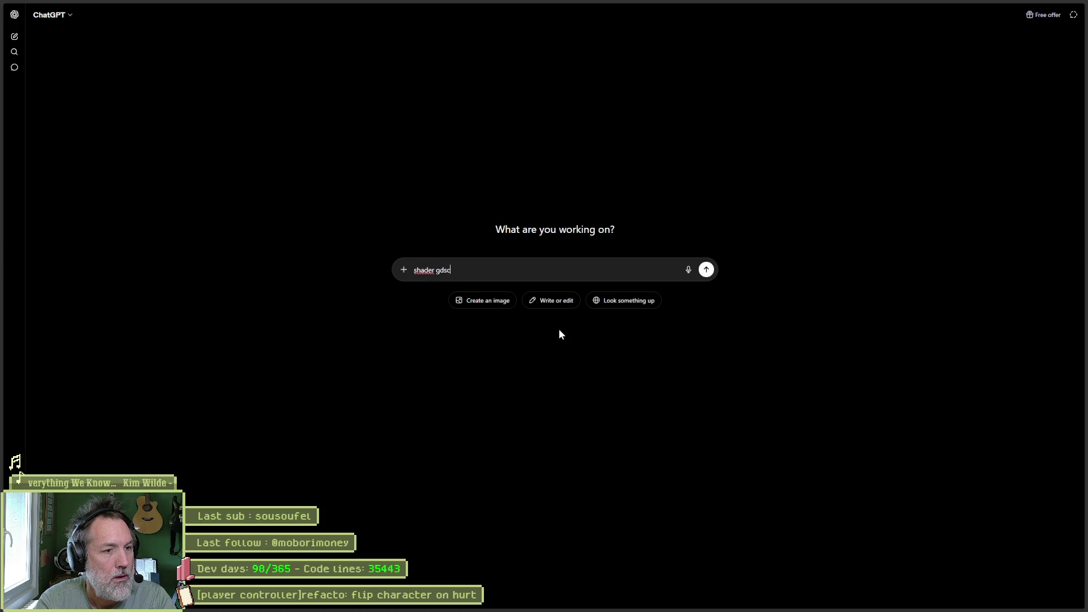
type("ript to have impulse")
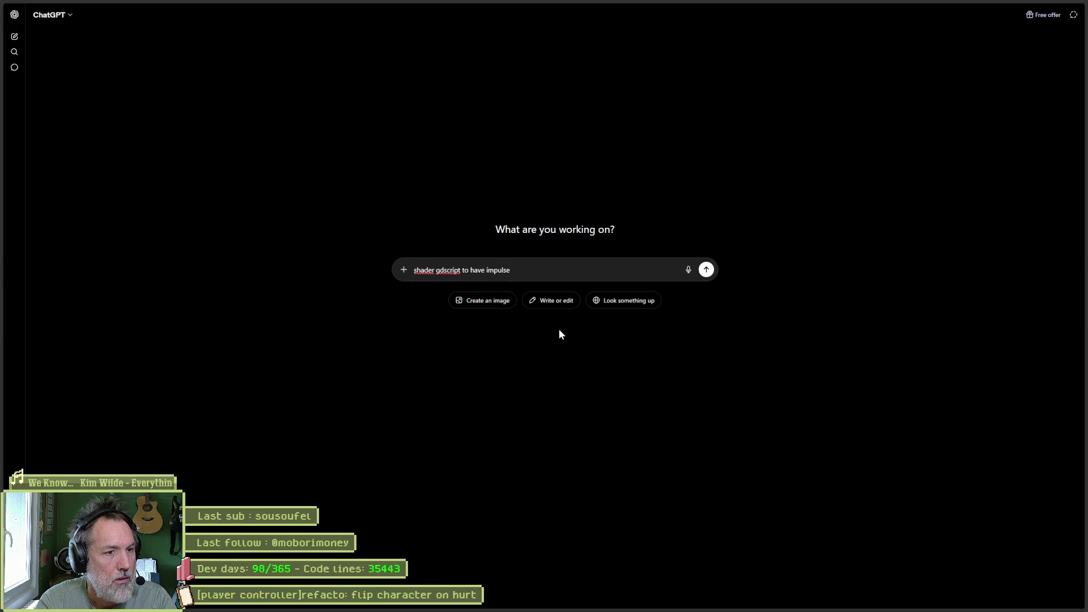
type("excentric")
key("End")
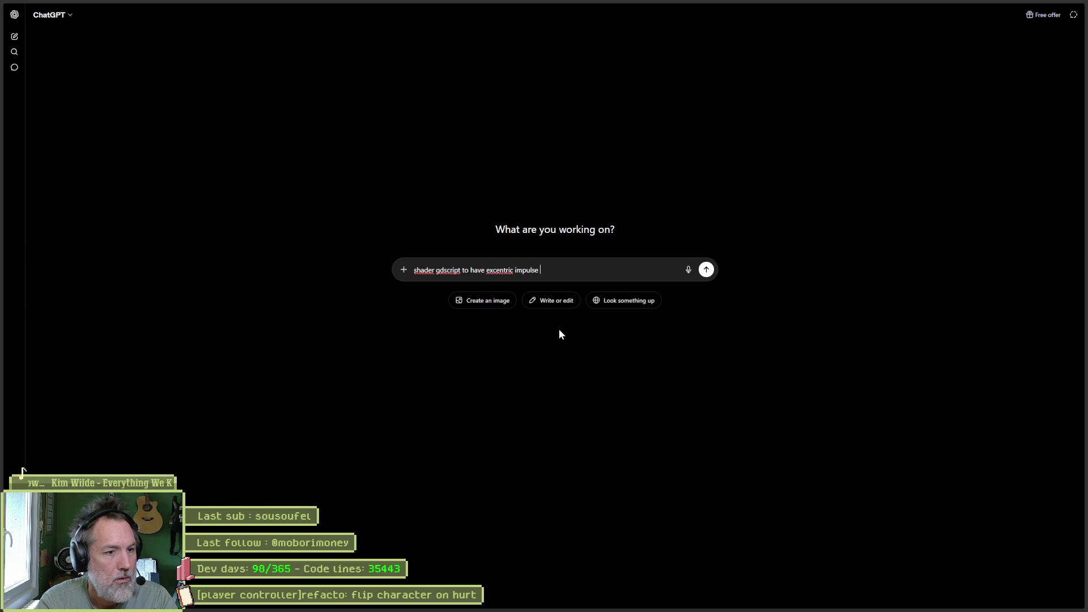
type("waves")
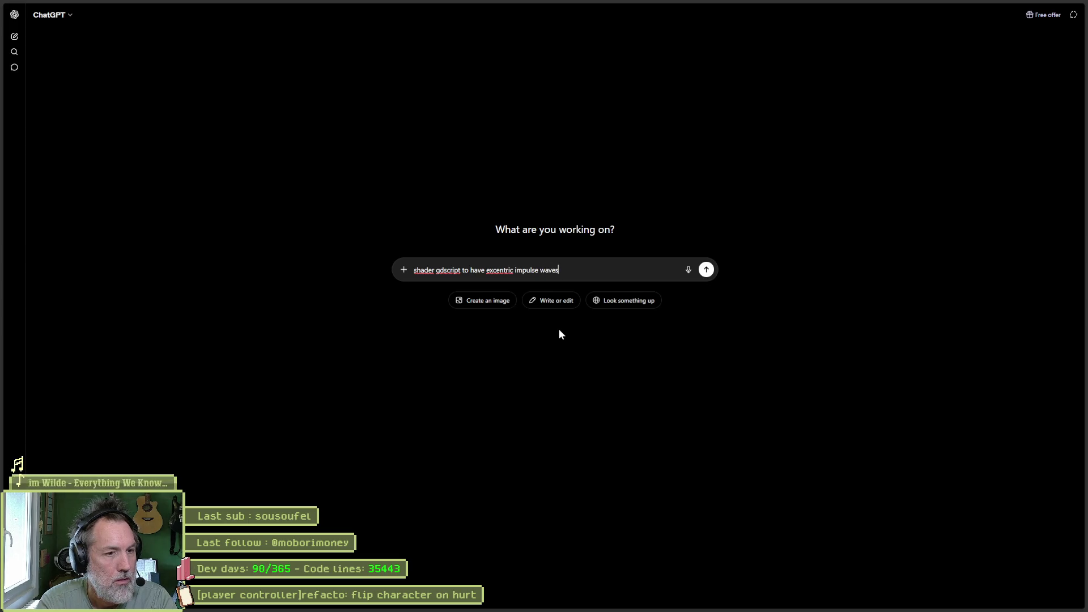
type("transparent")
key("ctrl+Right")
key("ctrl+Right")
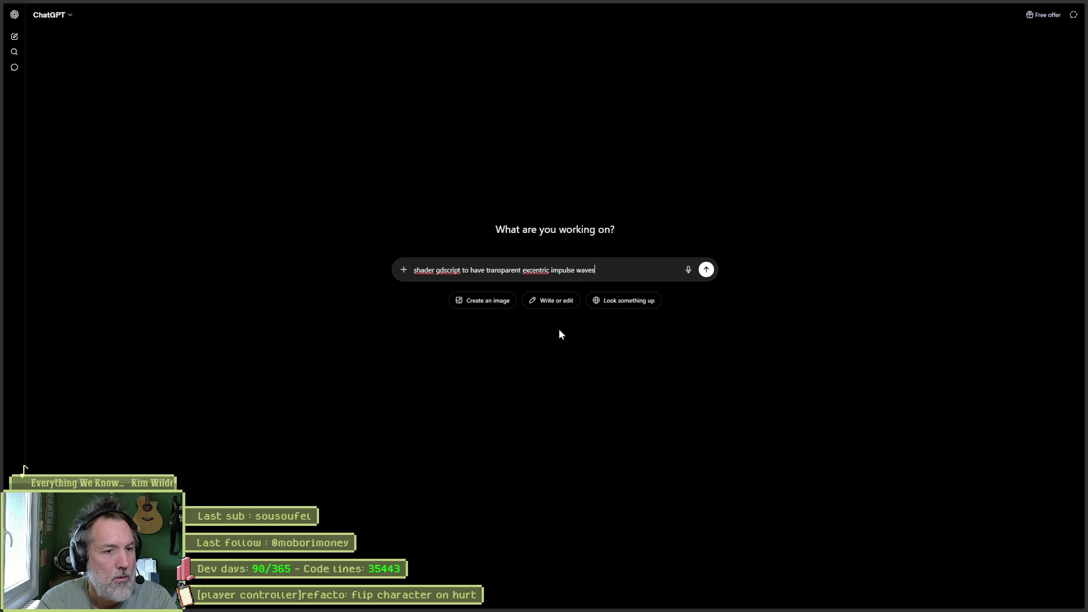
type("deforming image behind")
key("Return")
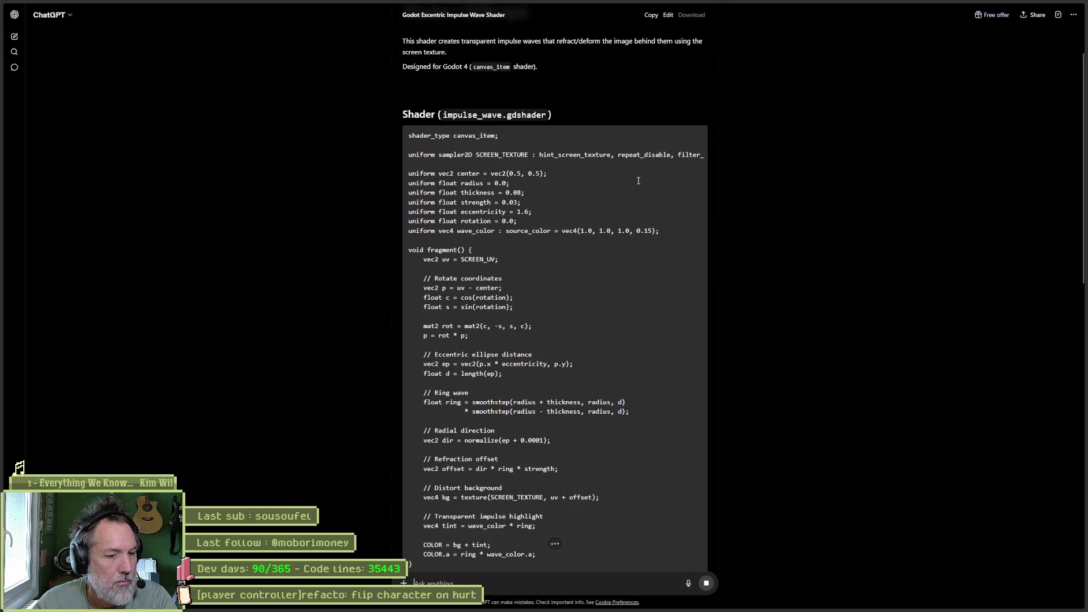
Step: Review ChatGPT's impulse_wave.gdshader answer and select the entire shader code block
scroll(784, 264, "up", 3)
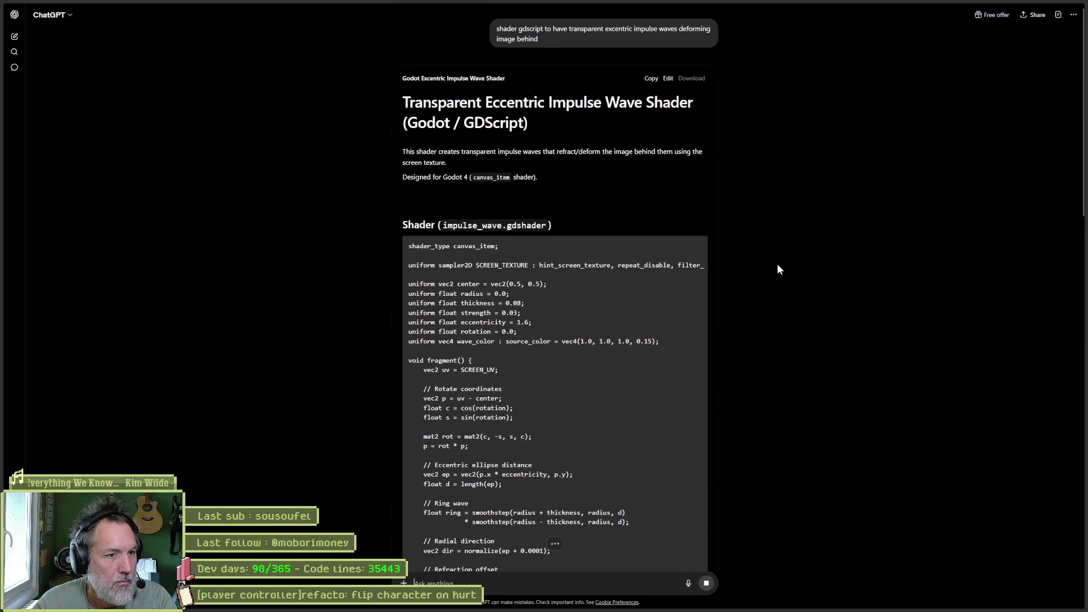
scroll(805, 278, "down", 15)
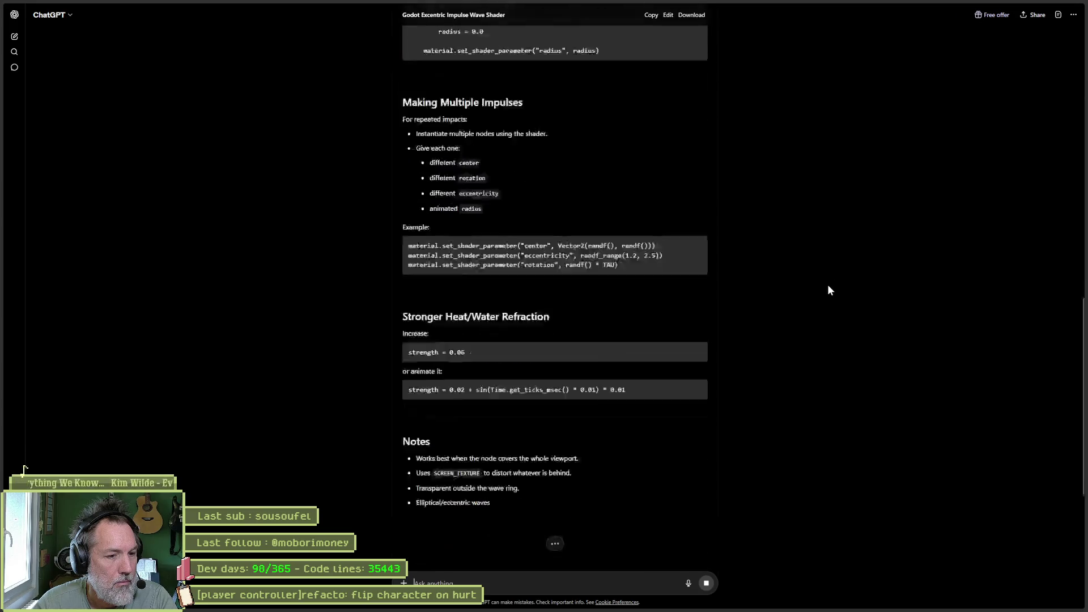
scroll(828, 290, "up", 15)
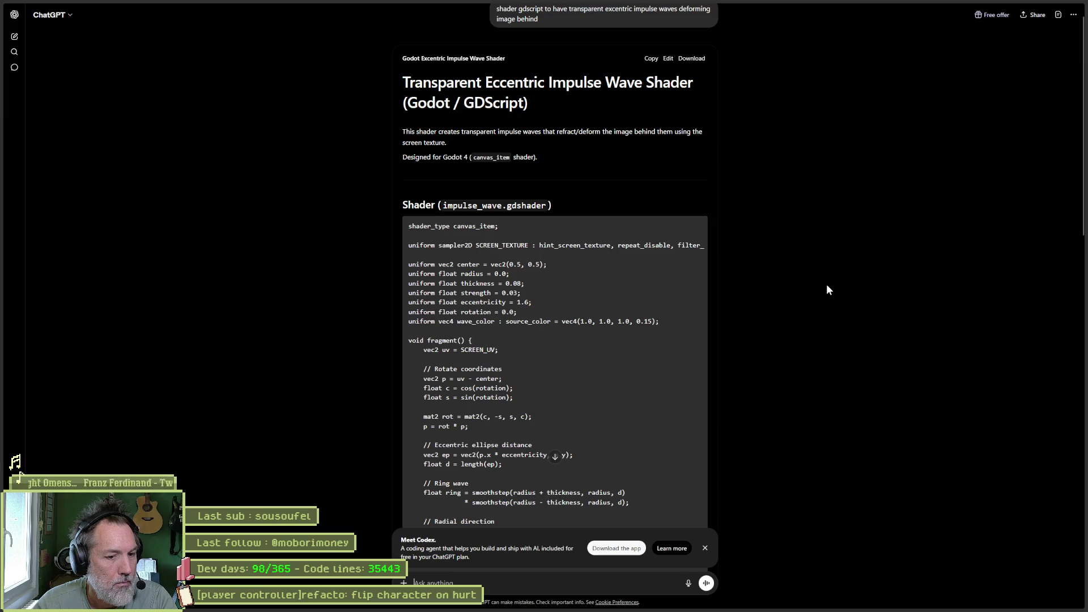
scroll(827, 286, "down", 5)
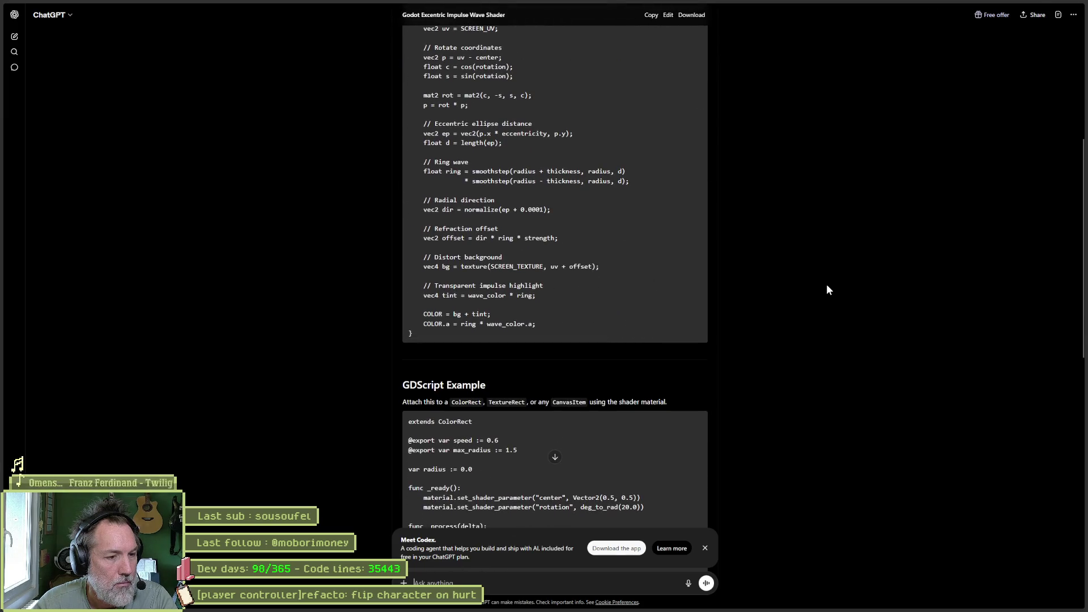
scroll(827, 285, "down", 3)
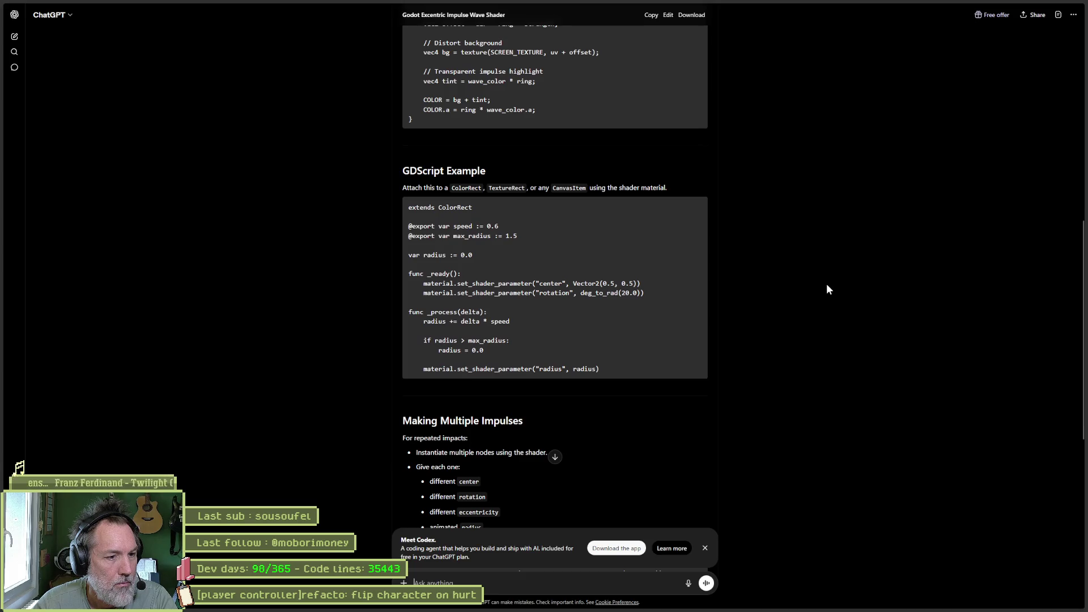
scroll(826, 289, "down", 5)
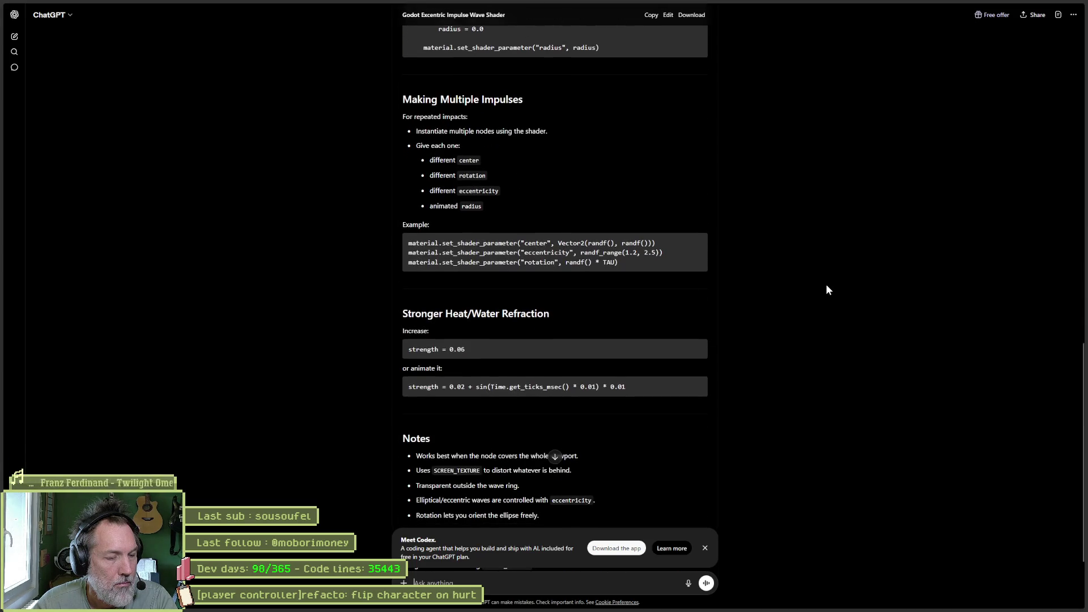
scroll(825, 284, "up", 12)
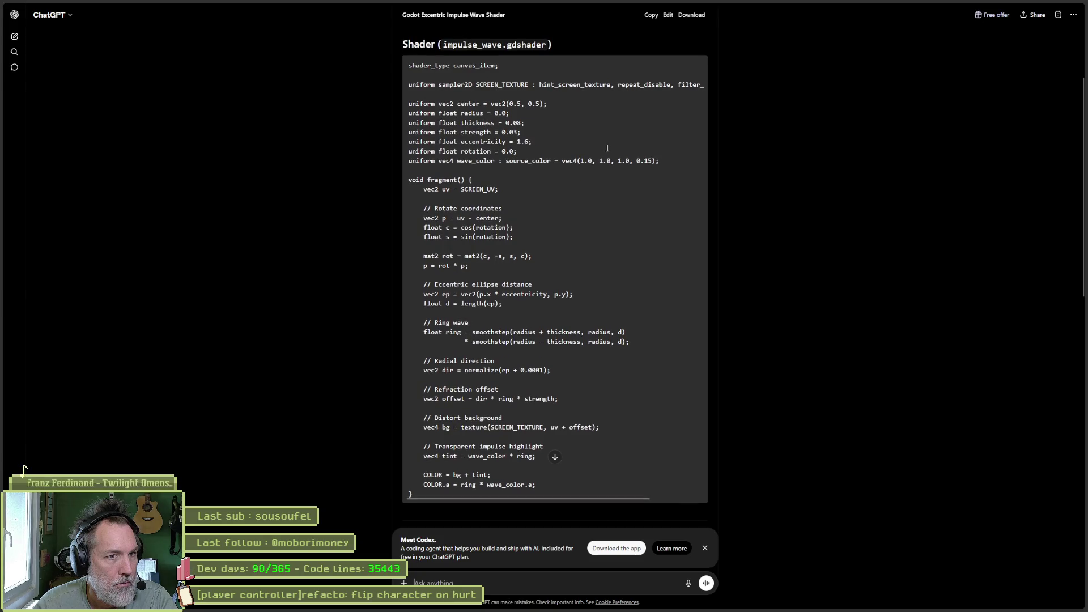
left_click(558, 458)
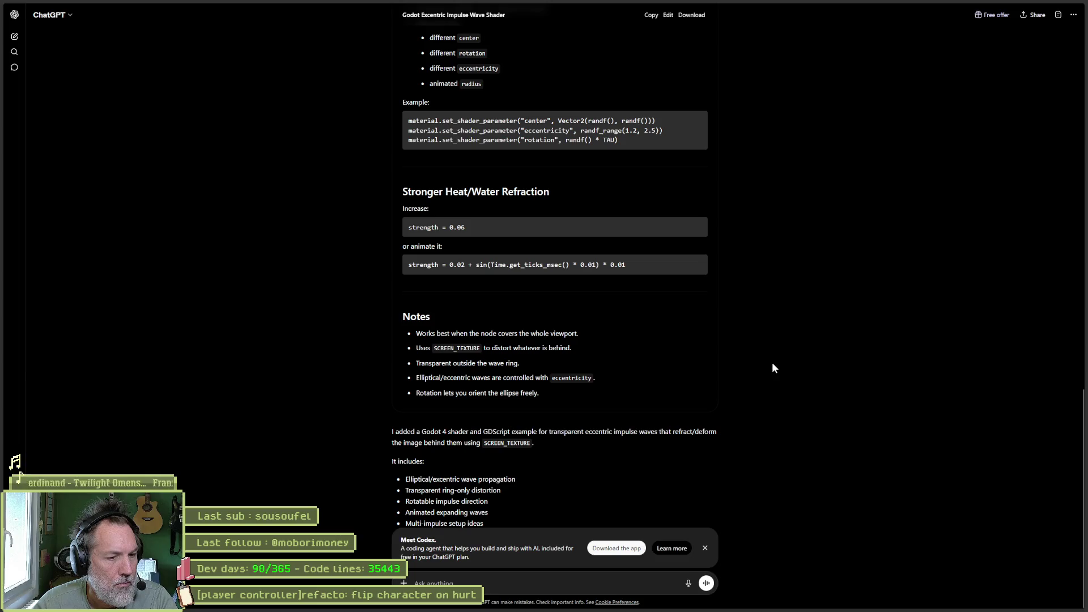
scroll(773, 367, "up", 15)
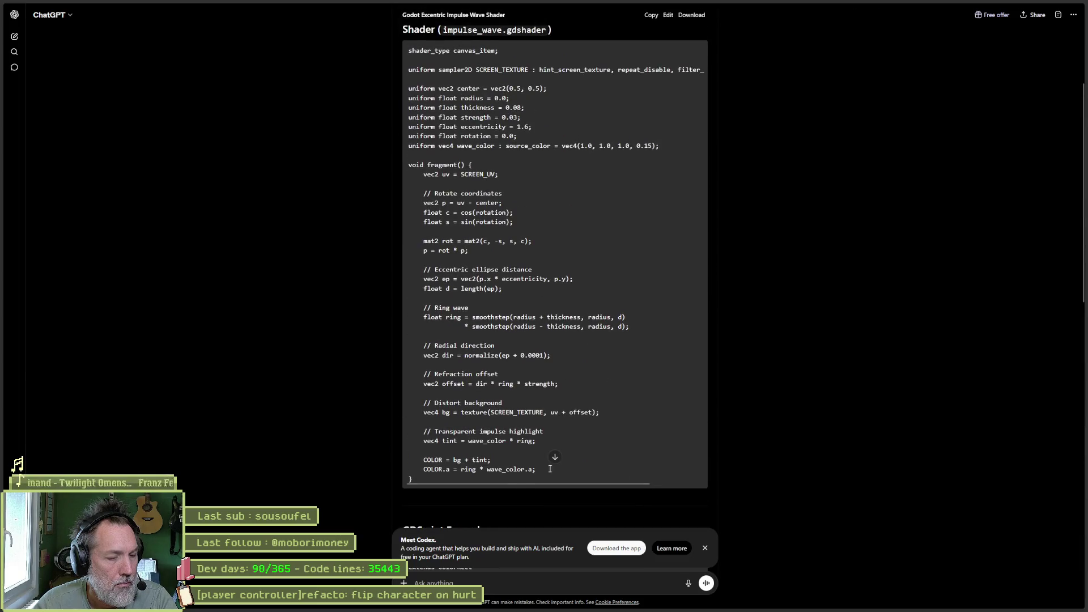
left_click_drag(451, 462, 382, 56)
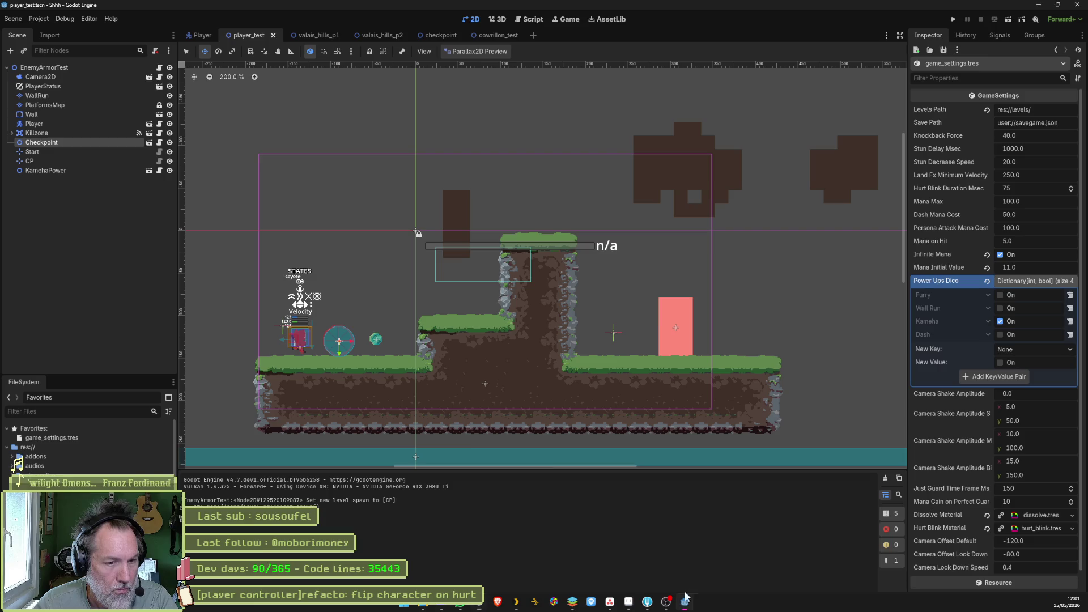
left_click(684, 606)
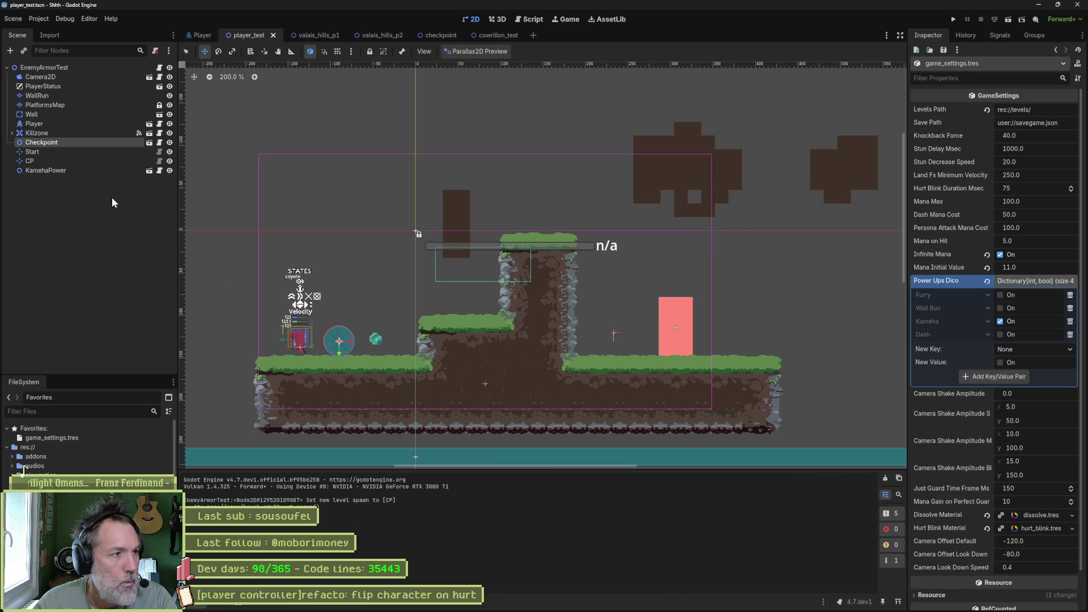
Step: Switch from the Player scene to the valais_hills_p2 level scene and bring up quick-open search
left_click(197, 35)
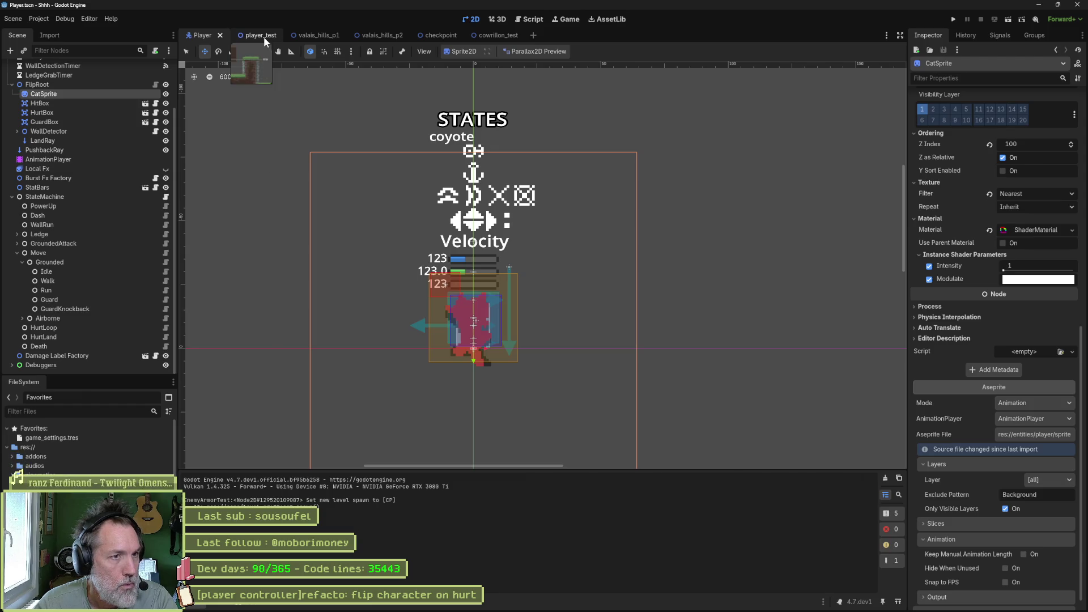
left_click(376, 34)
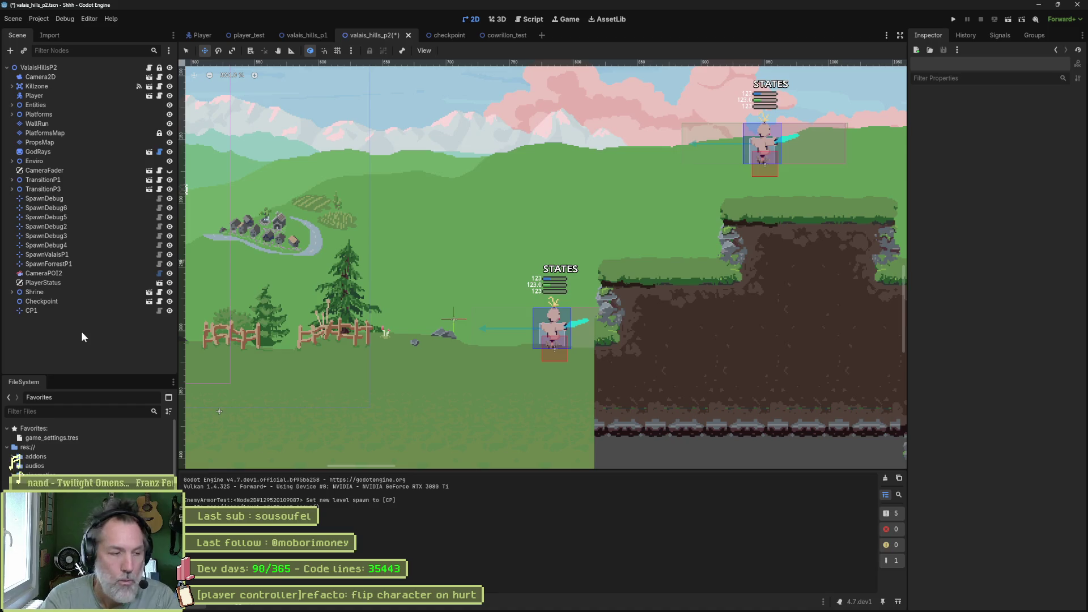
key("shift+alt+o")
Step: Add a Sprite2D node to the valais_hills_p2 scene
type("sp")
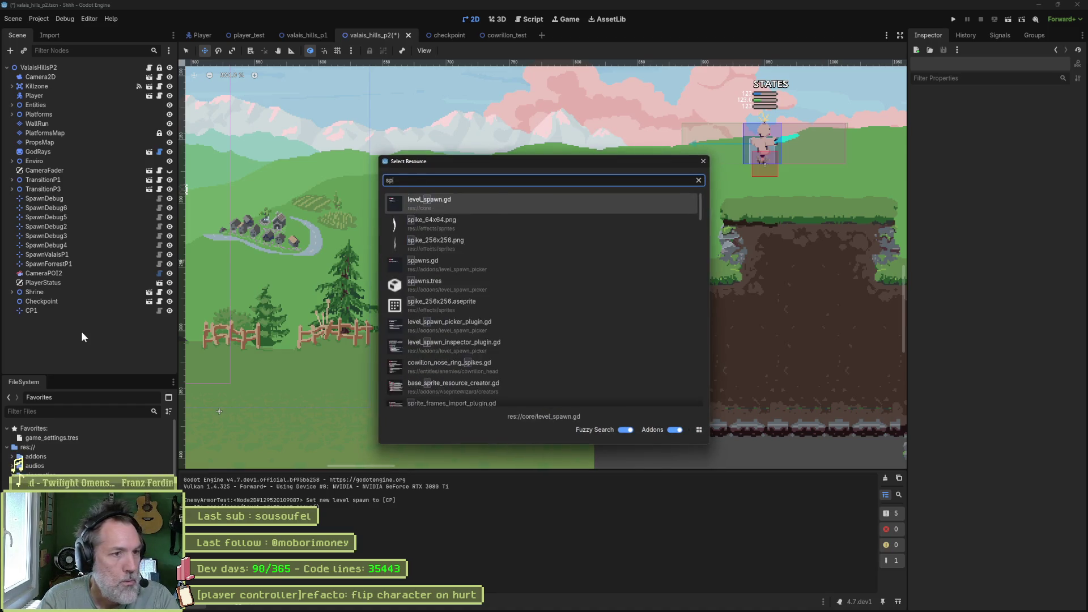
type("rite2d")
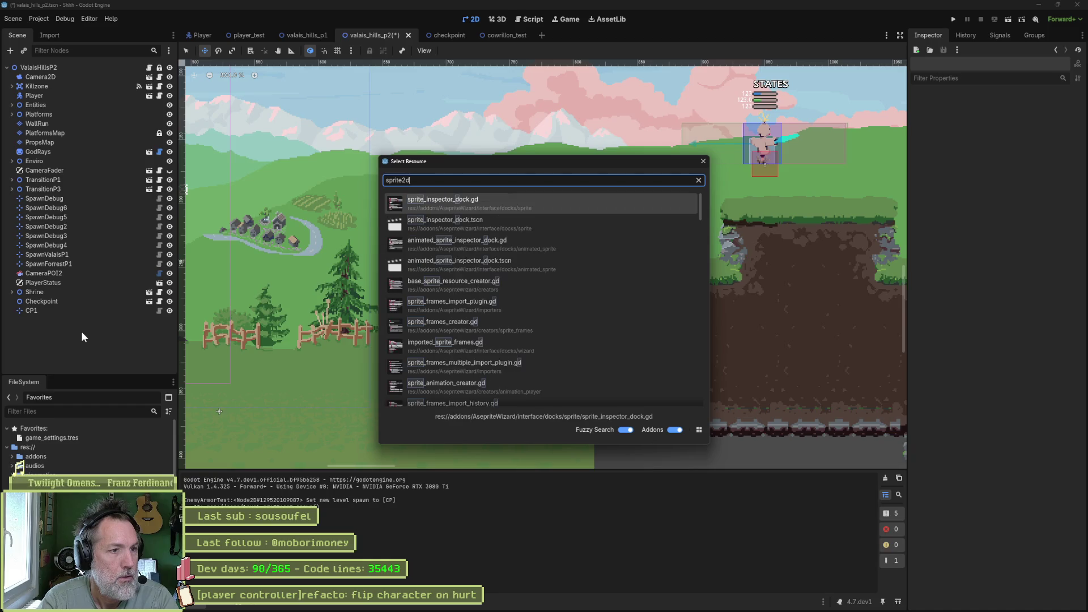
key("Escape")
key("ctrl+a")
type("sprite")
key("Return")
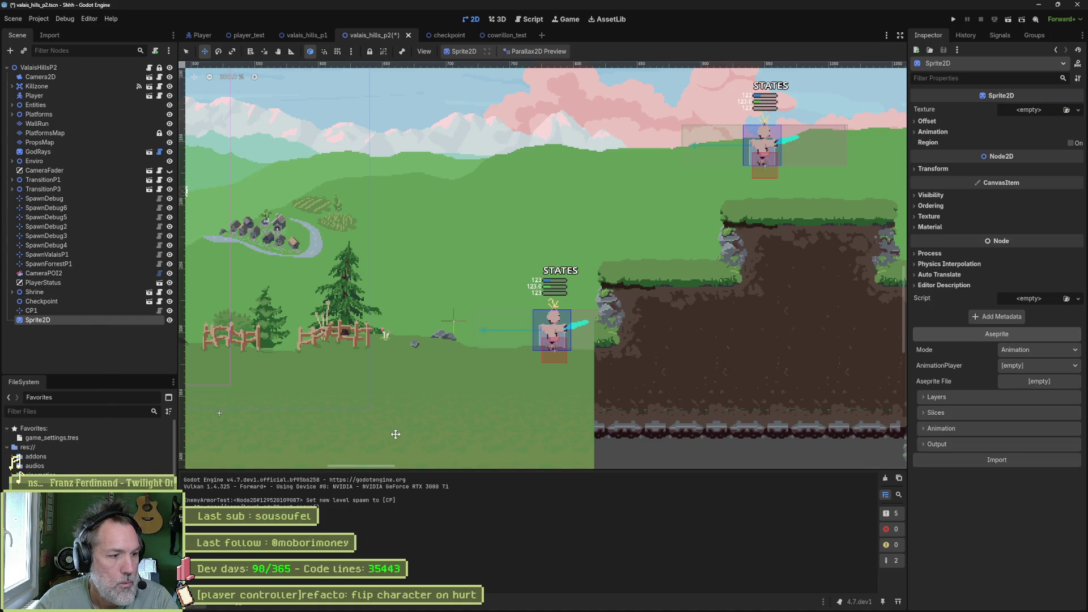
Step: Give the Sprite2D a new ShaderMaterial and expand its settings
left_click(938, 226)
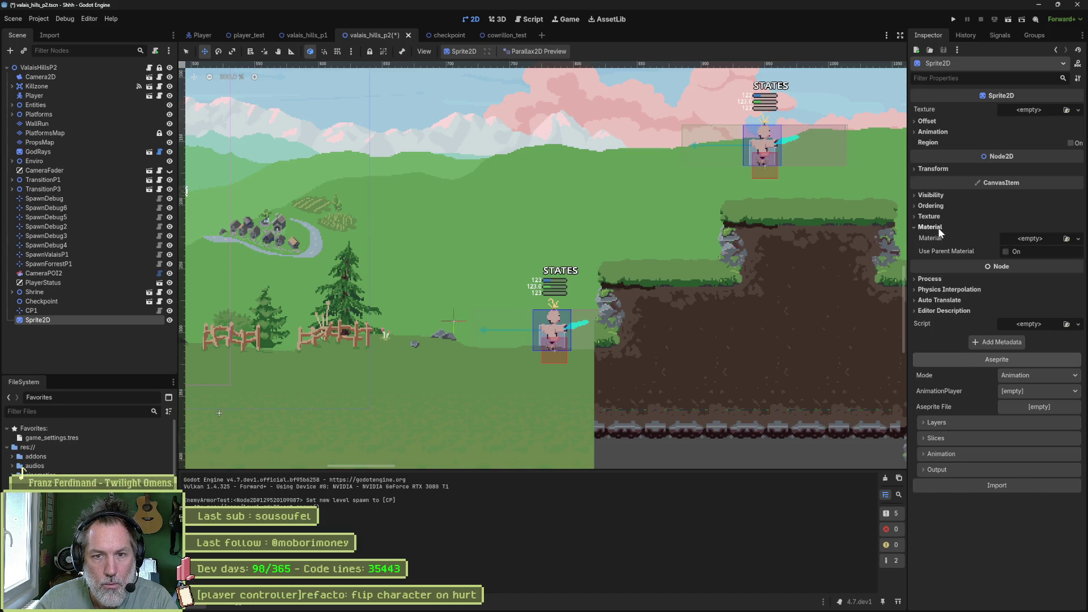
left_click(1059, 240)
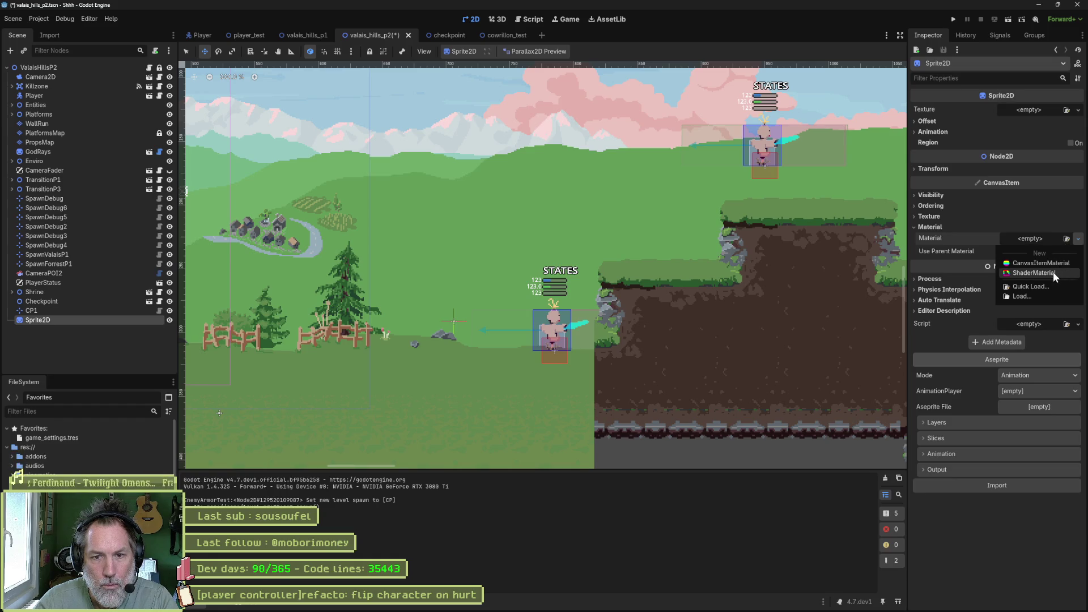
left_click(1053, 274)
left_click(1040, 249)
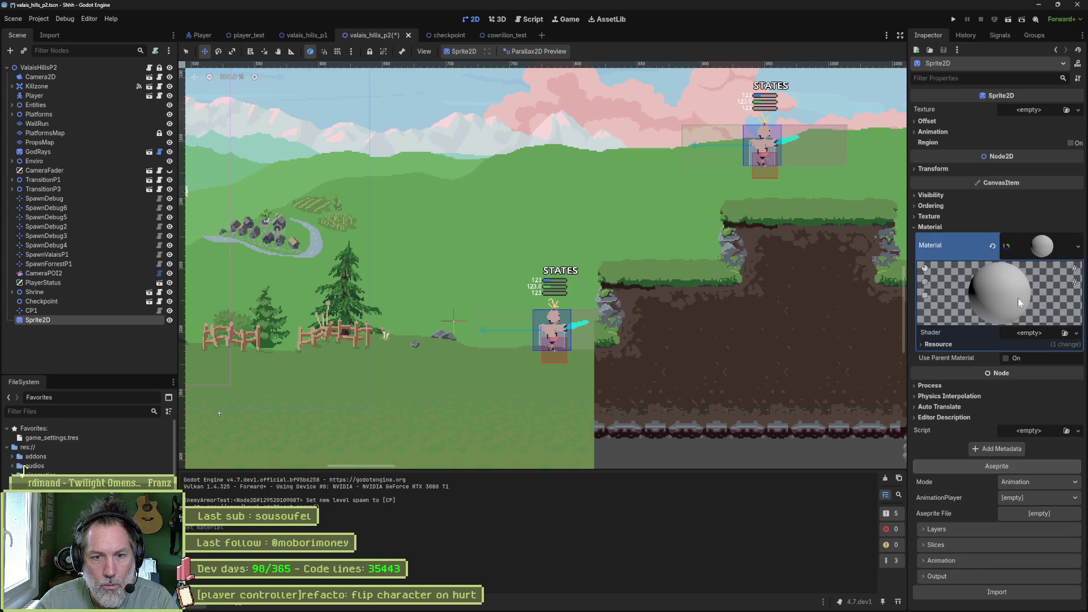
Step: Create a new shader transparent_impulse_waves.gdshader in res://shaders for the ShaderMaterial
left_click(1036, 332)
left_click(1045, 346)
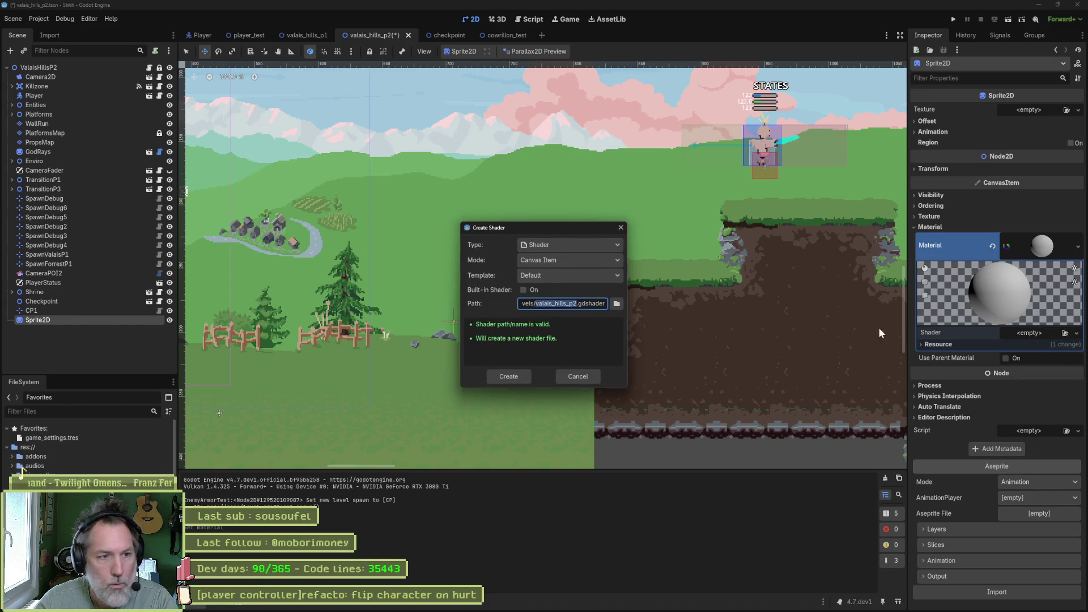
left_click(617, 303)
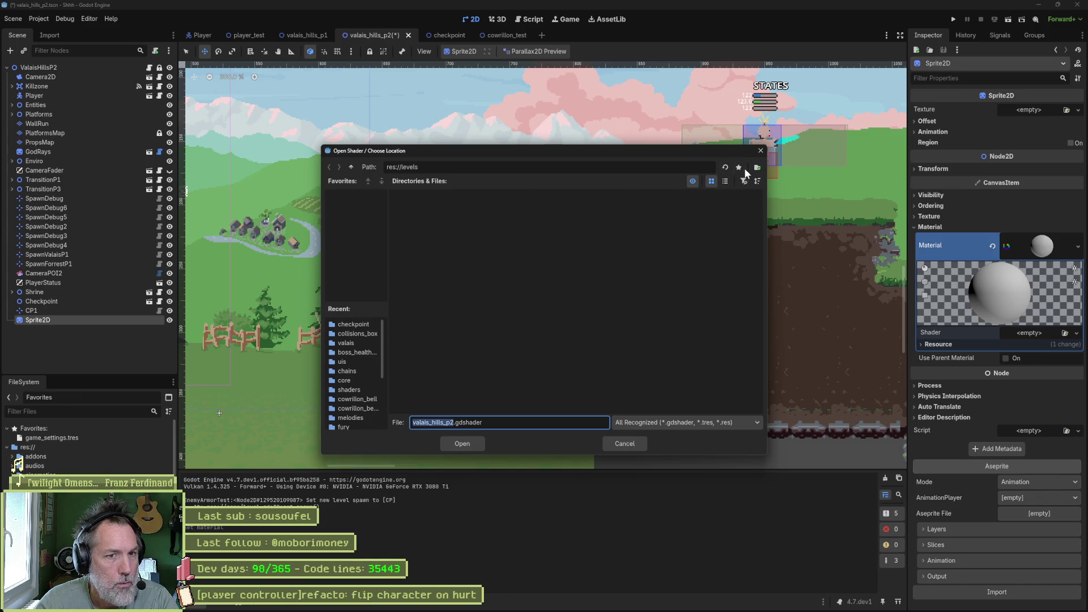
left_click(351, 167)
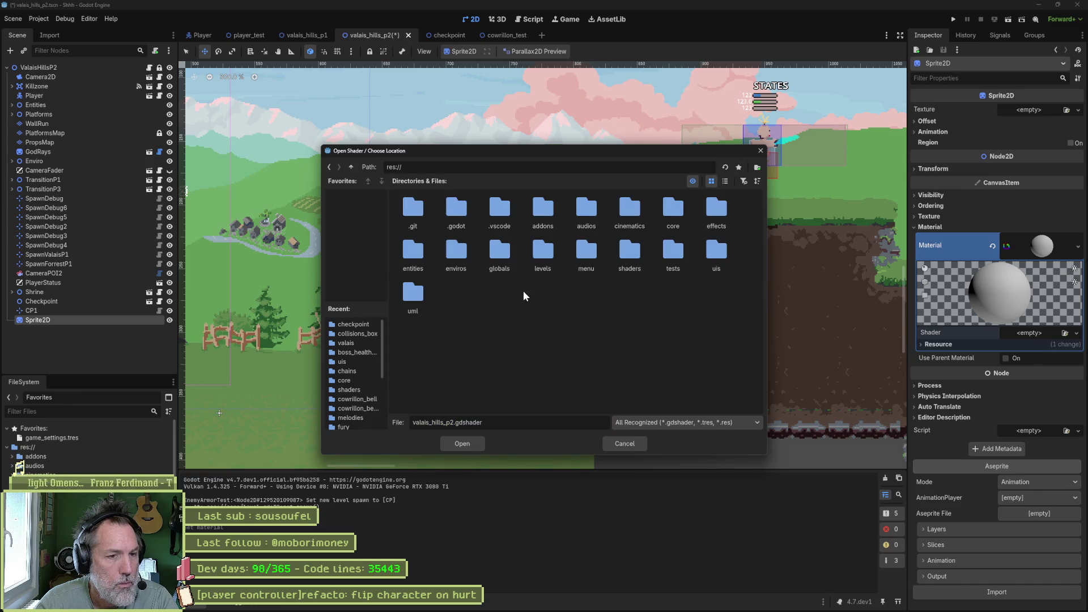
double_click(629, 253)
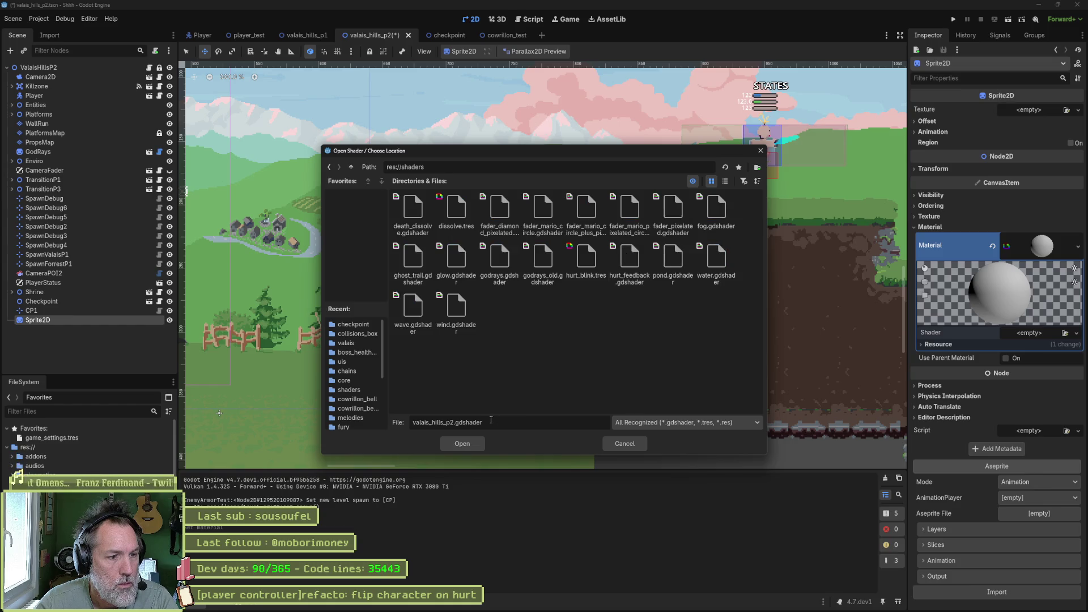
key("BackSpace")
key("BackSpace")
key("BackSpace")
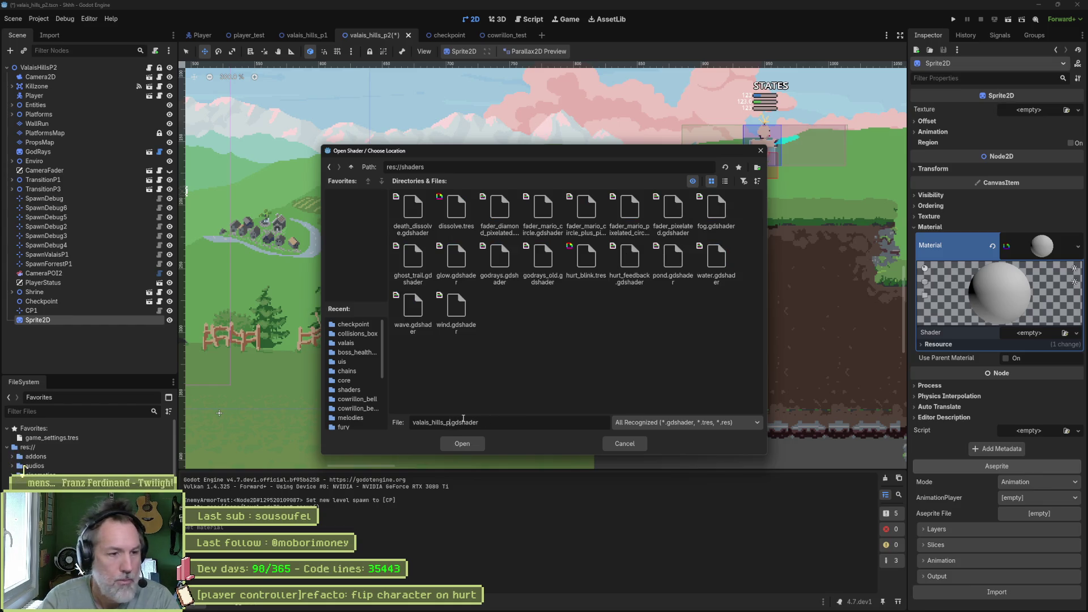
type("transparent_")
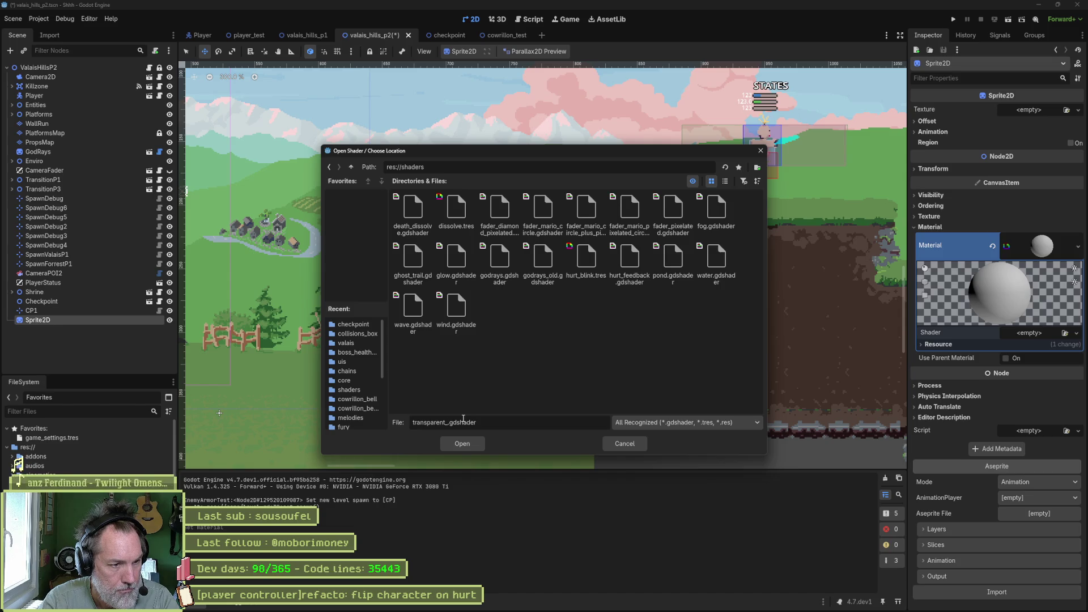
type("impulse_")
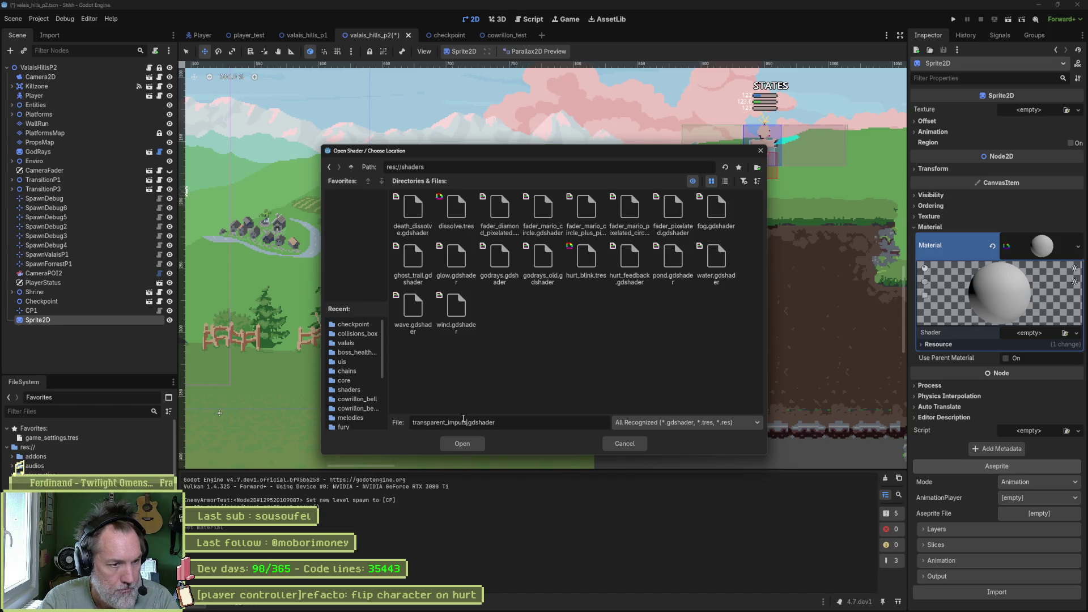
type("waves")
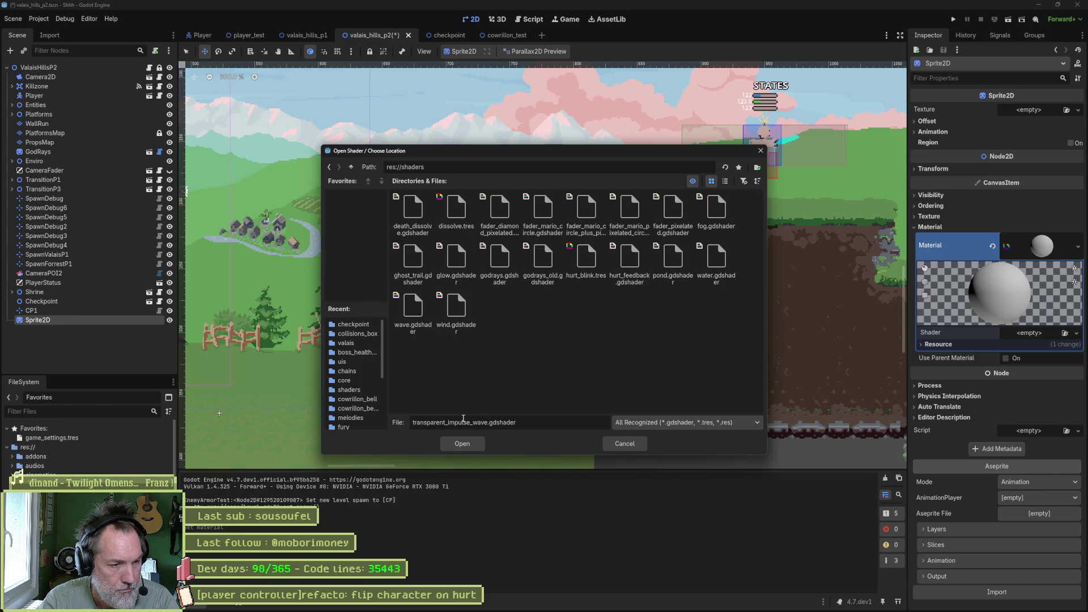
key("Return")
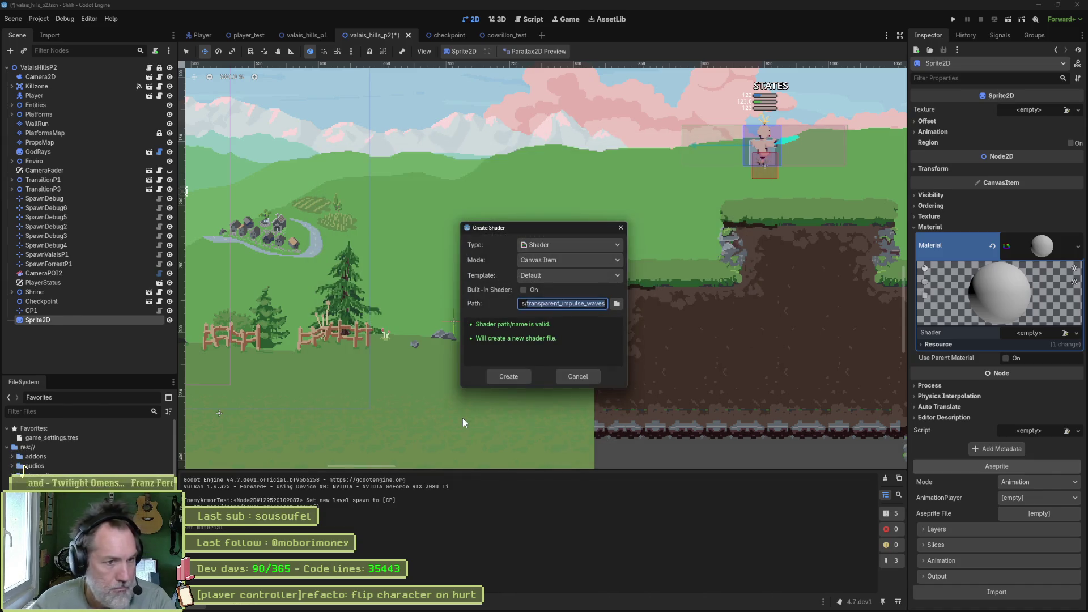
left_click(517, 379)
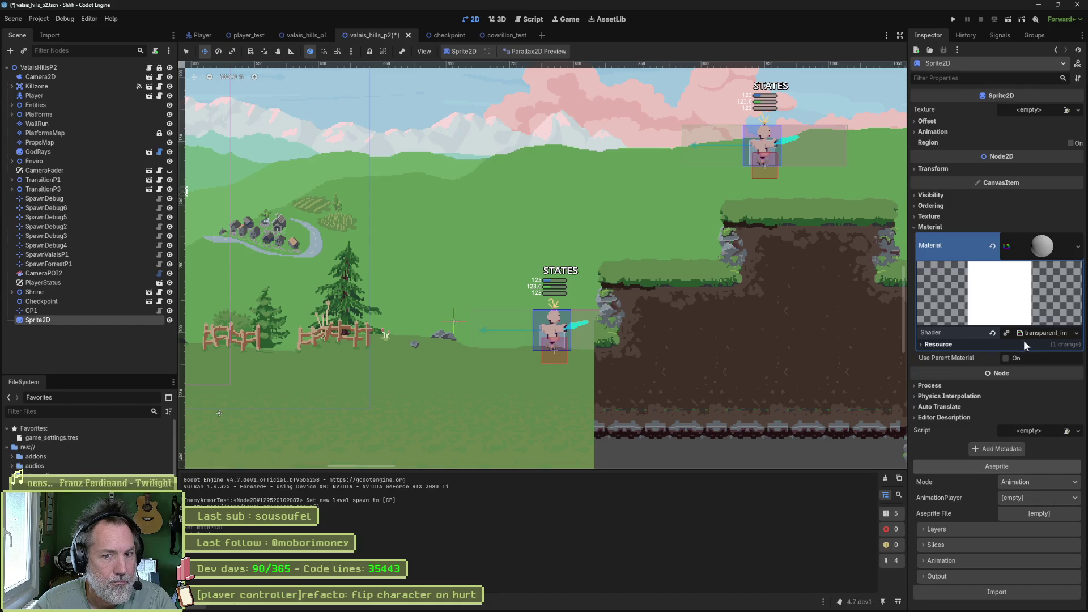
Step: Replace the transparent_impulse_waves template code with the copied impulse-wave shader
left_click(1046, 332)
left_click(509, 497)
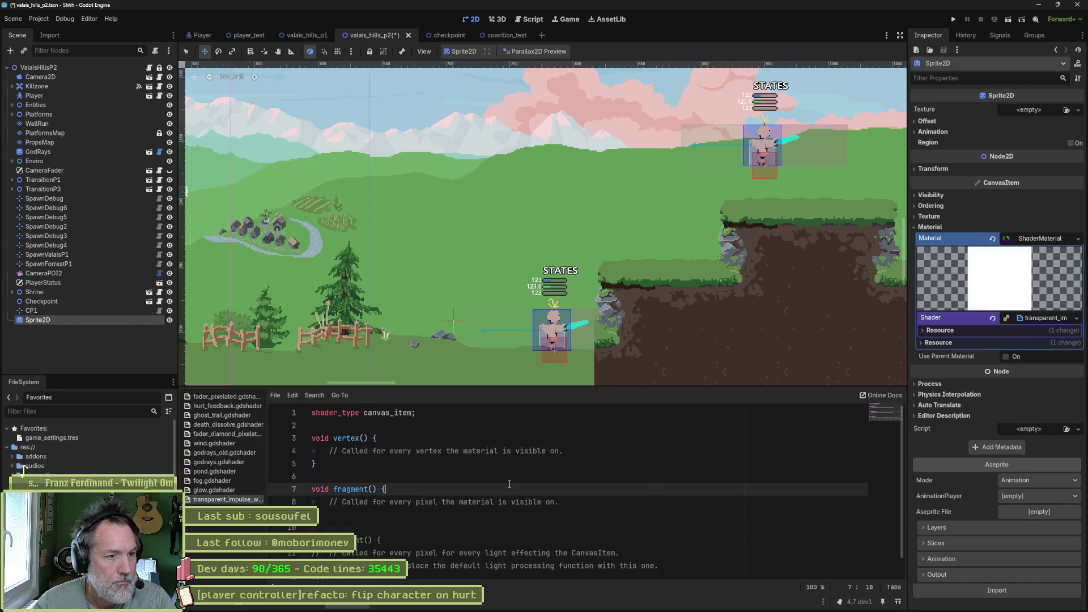
key("ctrl+a")
key("ctrl+v")
Step: Bring the invalid mat2 error on line 21 into view, then switch to the ChatGPT window
scroll(510, 484, "up", 10)
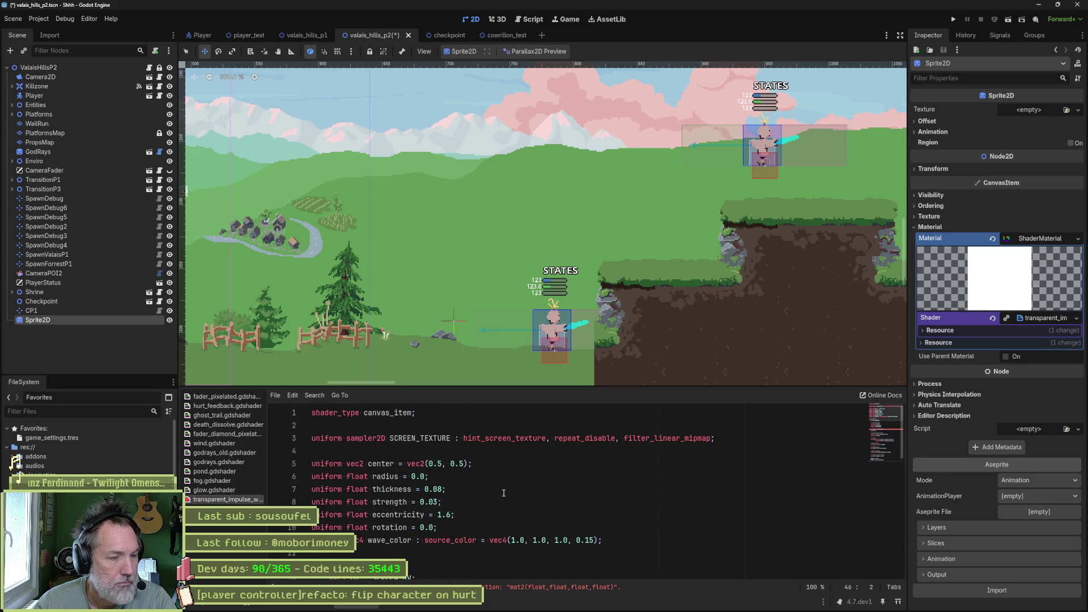
left_click(540, 589)
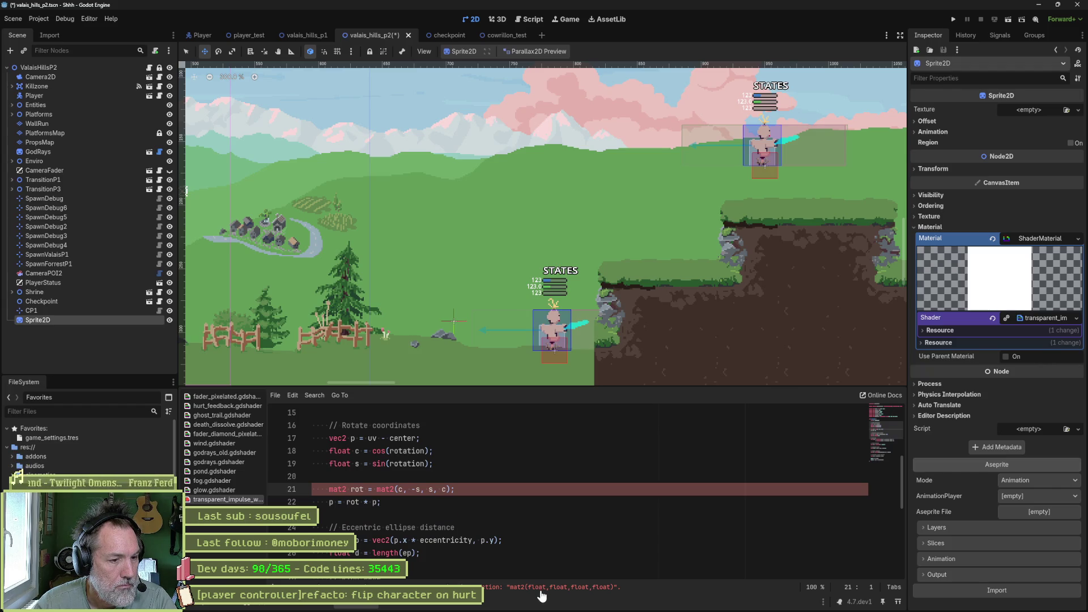
scroll(481, 531, "down", 6)
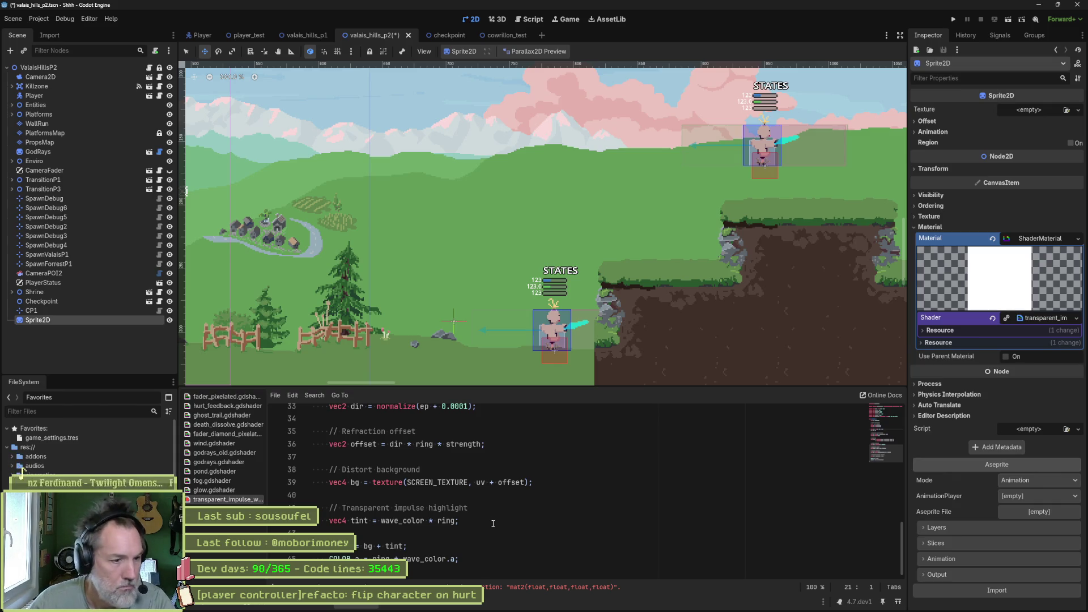
scroll(487, 522, "up", 3)
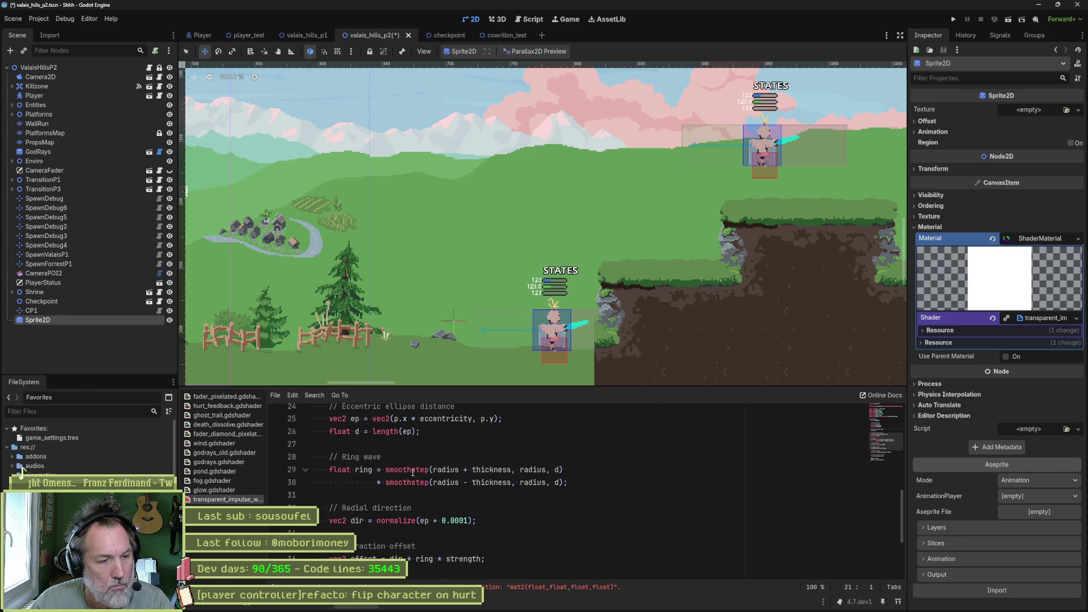
scroll(478, 487, "up", 3)
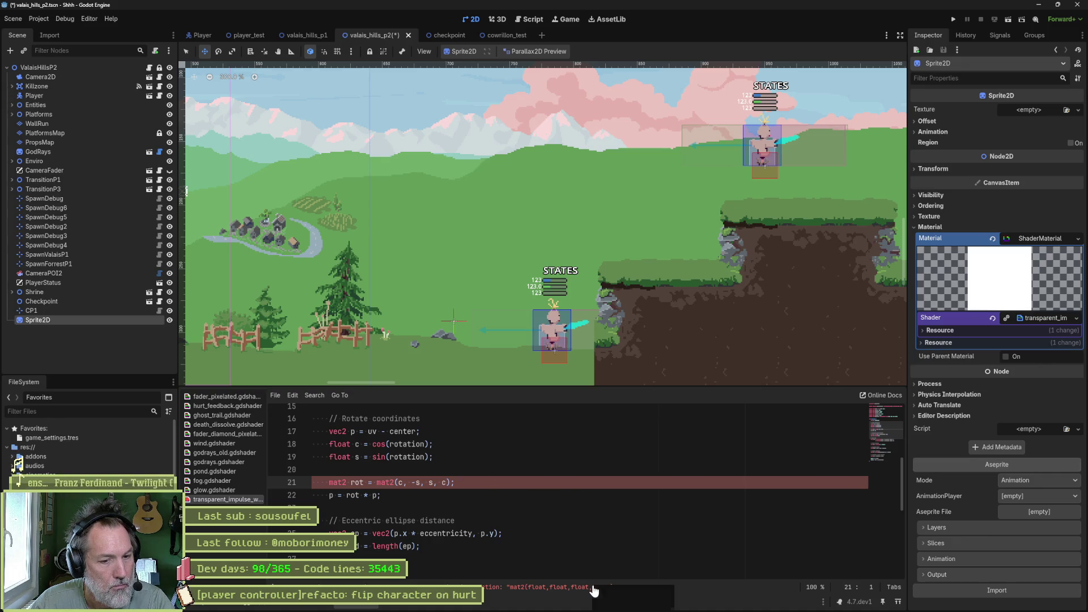
mouse_move(594, 610)
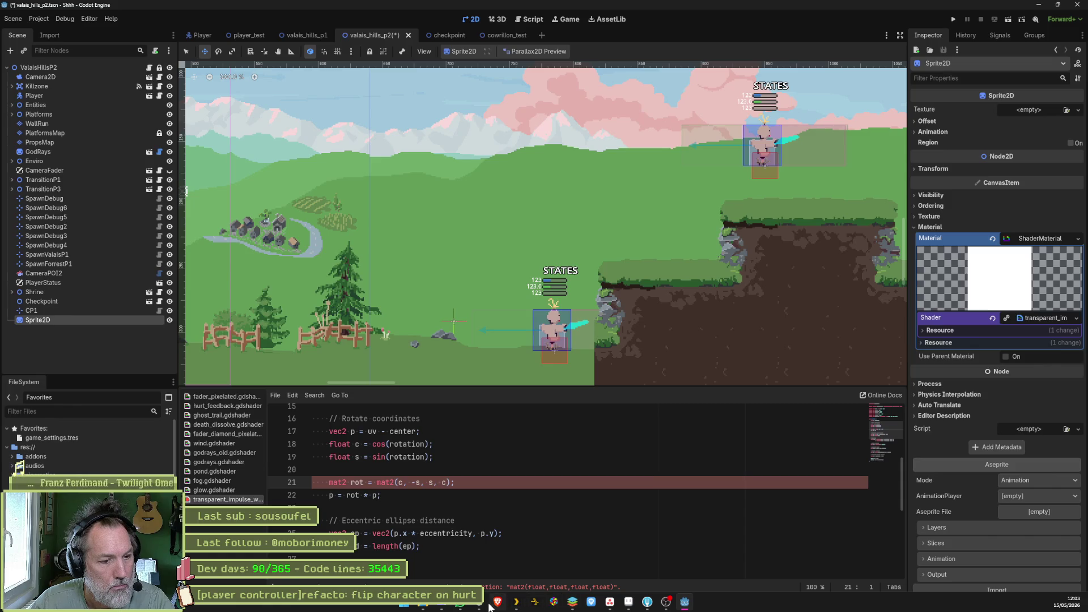
left_click(493, 605)
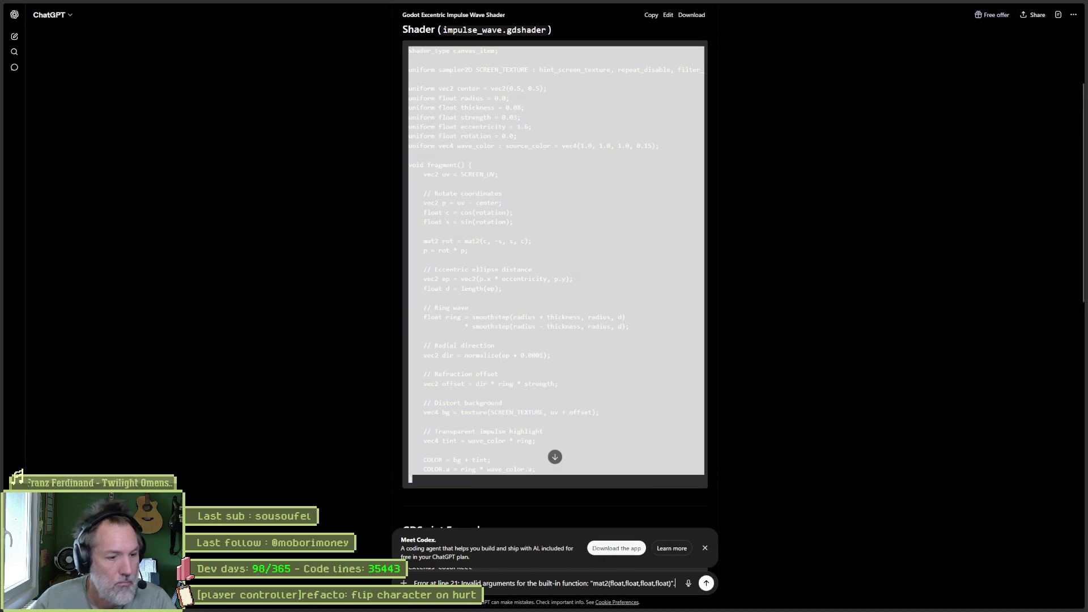
Step: Send the mat2 error to ChatGPT, copy its corrected shader, and select the old code in Godot
key("Return")
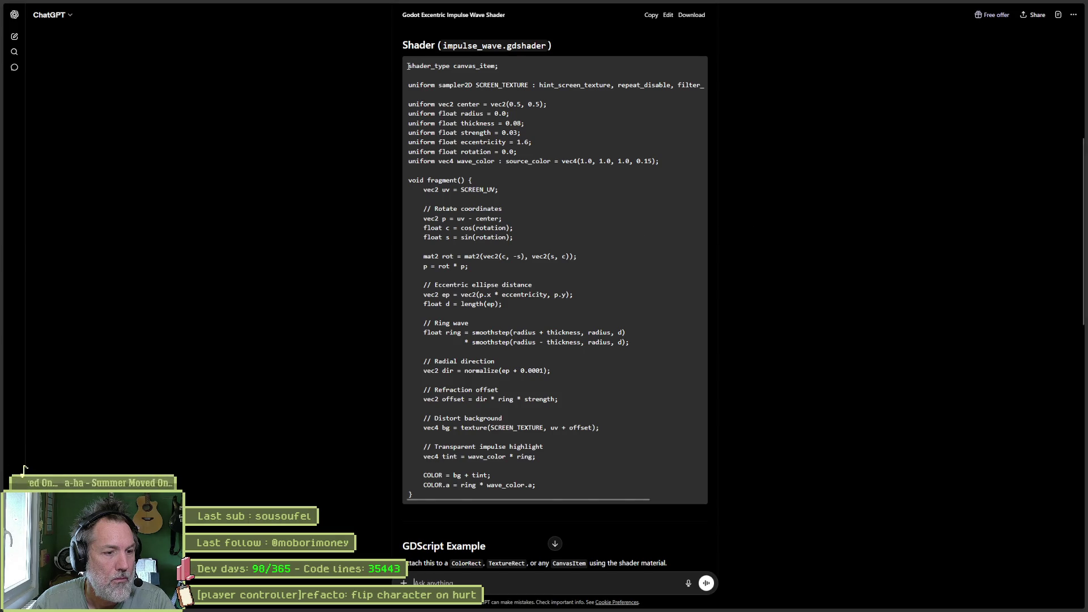
mouse_move(409, 65)
left_mouse_down()
mouse_move(425, 422)
mouse_move(413, 493)
left_mouse_up()
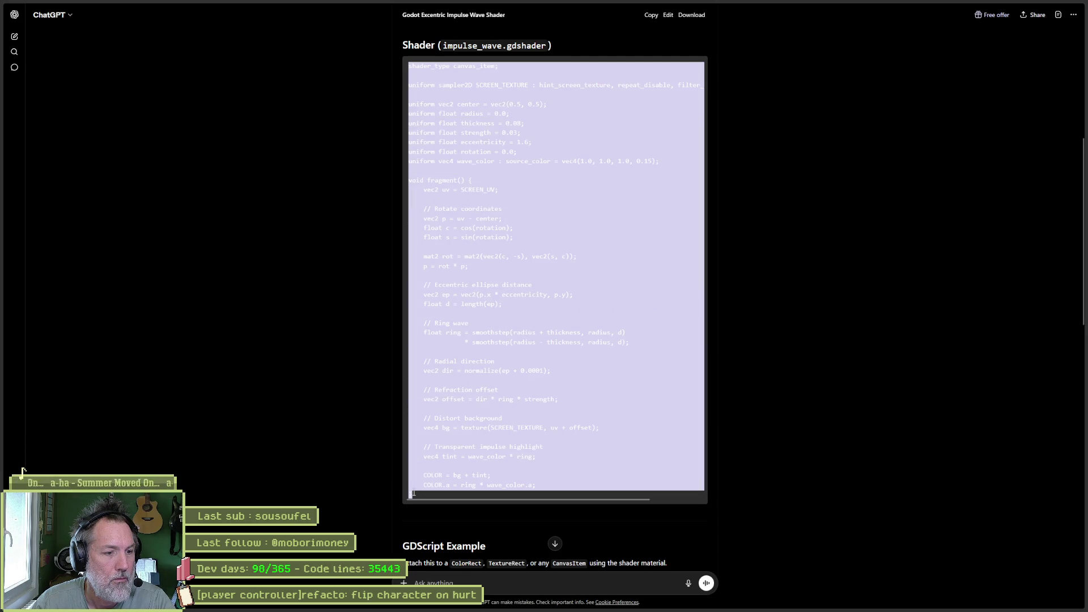
key("alt+Tab")
left_click(500, 472)
key("ctrl+a")
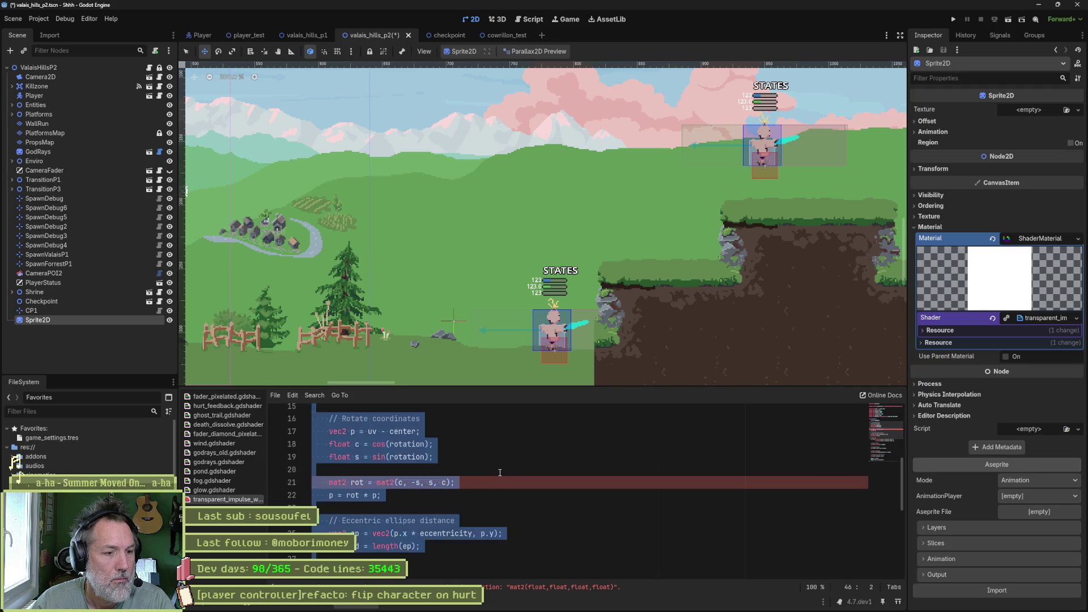
Step: Paste the corrected shader using mat2(vec2(c, -s), vec2(s, c)) over the old code and save
key("ctrl+v")
key("ctrl+s")
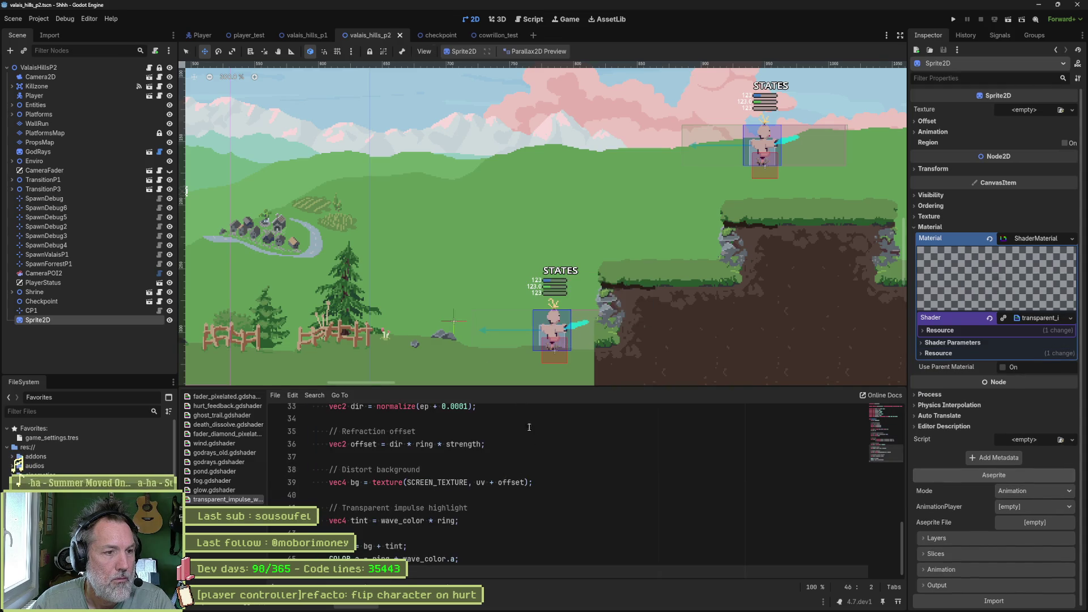
scroll(511, 238, "down", 6)
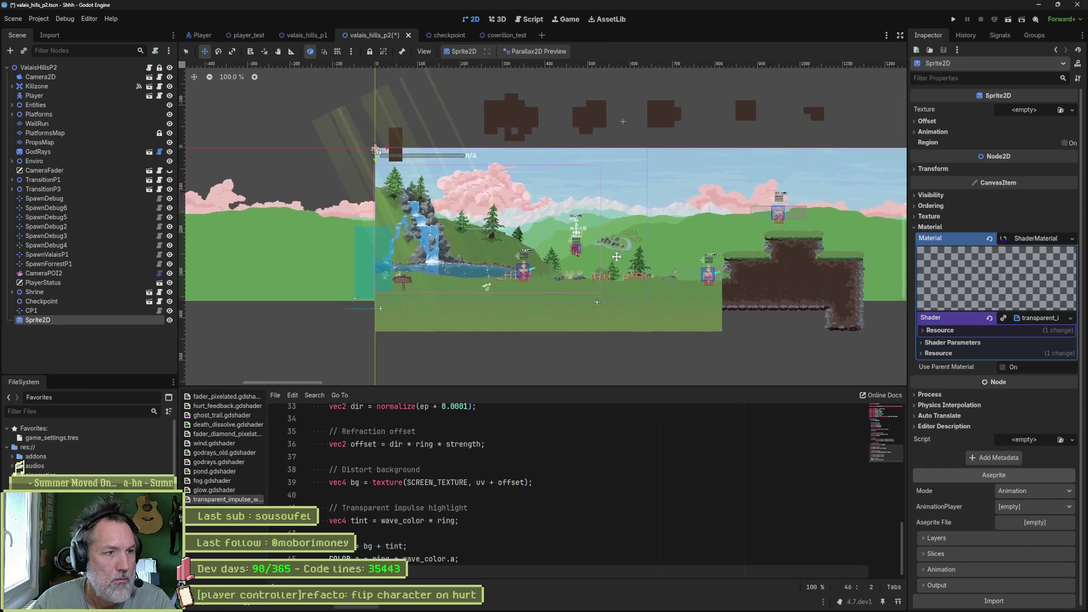
scroll(560, 248, "up", 4)
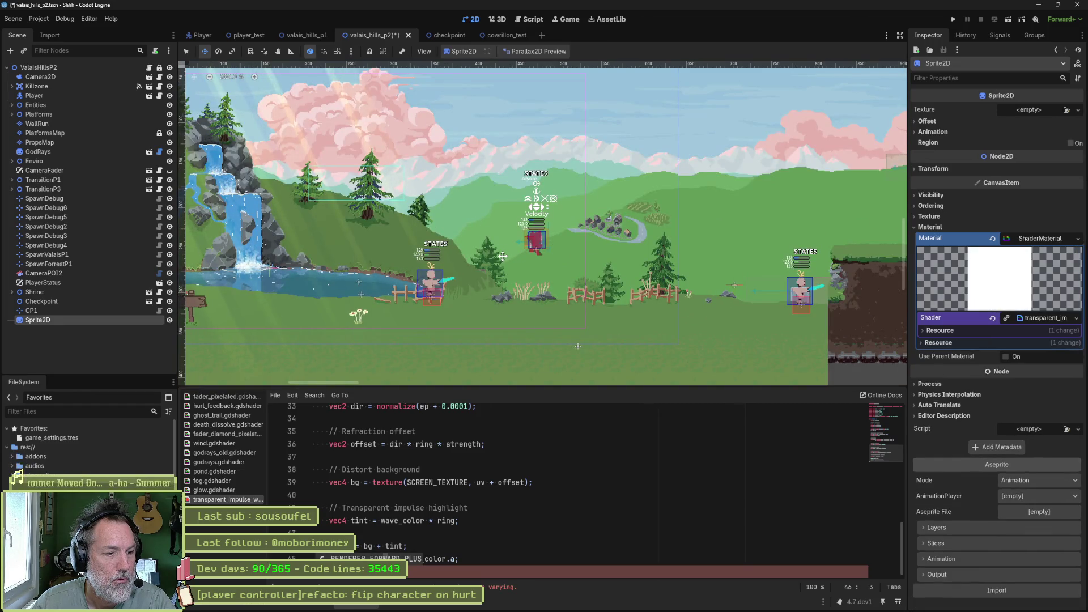
scroll(498, 255, "down", 6)
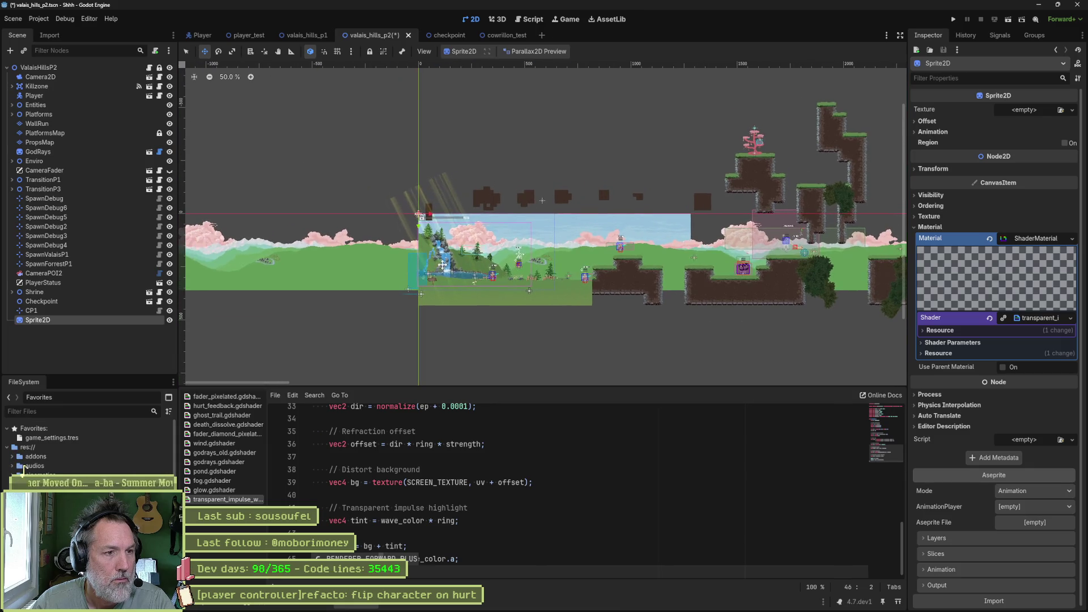
left_click_drag(483, 253, 484, 253)
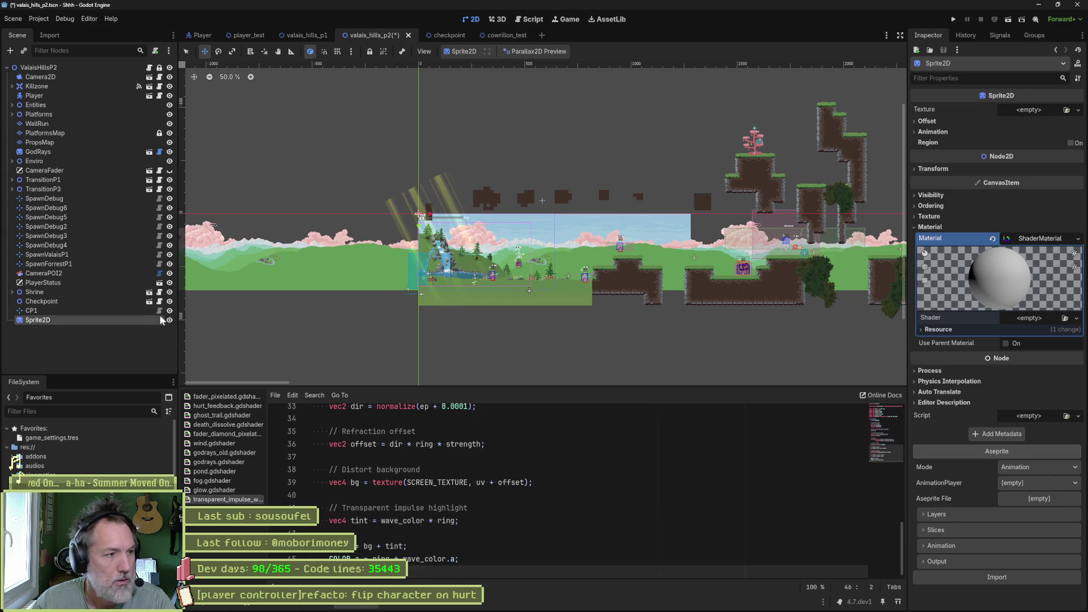
Step: Reselect and reposition the Sprite2D, then assign transparent_impulse_waves to its ShaderMaterial's Shader slot
left_click(81, 336)
left_click(80, 320)
mouse_move(440, 236)
left_mouse_down()
mouse_move(543, 282)
mouse_move(497, 265)
mouse_move(495, 282)
left_mouse_up()
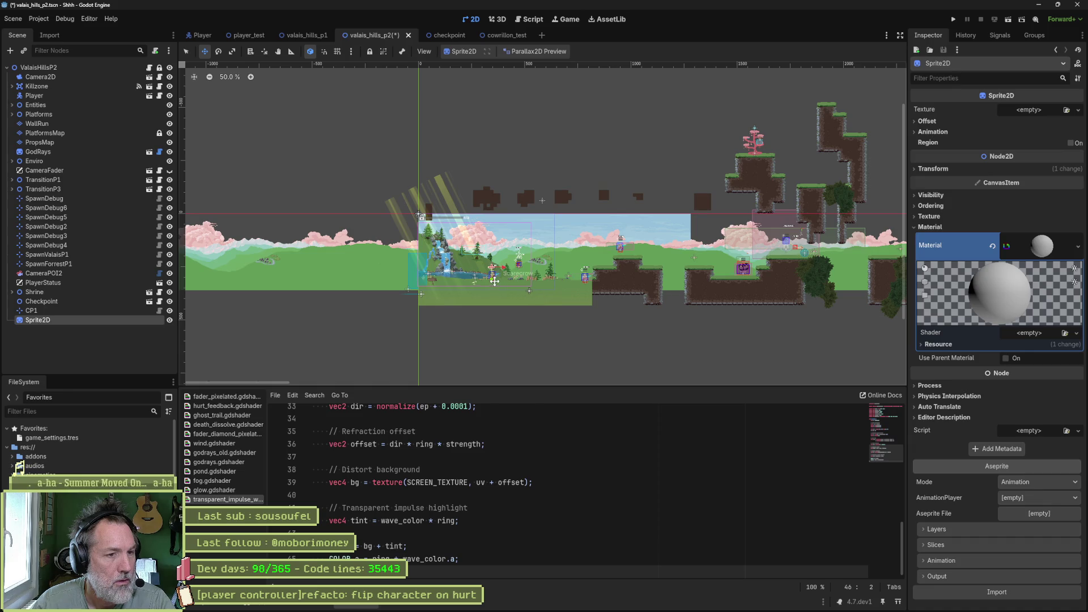
scroll(496, 282, "up", 6)
scroll(496, 282, "down", 2)
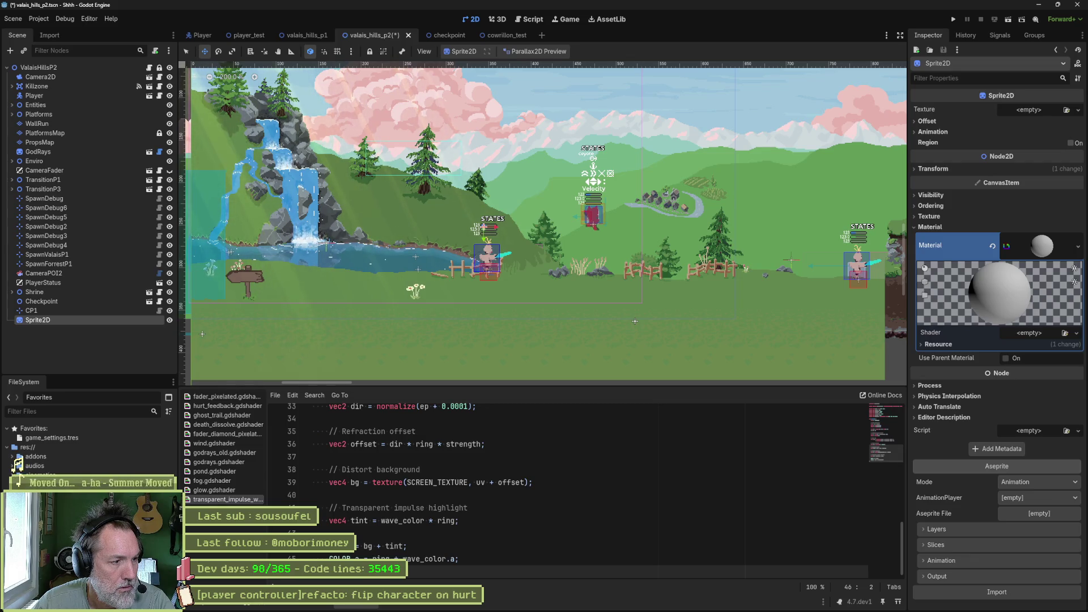
scroll(21, 471, "down", 1)
scroll(21, 470, "down", 1)
mouse_move(24, 466)
left_mouse_down()
mouse_move(567, 368)
mouse_move(992, 339)
mouse_move(1018, 325)
left_mouse_up()
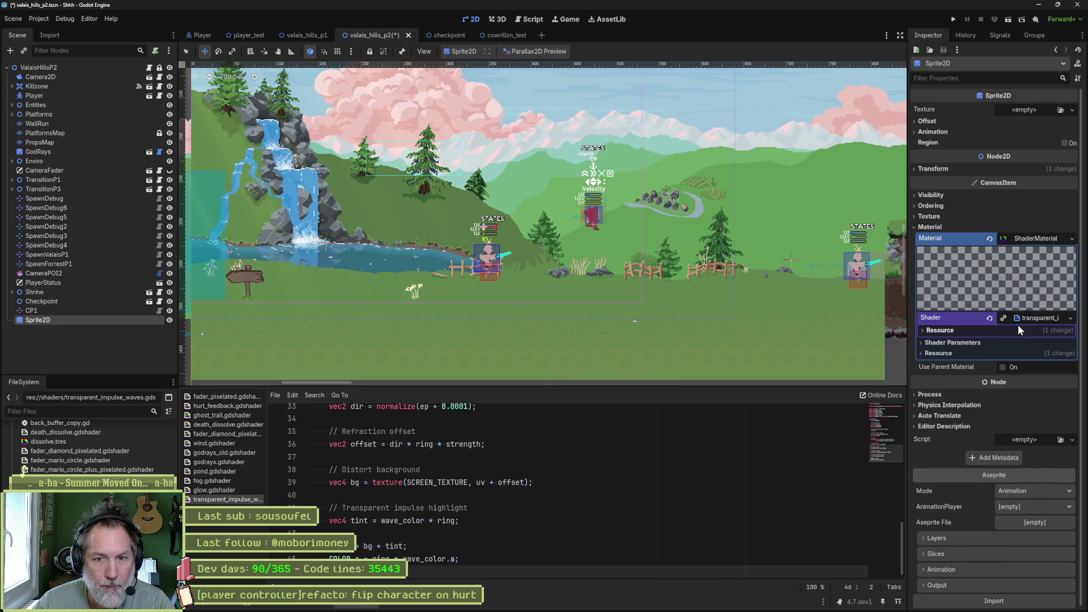
Step: Tune the shader parameters to Radius 0.47, Thickness 0.065 and Eccentricity 2.335
left_click(974, 332)
left_click(974, 382)
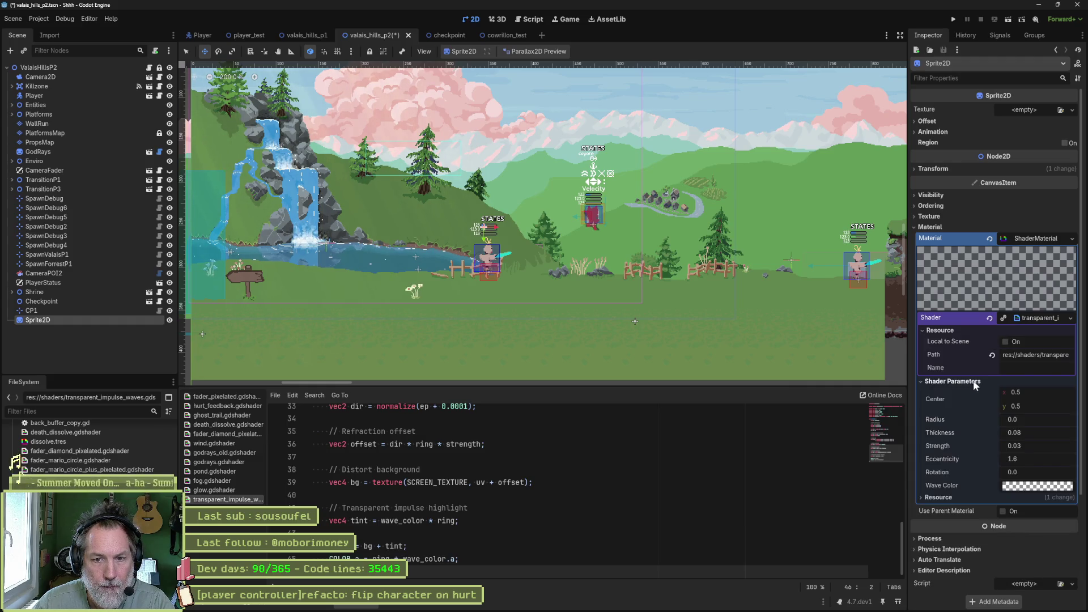
mouse_move(1029, 420)
left_mouse_down()
mouse_move(1064, 420)
mouse_move(1020, 433)
mouse_move(1049, 449)
left_mouse_up()
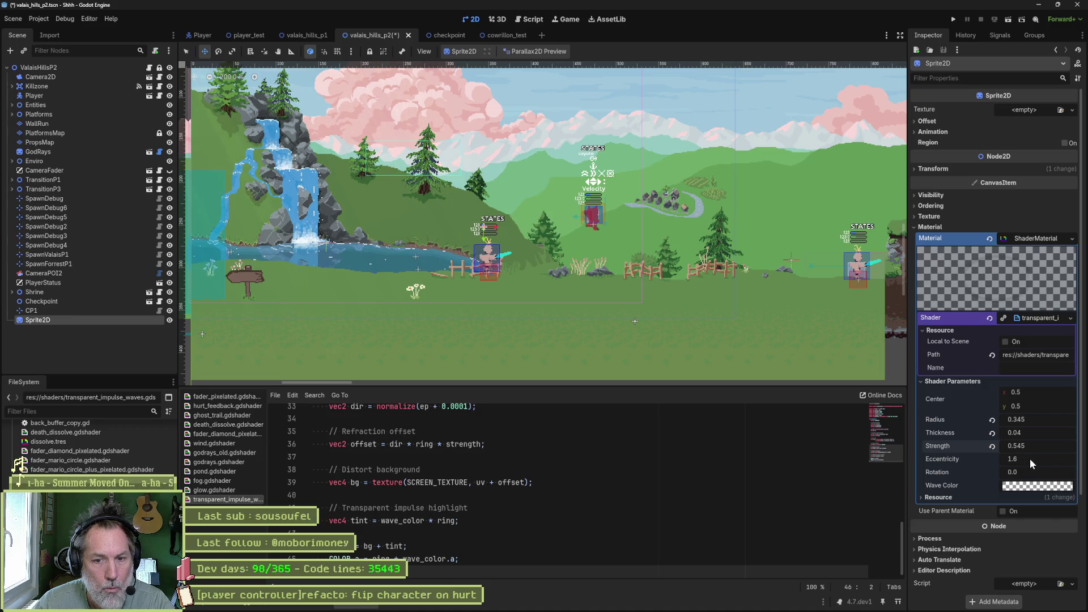
left_click_drag(1035, 420, 1041, 420)
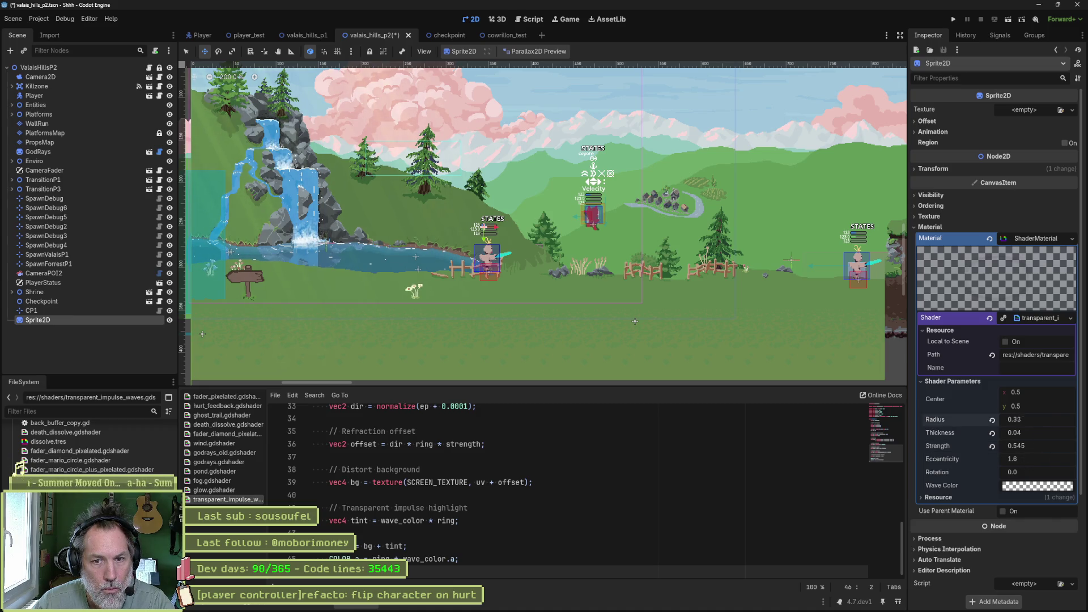
left_click_drag(1041, 432, 1034, 462)
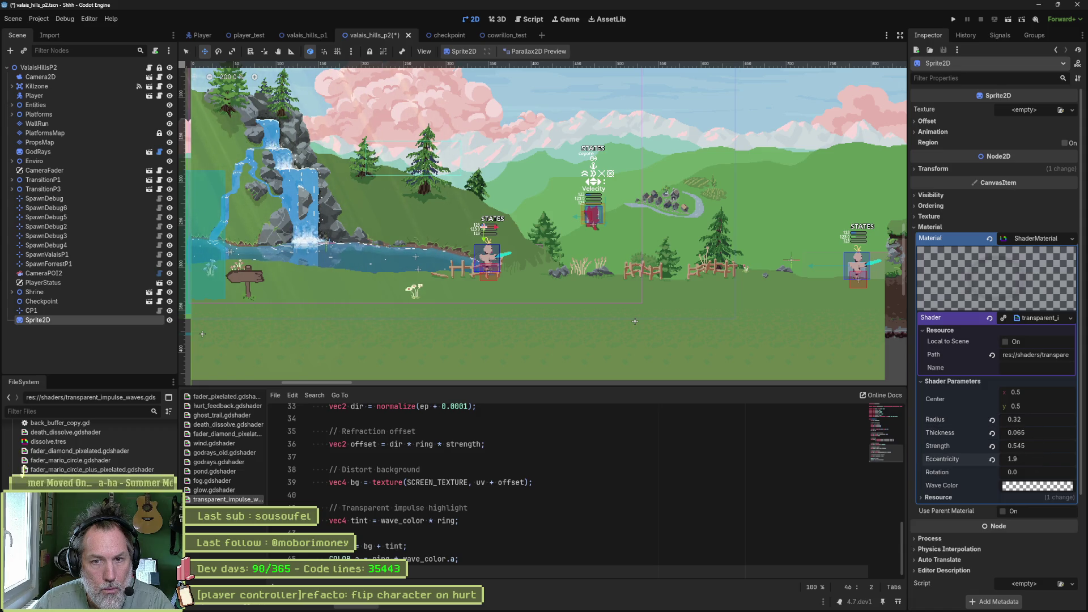
left_click_drag(1034, 459, 1040, 460)
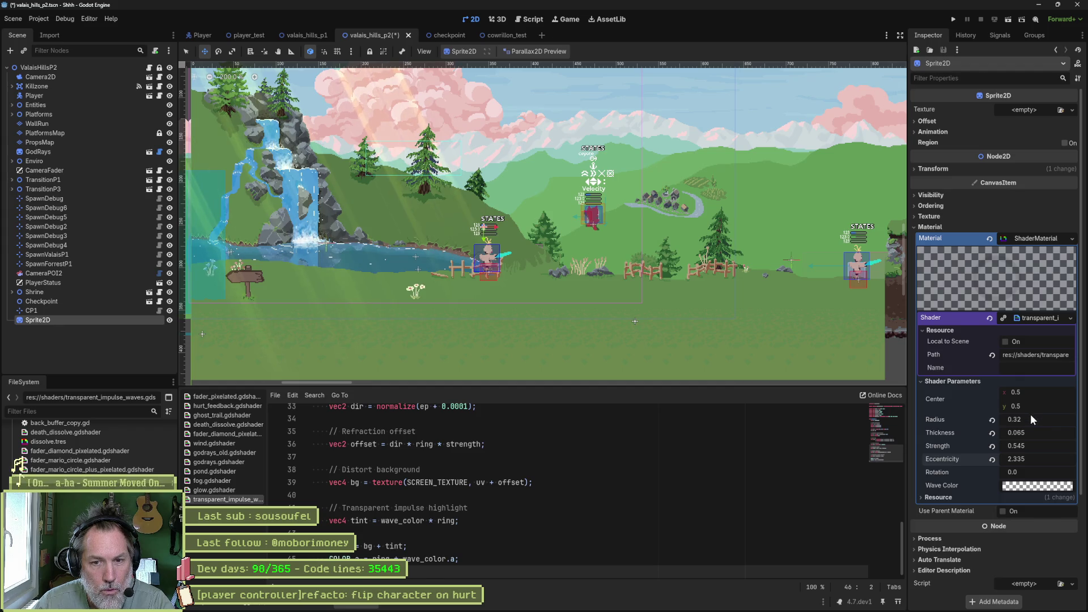
left_click_drag(1032, 420, 1028, 419)
Step: Save the scene, move the Sprite2D to the right, and run the scene with F6
key("ctrl+s")
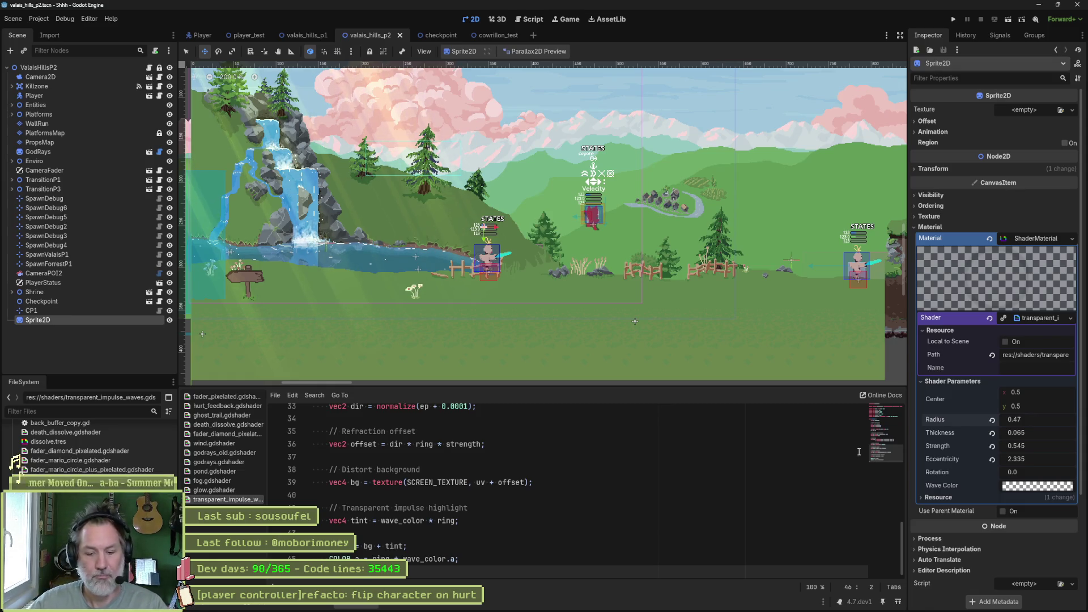
mouse_move(549, 260)
left_mouse_down()
mouse_move(538, 261)
mouse_move(770, 263)
left_mouse_up()
key("F6")
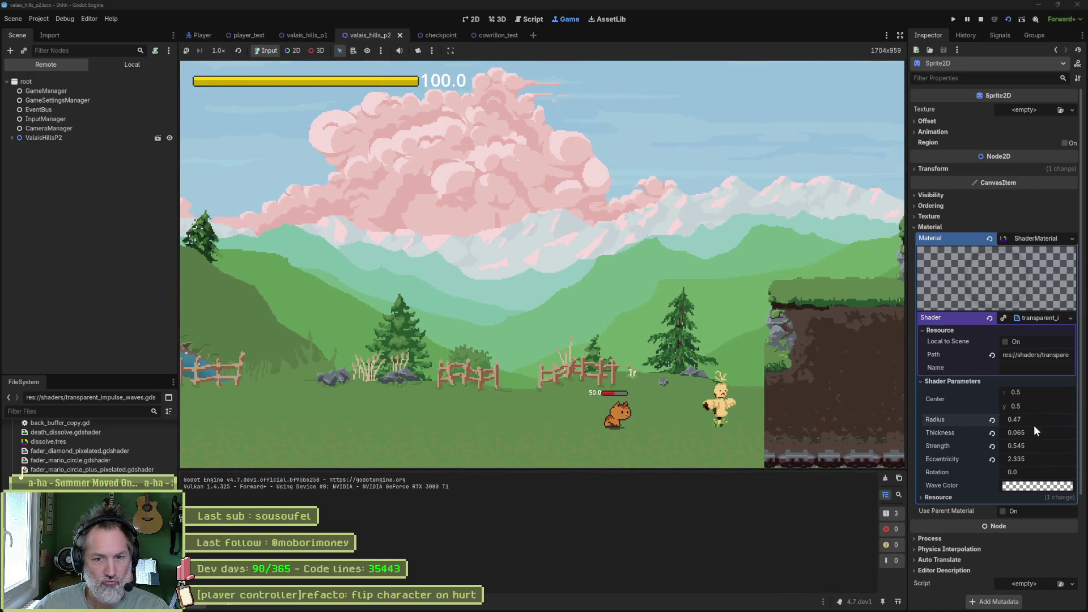
Step: Lower the wave Radius to 0.395 during the test run, stop the game, and return to ChatGPT
left_click_drag(1044, 418, 976, 418)
key("ctrl+F1")
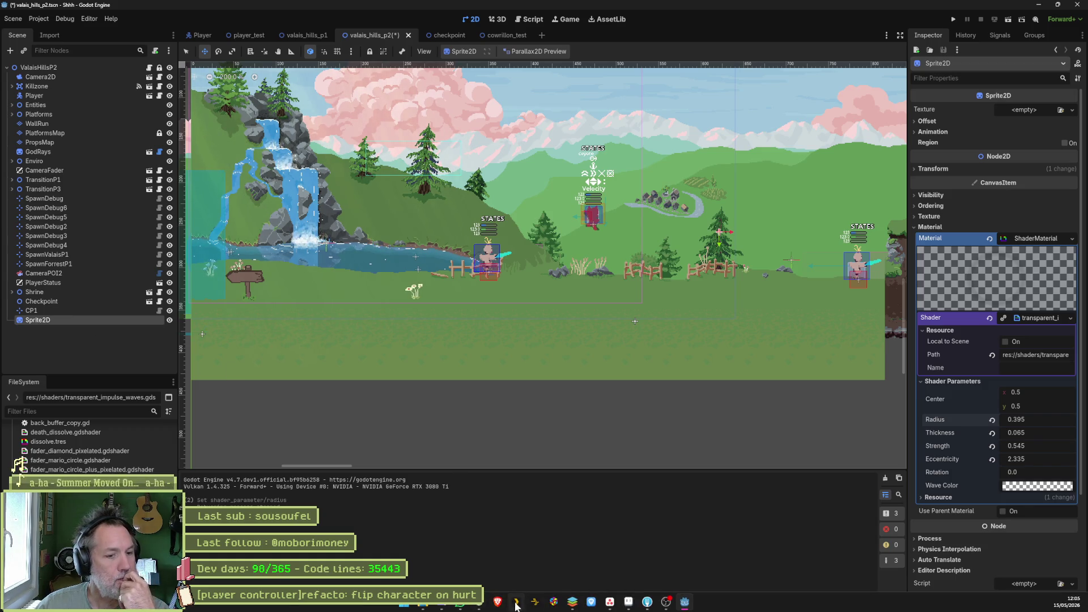
left_click(516, 606)
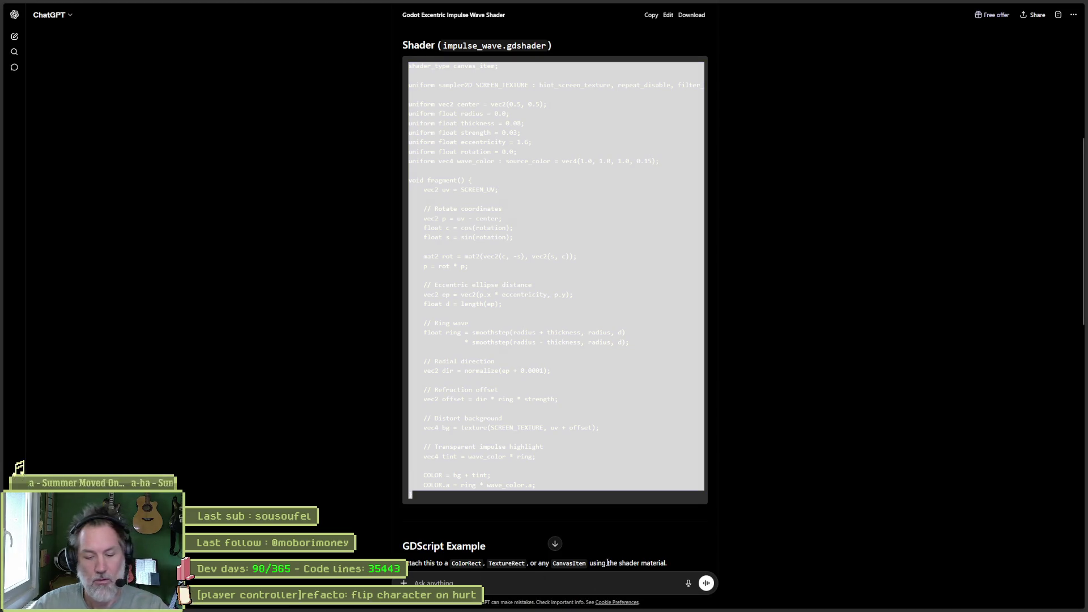
Step: Ask ChatGPT, in French, to make the wave distort every Sprite2D drawn behind it in-game
type("en fait, il faut que ça s'applique a tous les sprite2d qui sont affiches derriere dans le jeu")
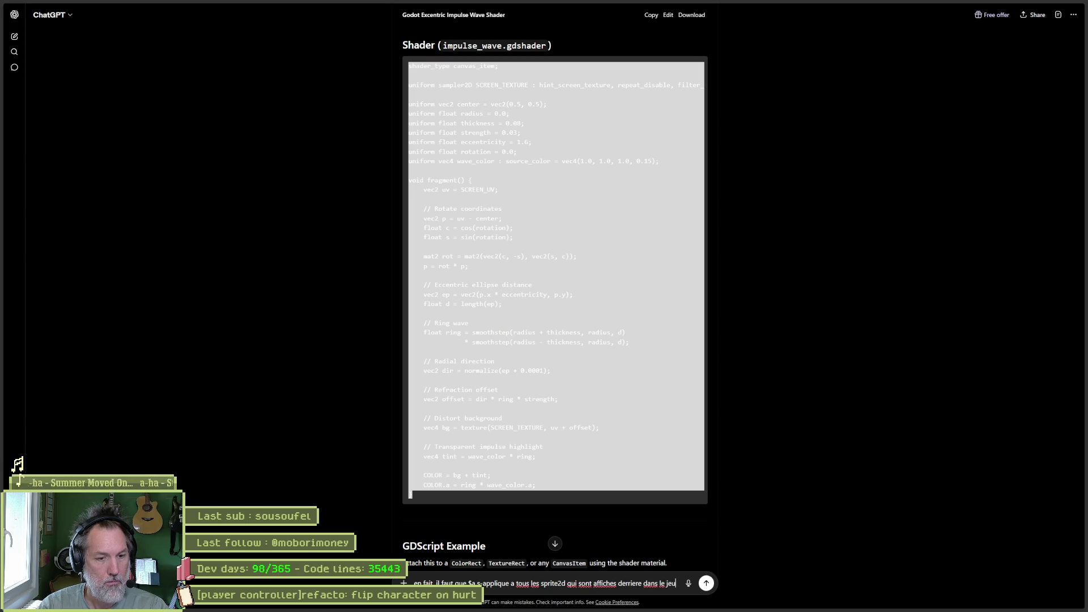
key("Return")
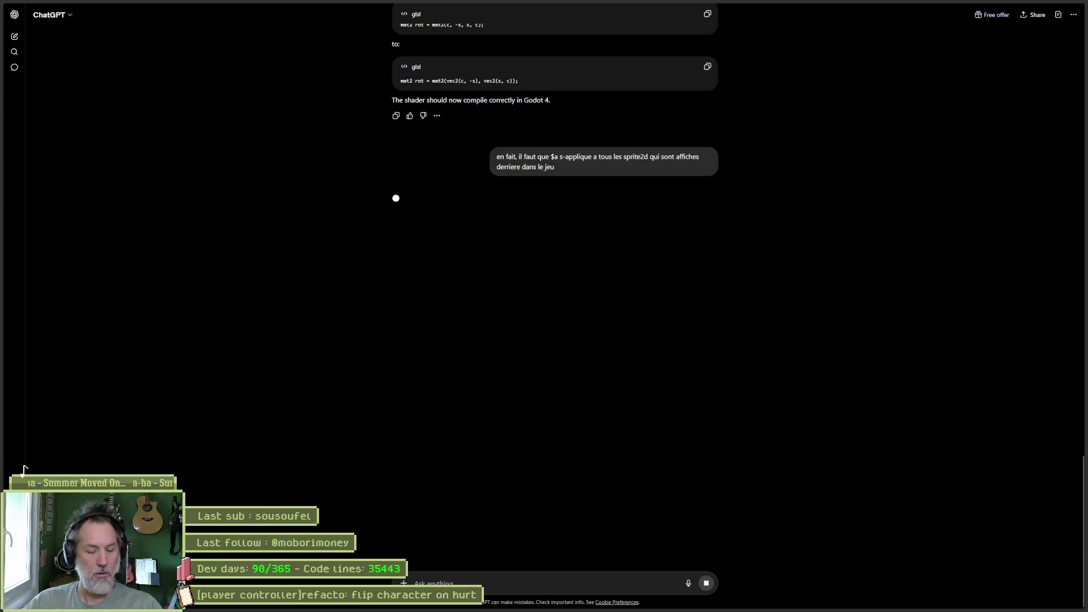
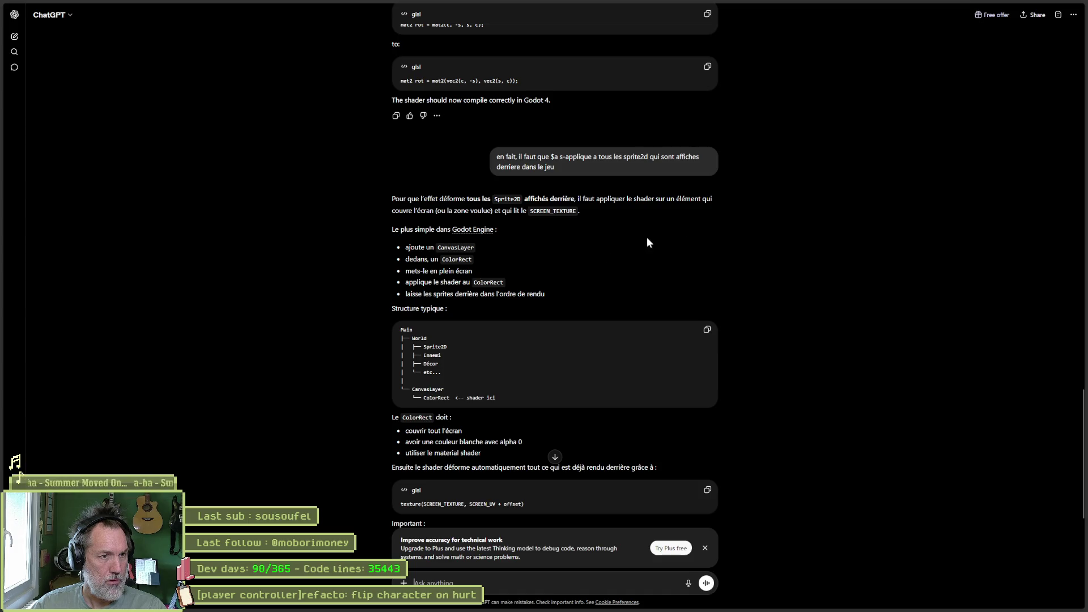
Step: Change the shader-carrying Sprite2D node's type to ColorRect
left_click(1041, 6)
left_click(80, 321)
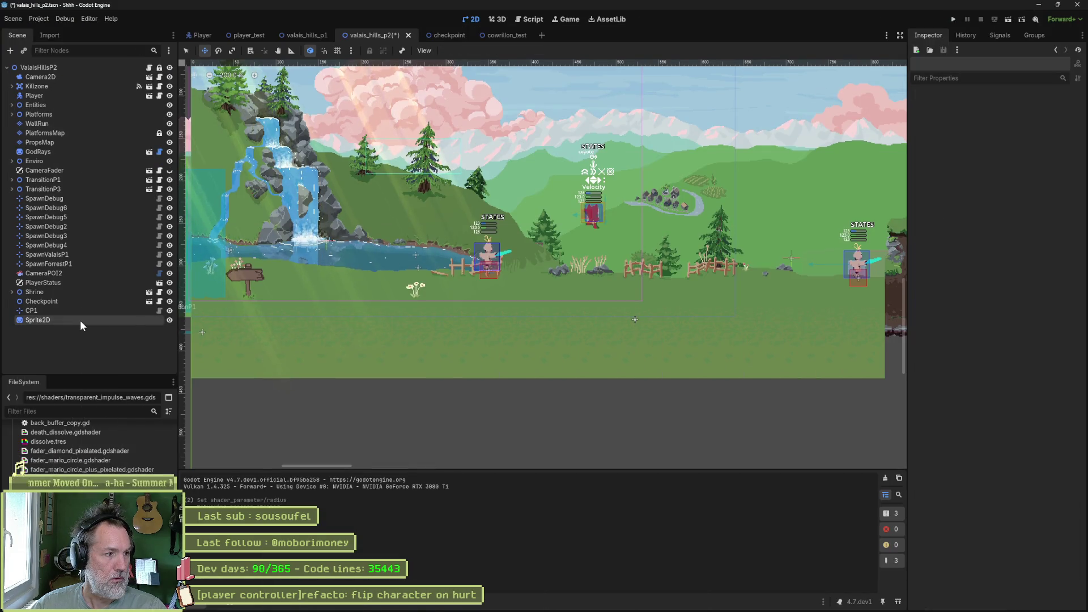
mouse_move(84, 327)
left_click(127, 443)
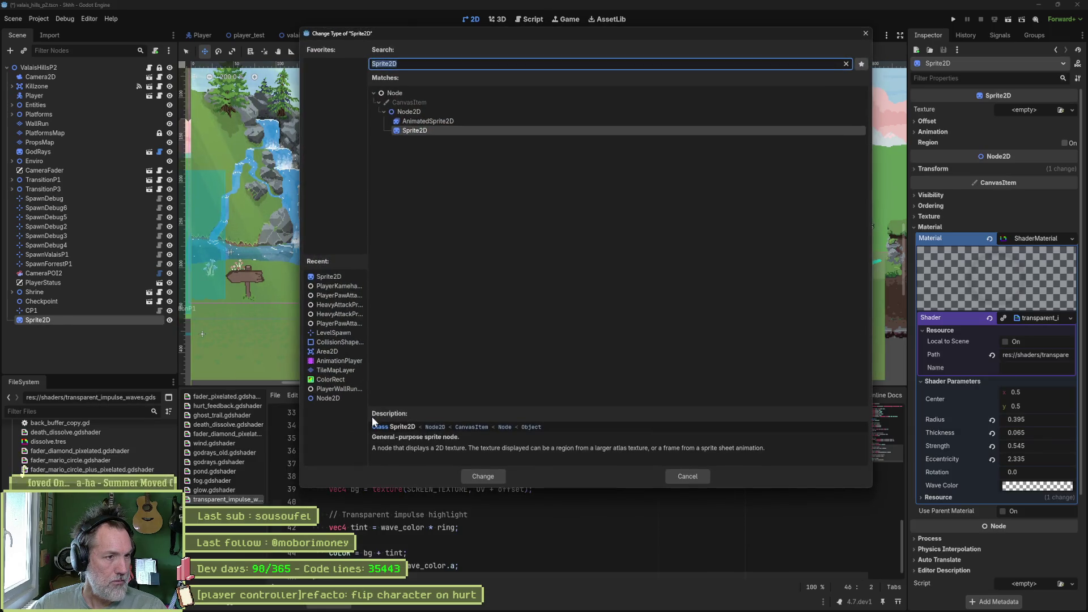
type("color")
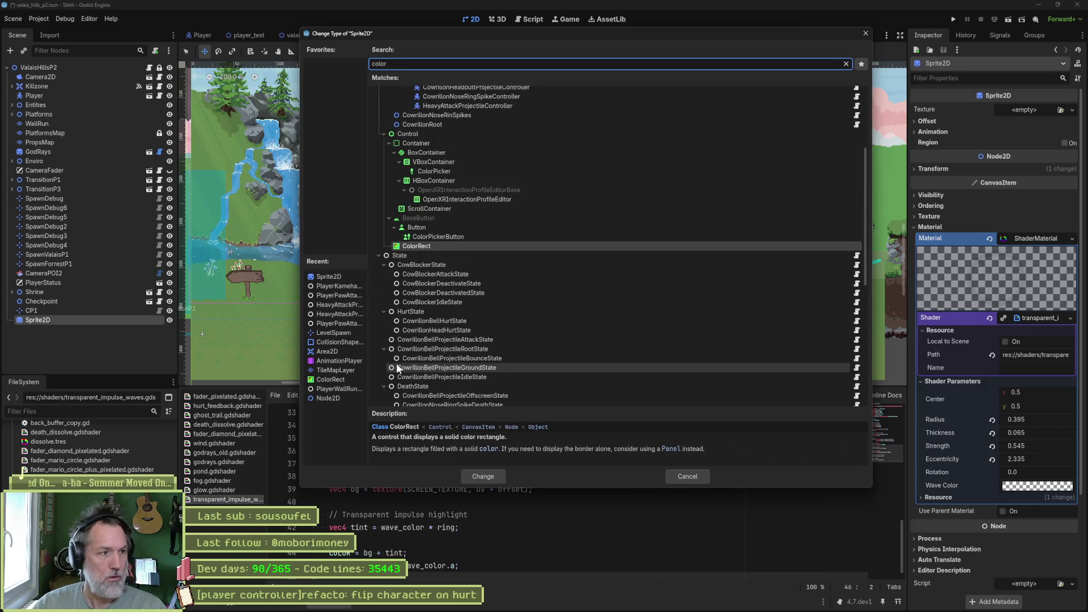
key("Return")
Step: Add a CanvasLayer node and nest the ColorRect inside it
key("ctrl+a")
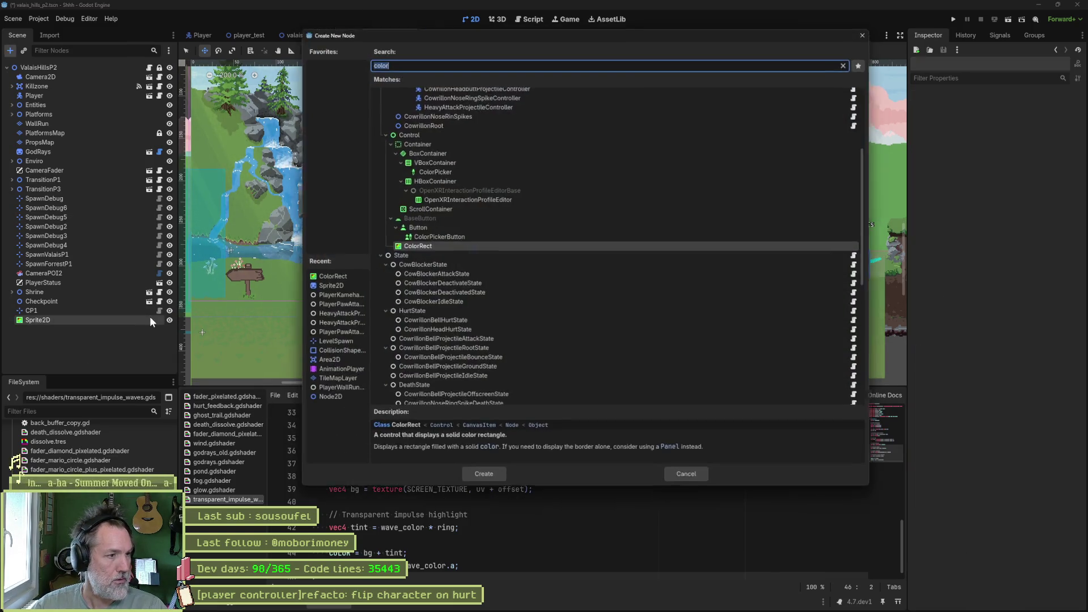
type("canvas")
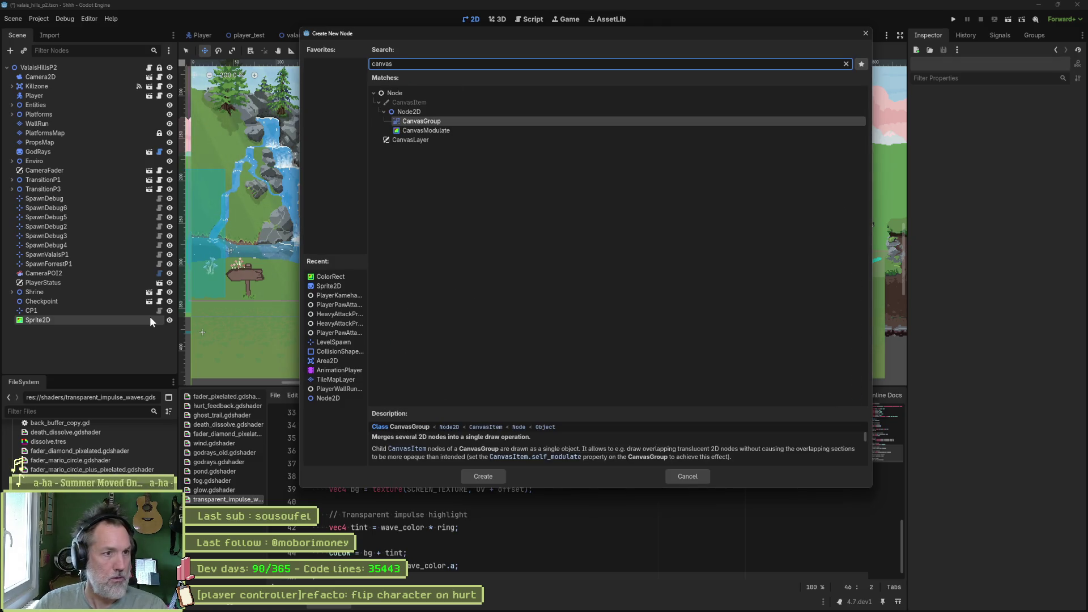
key("Return")
mouse_move(40, 320)
left_mouse_down()
mouse_move(48, 319)
mouse_move(45, 332)
left_mouse_up()
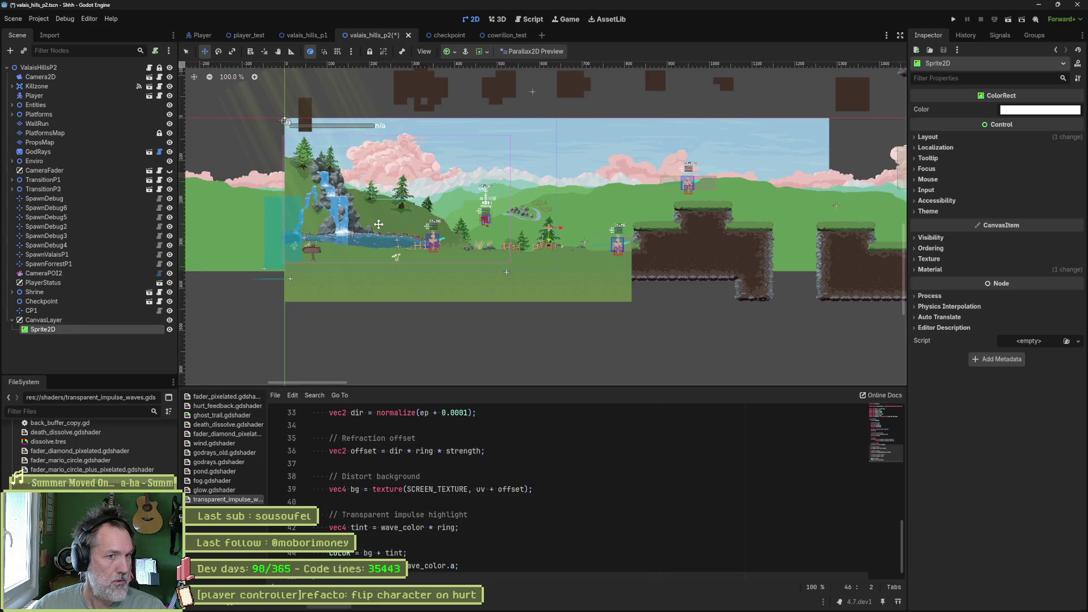
Step: Expand the ColorRect's material shader parameters, nudge the ripple Radius up, and save the scene
scroll(378, 225, "up", 3)
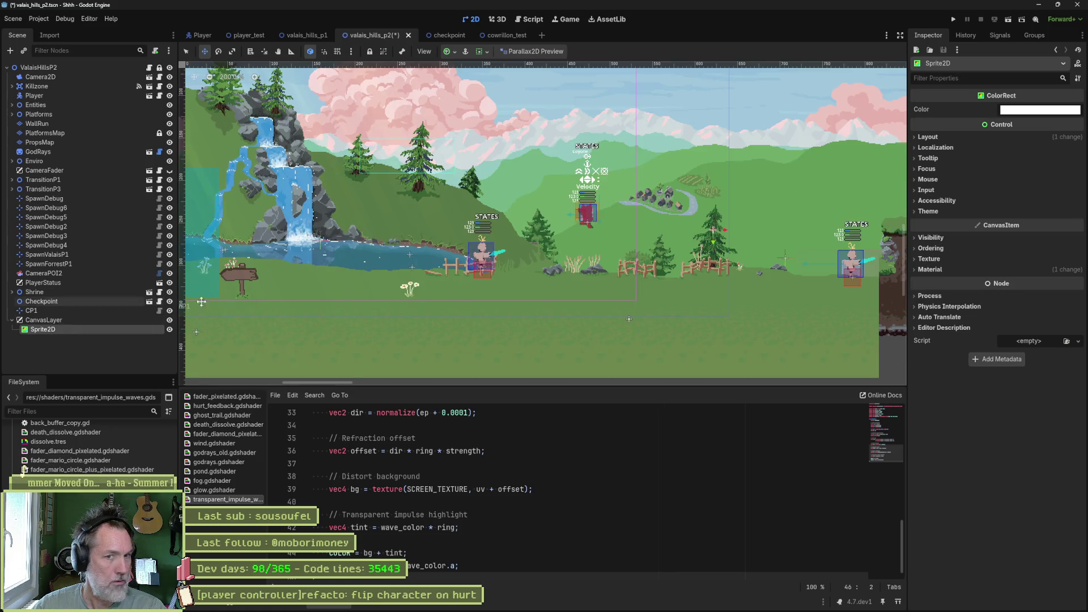
left_click(931, 269)
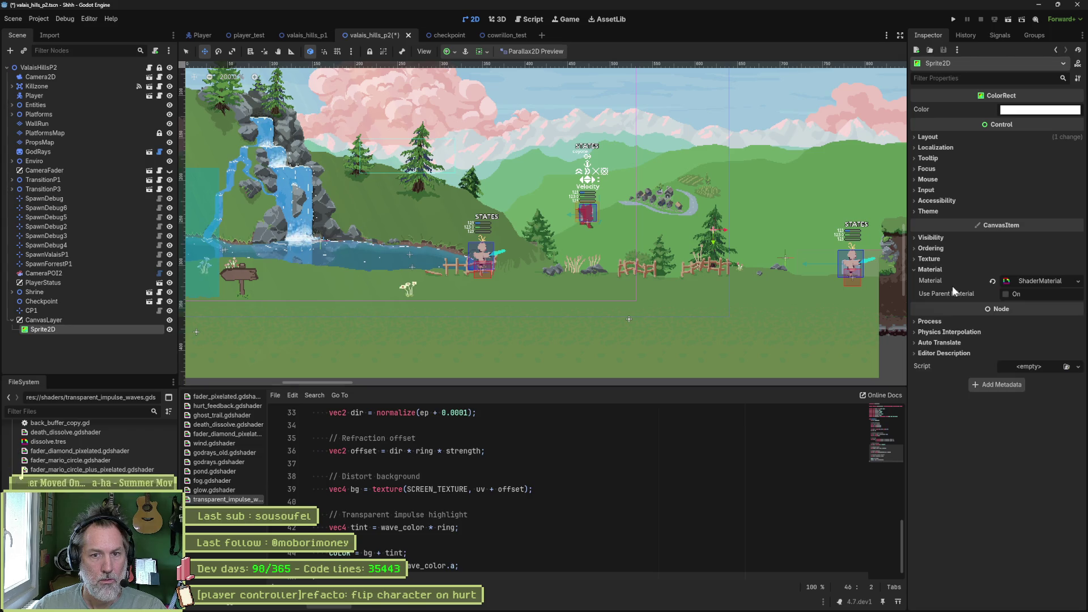
left_click(1055, 282)
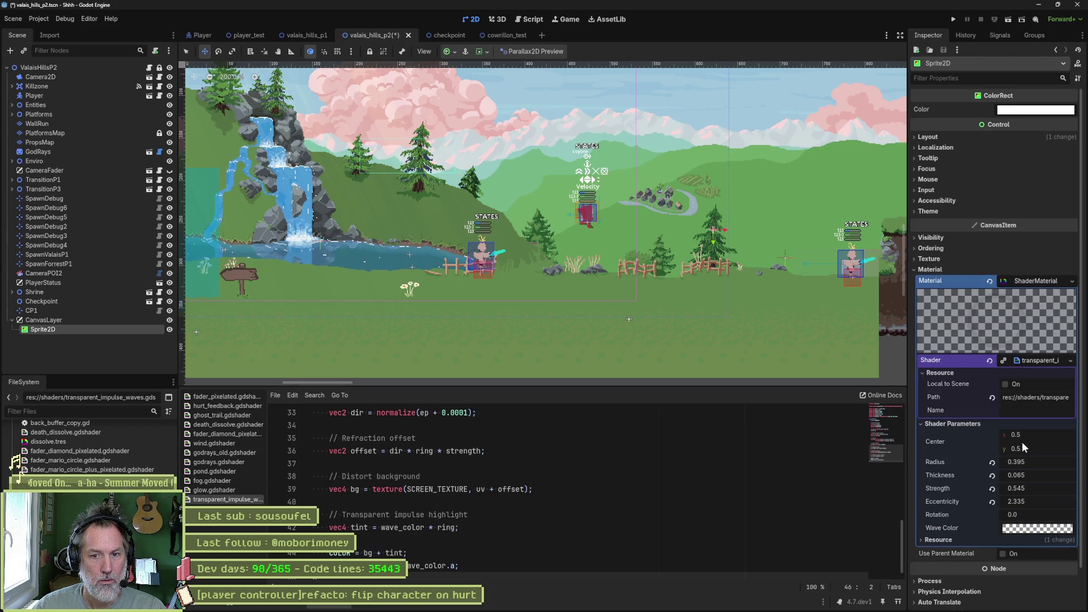
mouse_move(1039, 460)
left_mouse_down()
mouse_move(1065, 460)
mouse_move(1035, 461)
left_mouse_up()
key("ctrl+s")
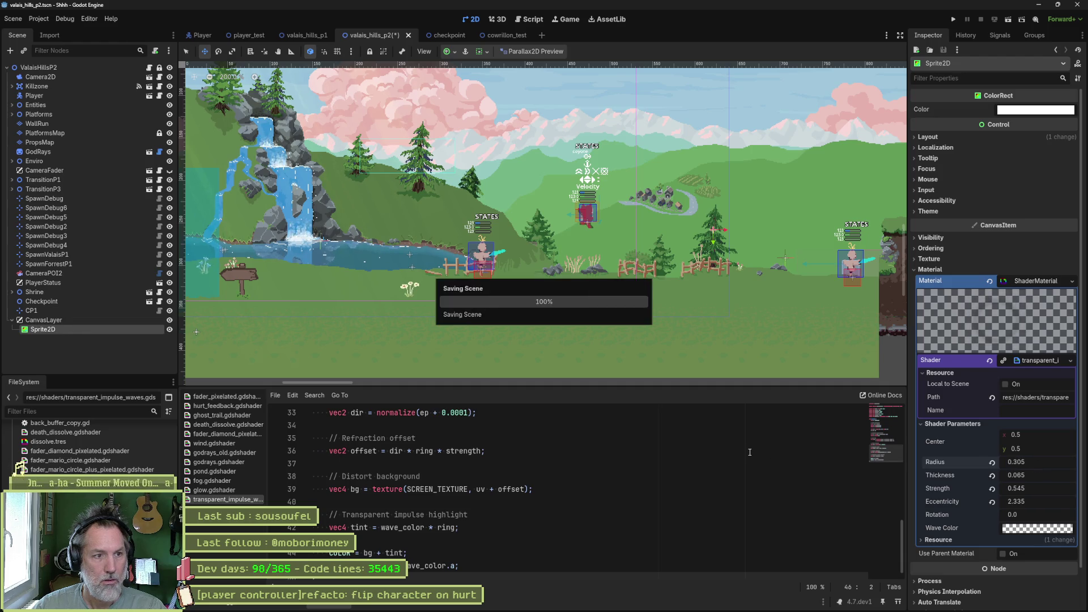
Step: Move the CanvasLayer to the top of the scene tree and raise the ripple Radius to 4.42
left_click_drag(44, 320, 45, 74)
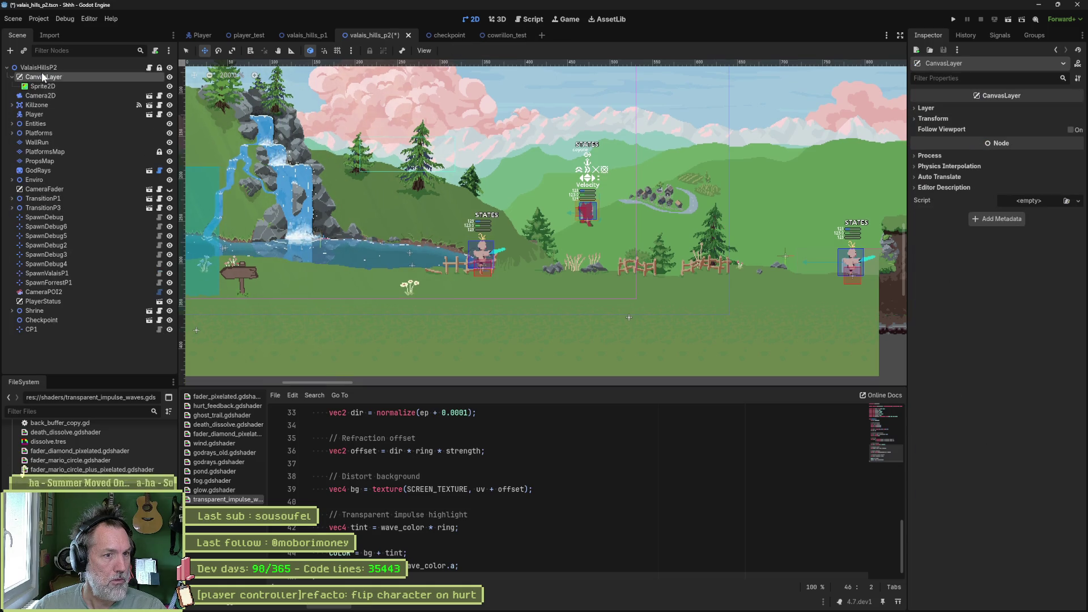
left_click(38, 86)
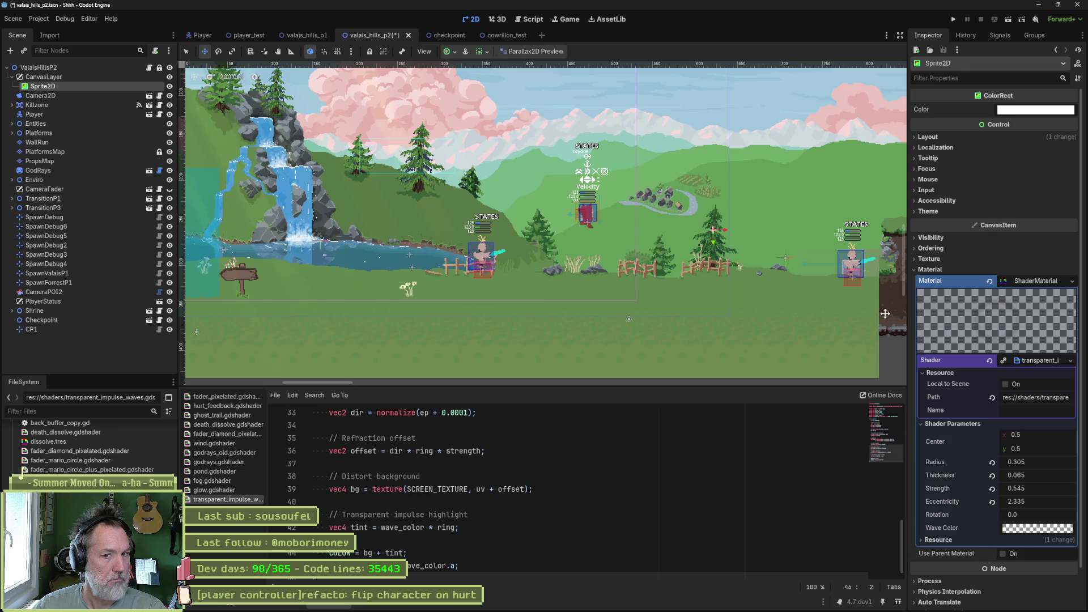
mouse_move(1046, 465)
left_mouse_down()
mouse_move(1083, 465)
mouse_move(1032, 465)
left_mouse_up()
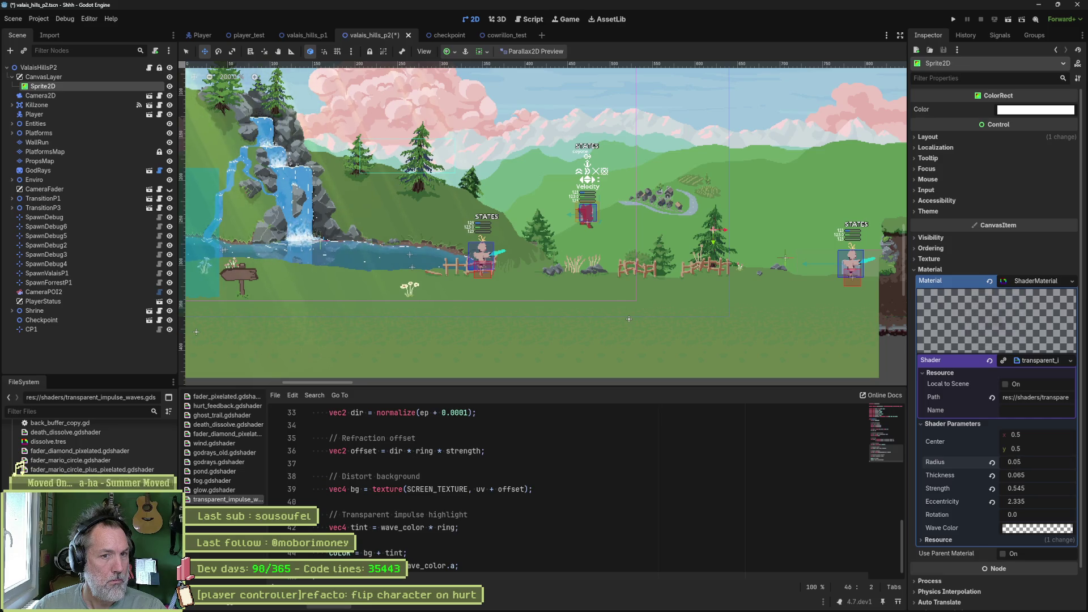
scroll(509, 238, "down", 5)
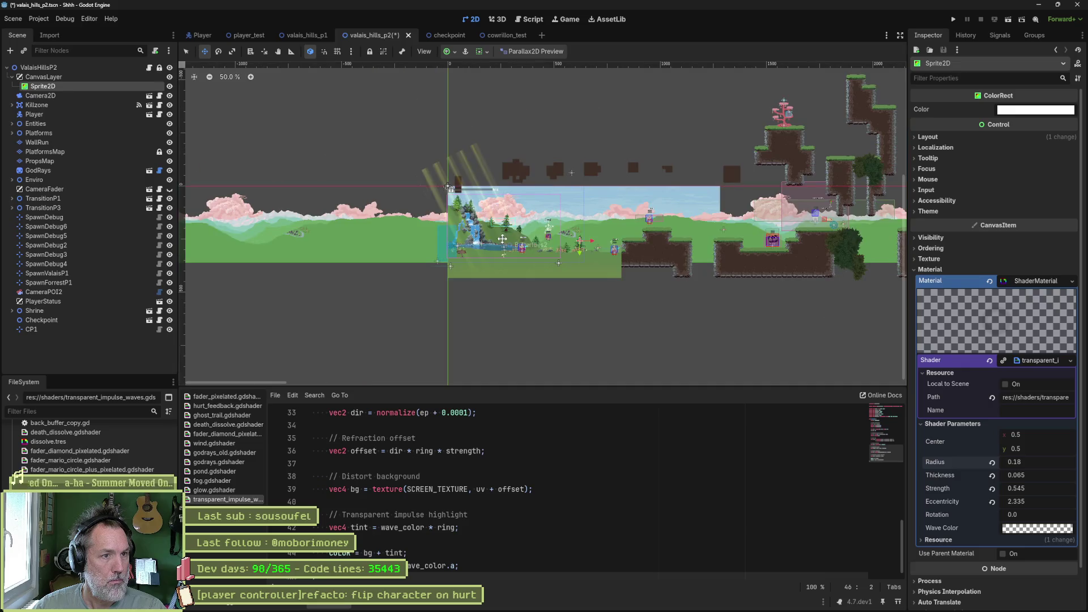
left_click_drag(1046, 463, 1074, 463)
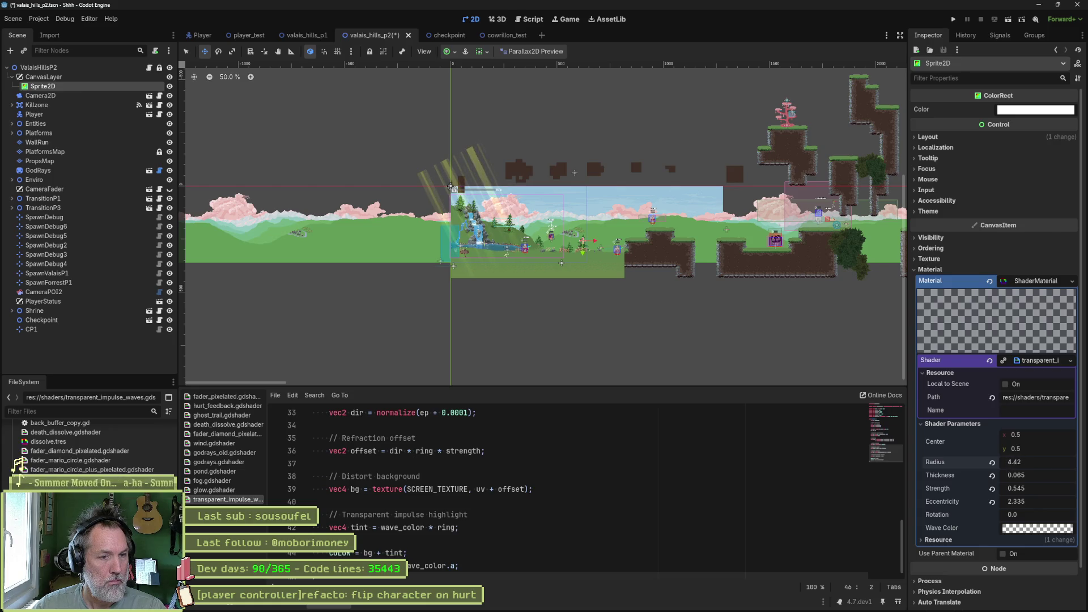
scroll(541, 274, "up", 2)
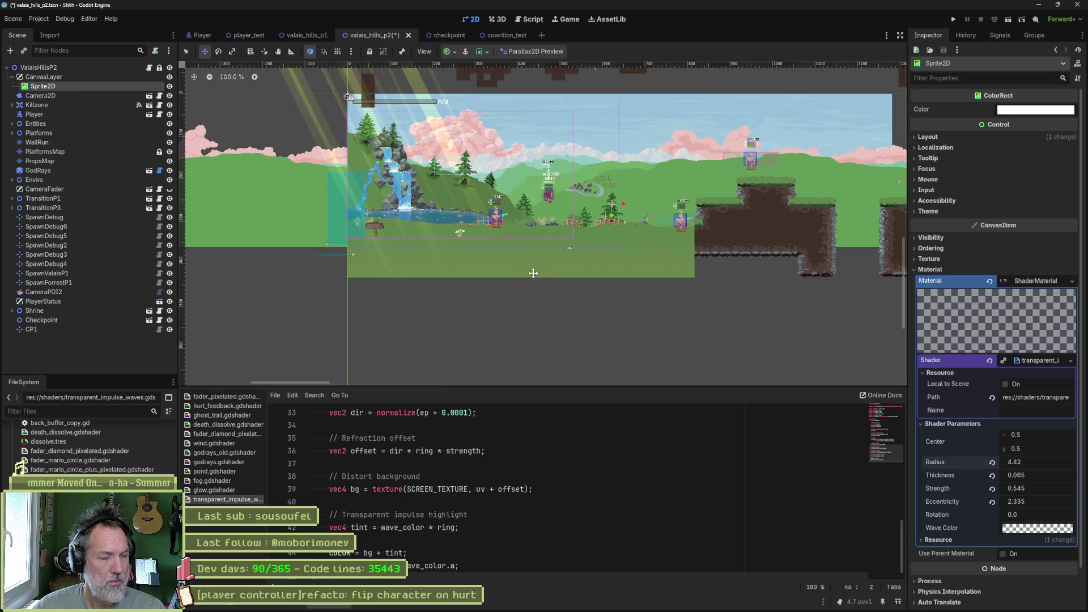
key("alt+Tab")
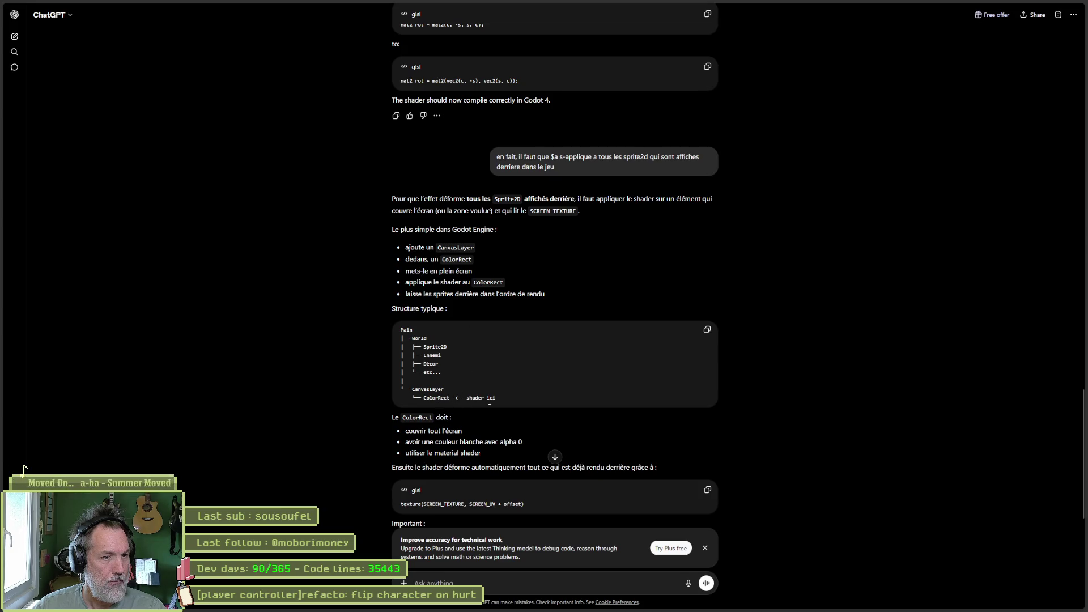
key("alt+Tab")
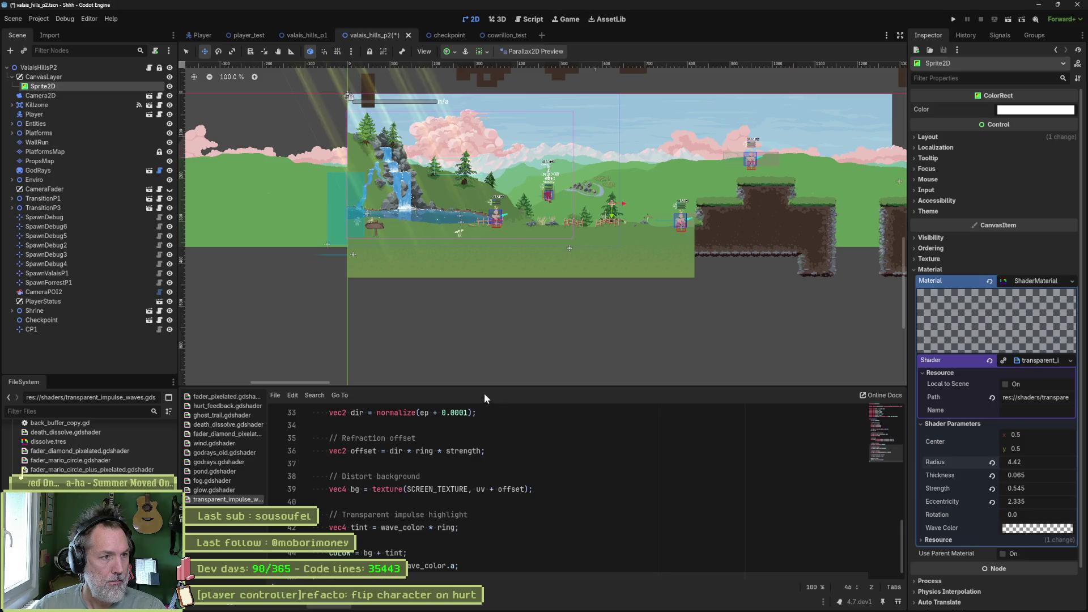
Step: Move the collapsed CanvasLayer below CP1 to the bottom of the scene tree and save
left_click_drag(31, 77, 50, 347)
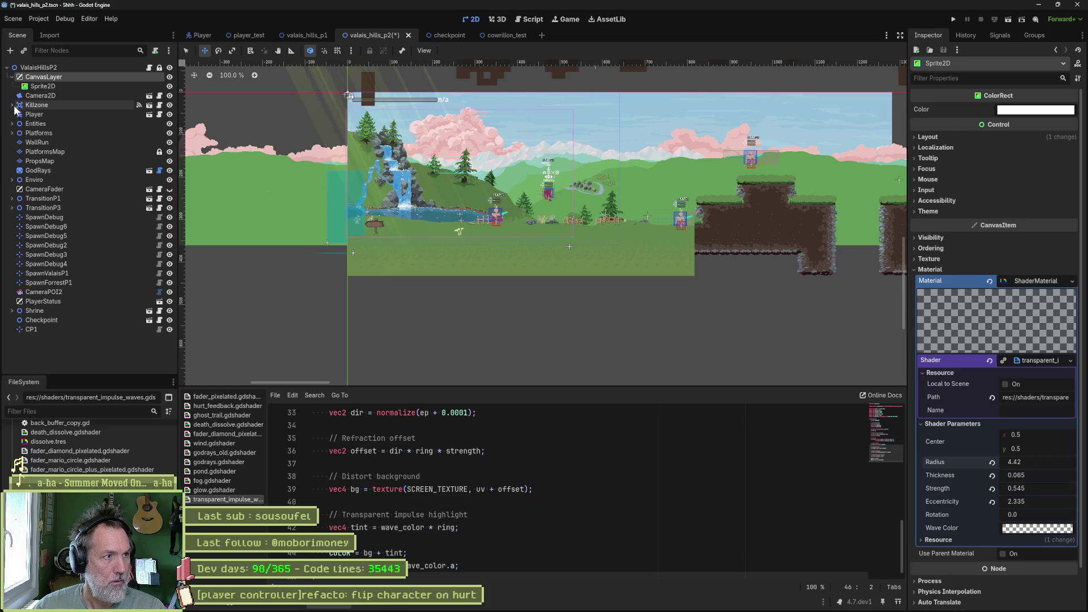
left_click(10, 78)
mouse_move(17, 79)
left_mouse_down()
mouse_move(33, 315)
mouse_move(46, 305)
left_mouse_up()
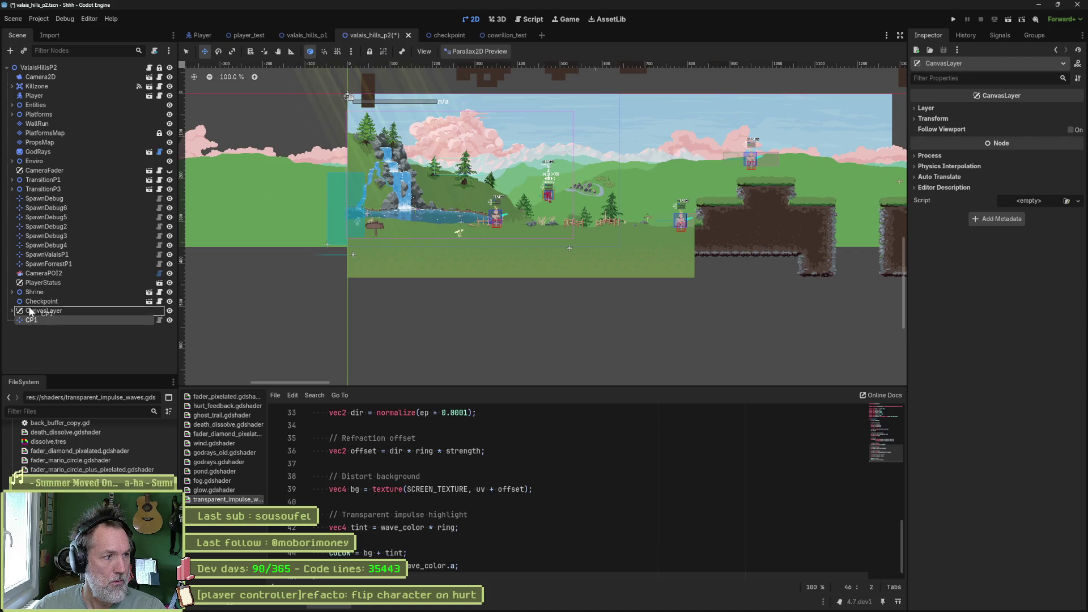
key("ctrl+s")
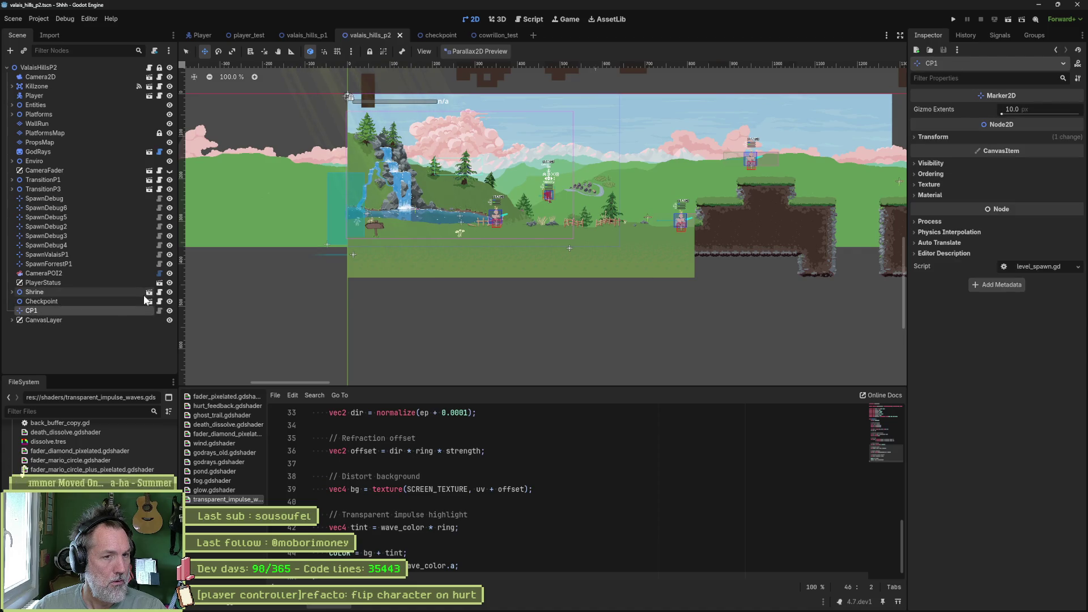
Step: Toggle the CanvasLayer's editor visibility and reselect it before returning to ChatGPT
left_click(170, 320)
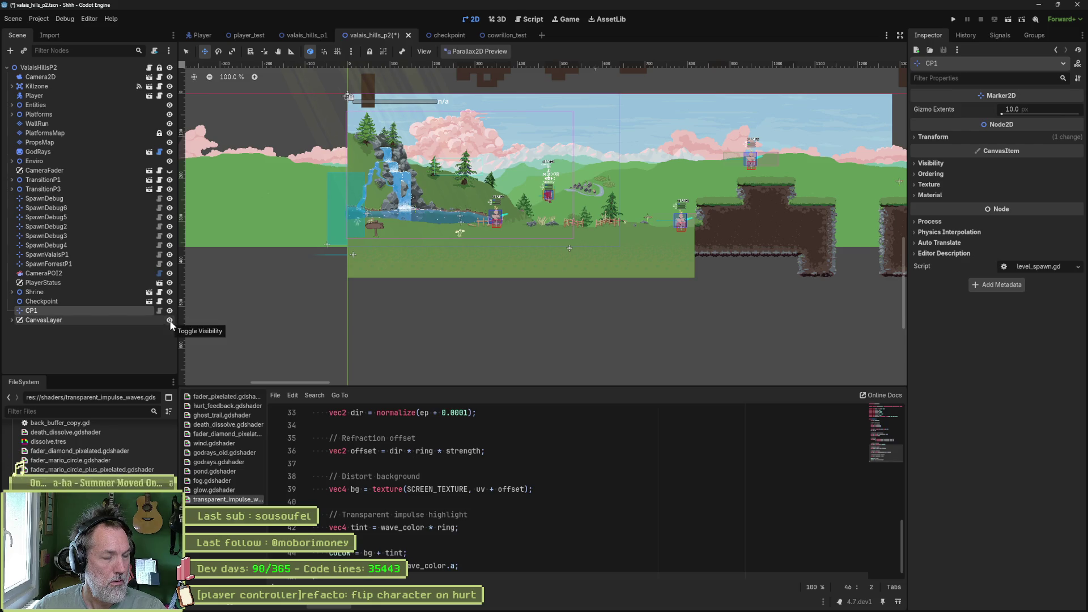
left_click(475, 52)
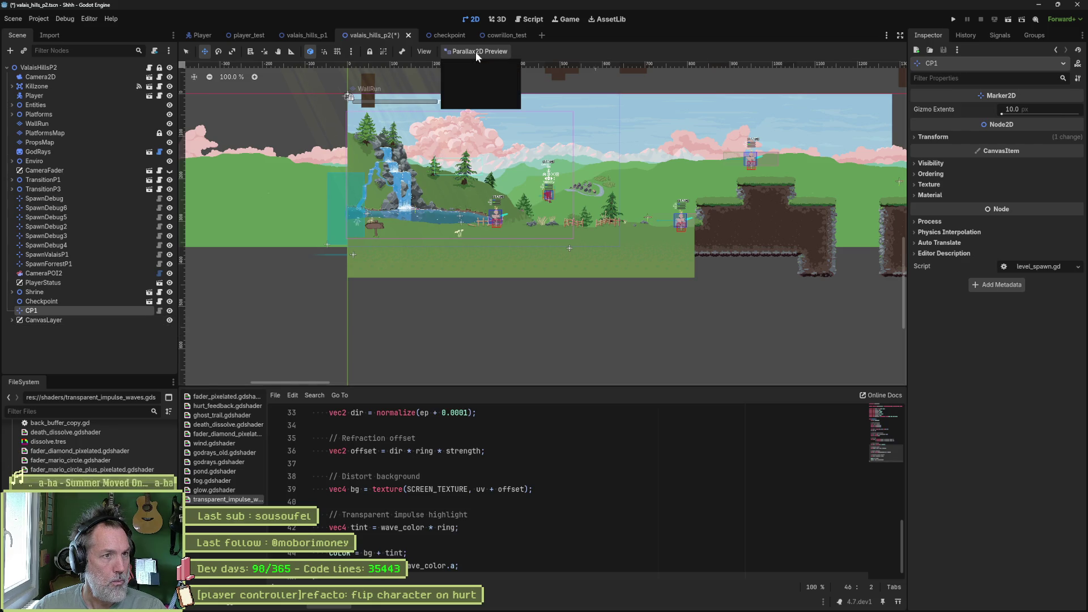
scroll(533, 213, "up", 3)
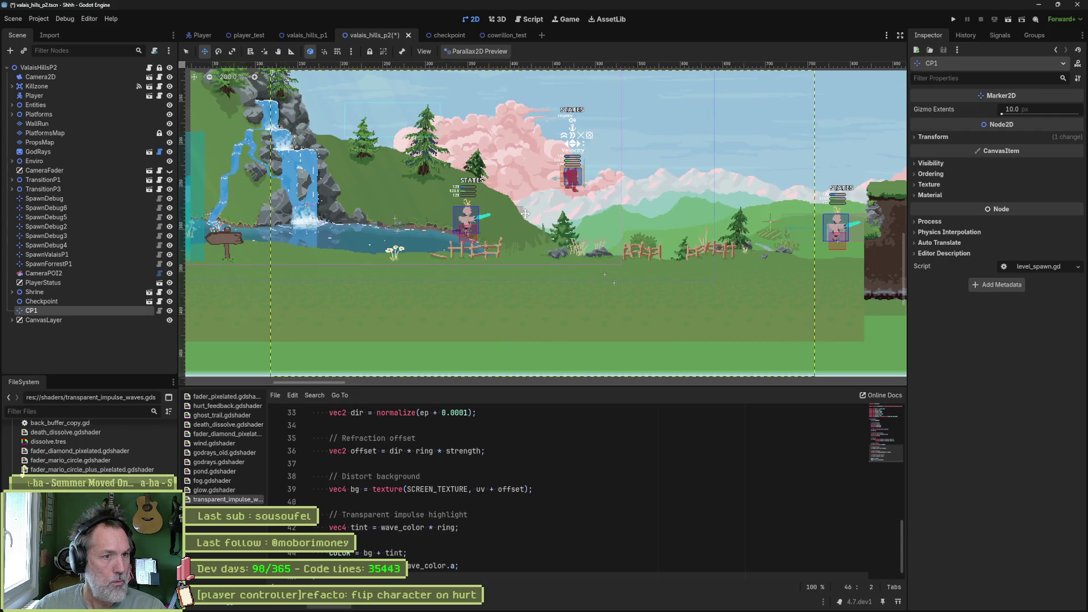
scroll(537, 215, "right", 5)
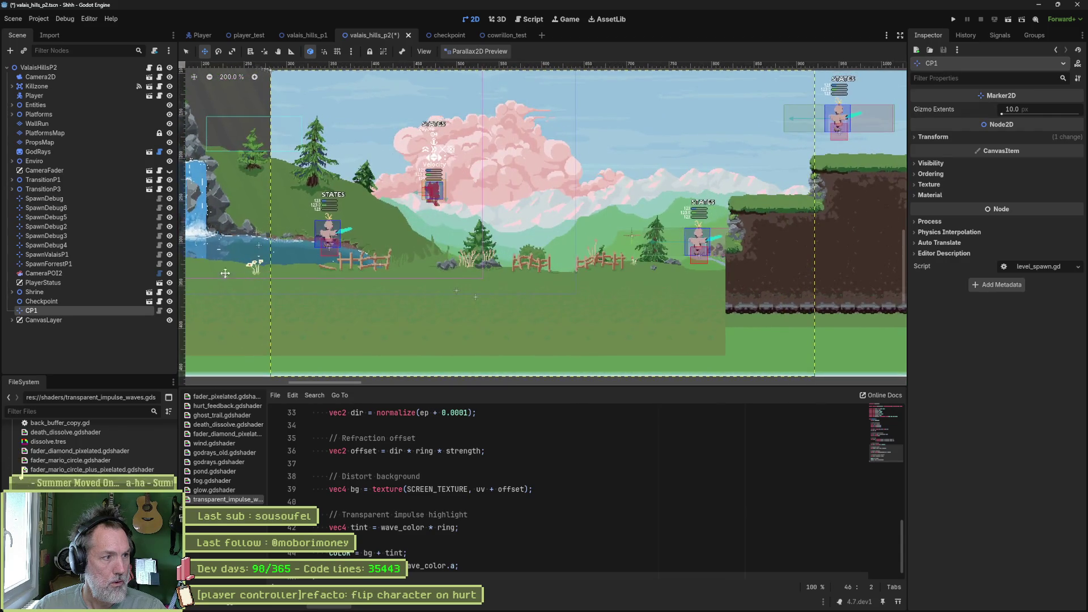
left_click(91, 321)
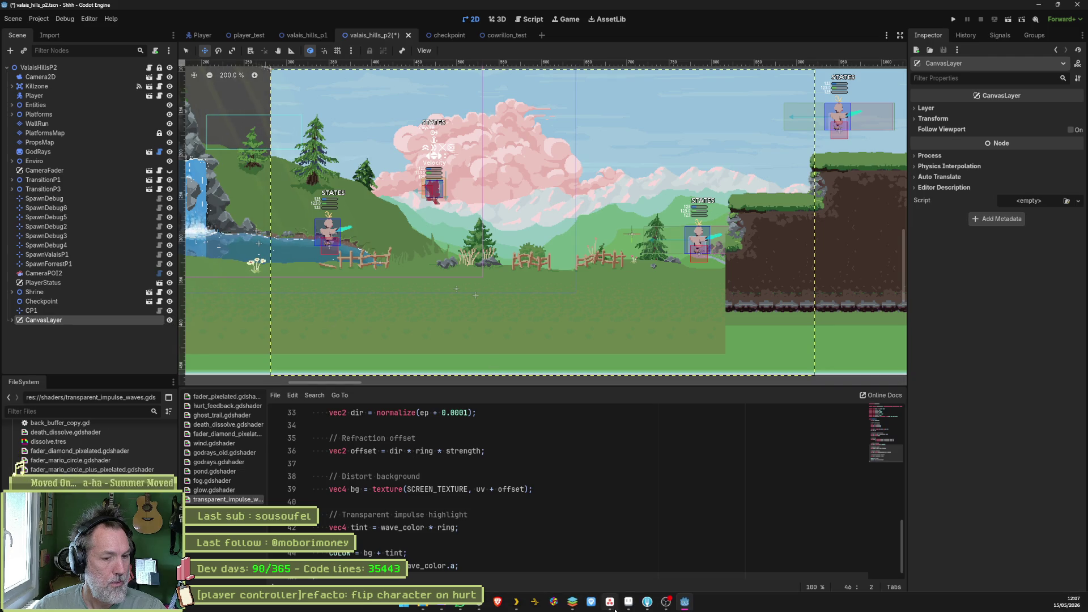
mouse_move(609, 609)
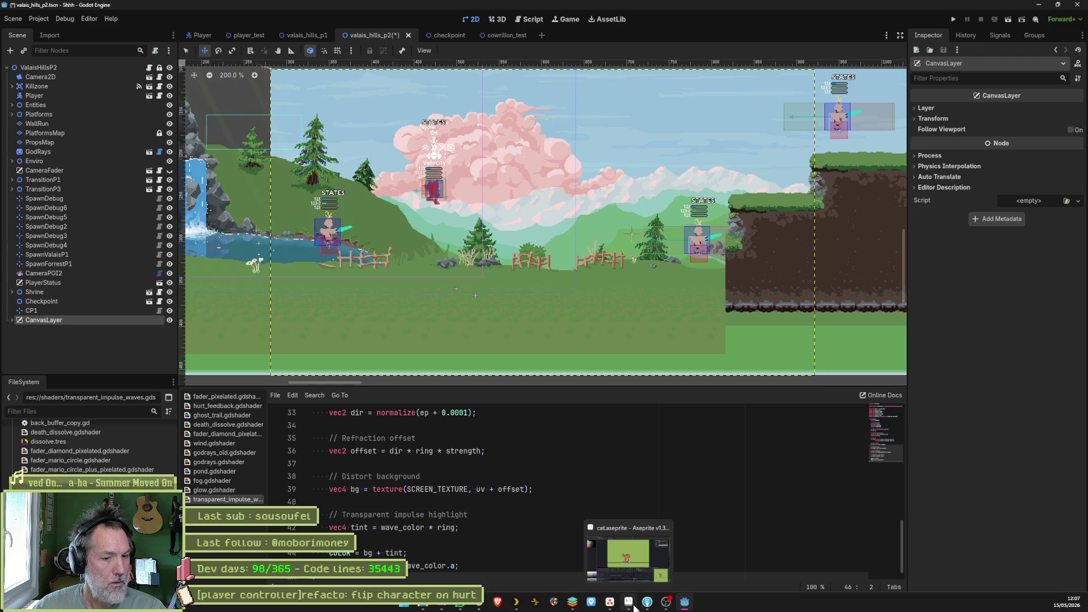
left_click(481, 604)
Step: Find and select the glsl line texture(SCREEN_TEXTURE, SCREEN_UV + offset) in ChatGPT's answer
scroll(799, 391, "down", 3)
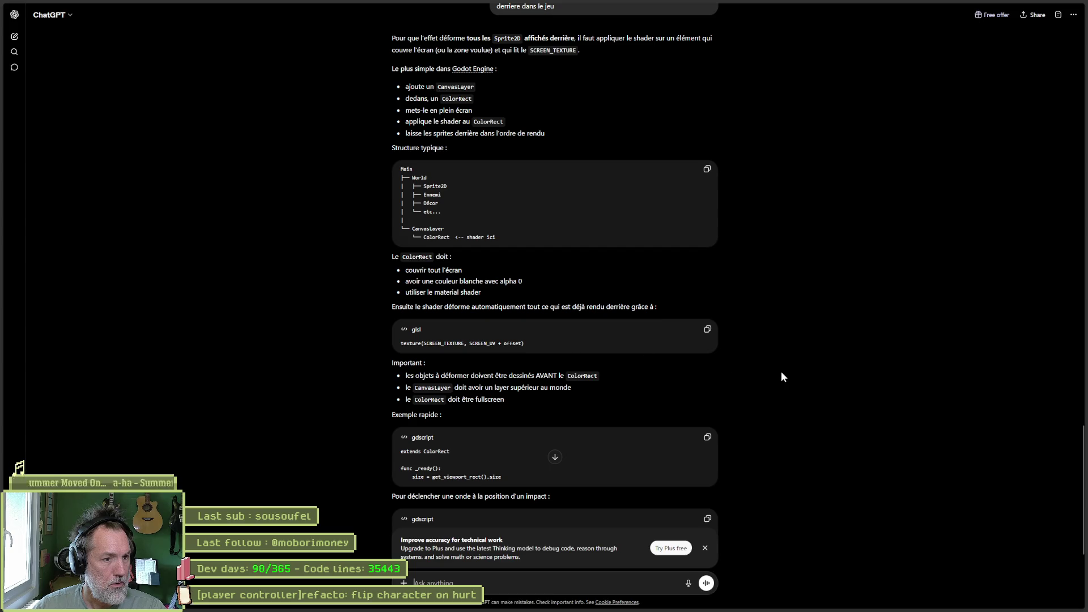
scroll(781, 377, "down", 3)
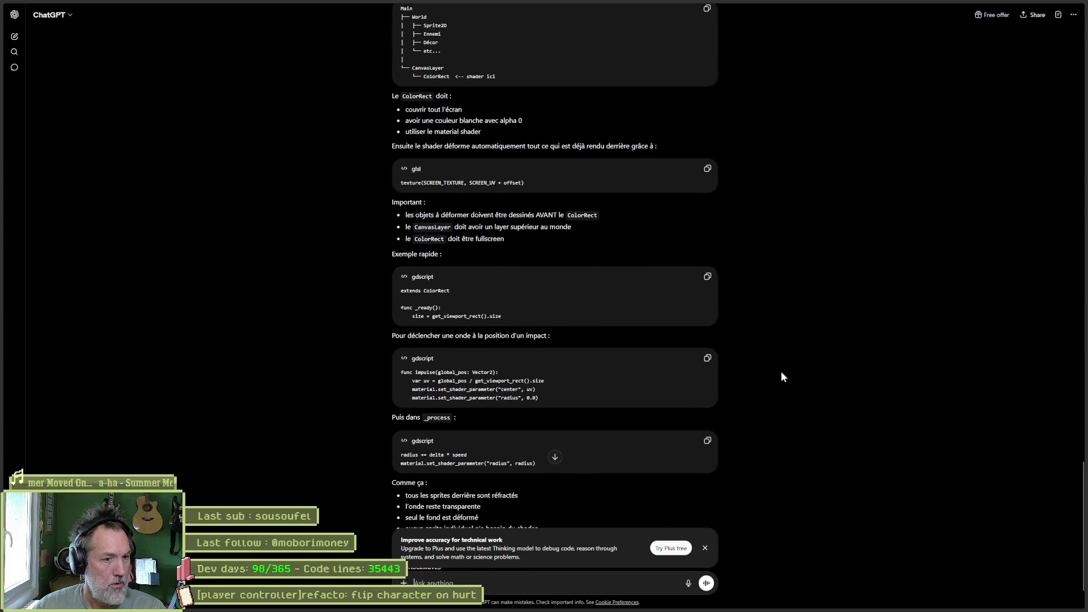
scroll(782, 375, "down", 1)
scroll(783, 374, "up", 3)
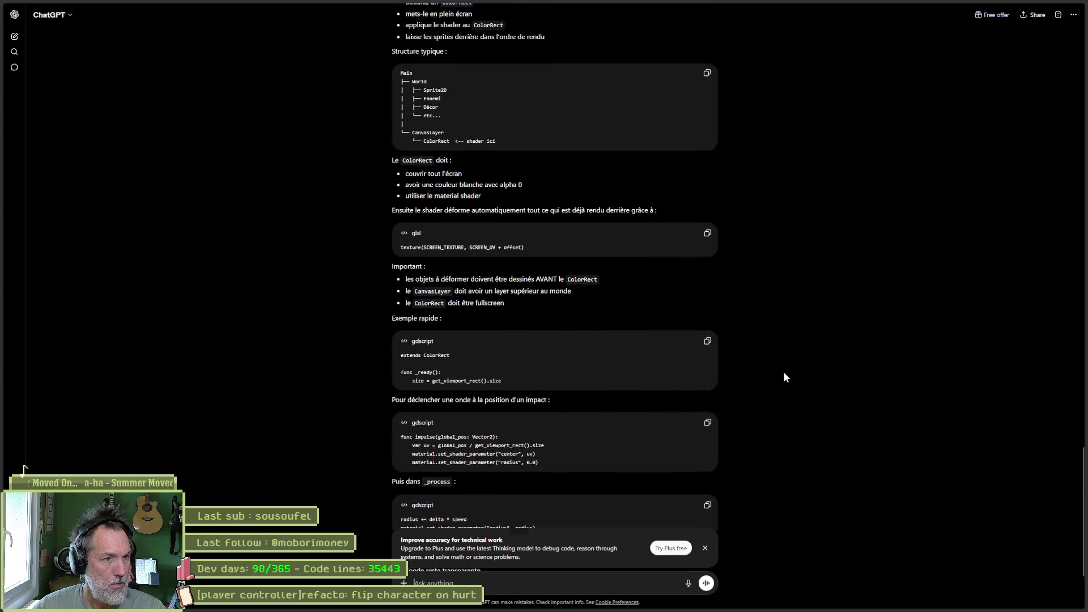
left_click_drag(525, 268, 400, 268)
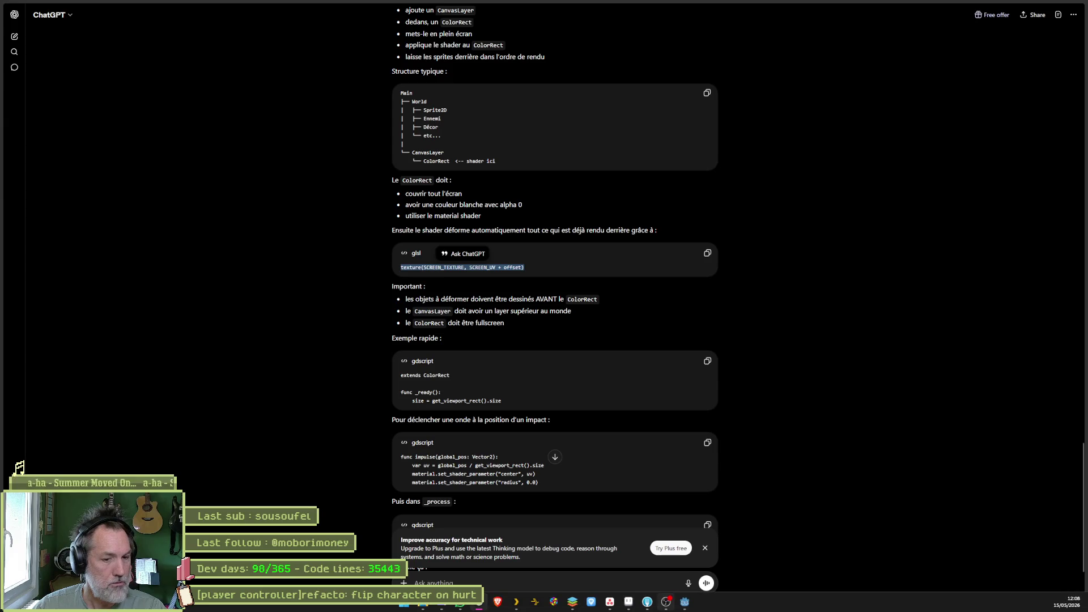
key("alt+Tab")
Step: Make line 39 sample SCREEN_TEXTURE at SCREEN_UV + offset, remove the duplicate line, and save
left_click(536, 490)
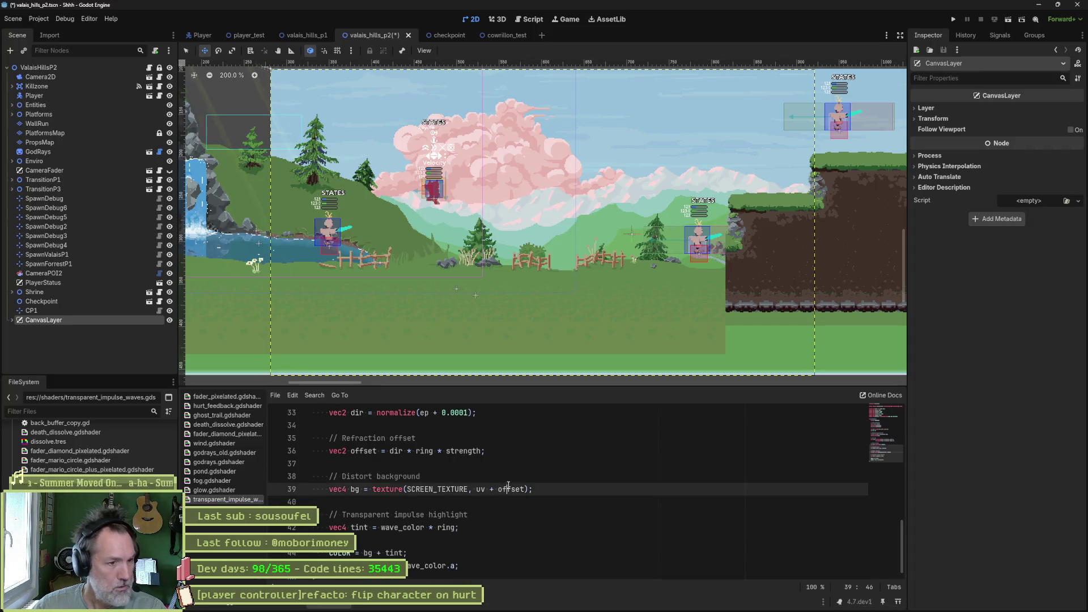
left_click_drag(536, 490, 326, 490)
left_click(556, 493)
key("Return")
type("texture(SCREEN_TEXTURE, SCREEN_UV + offset)")
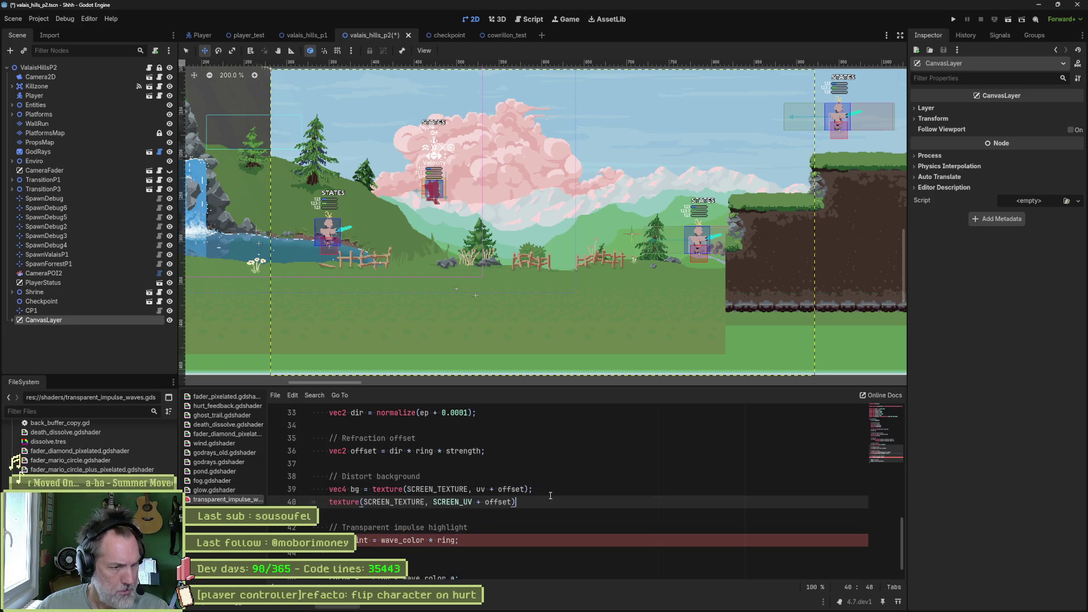
left_click(477, 489)
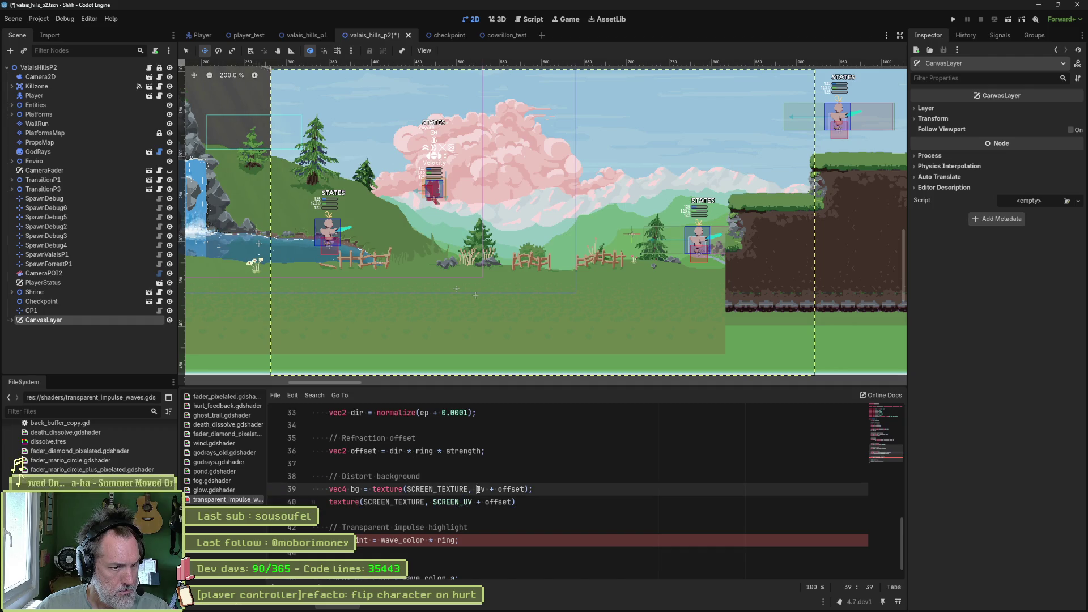
type("SCREEN_UV")
key("Down")
key("ctrl+shift+k")
key("ctrl+s")
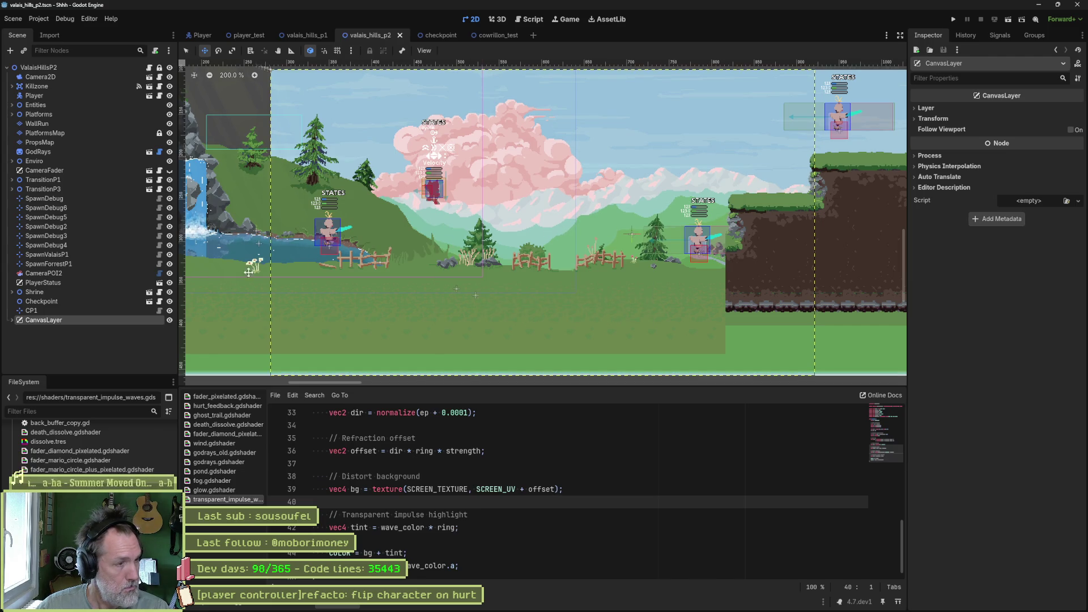
Step: Lower the ColorRect's ring Radius to 0.555 and run the game
left_click(170, 321)
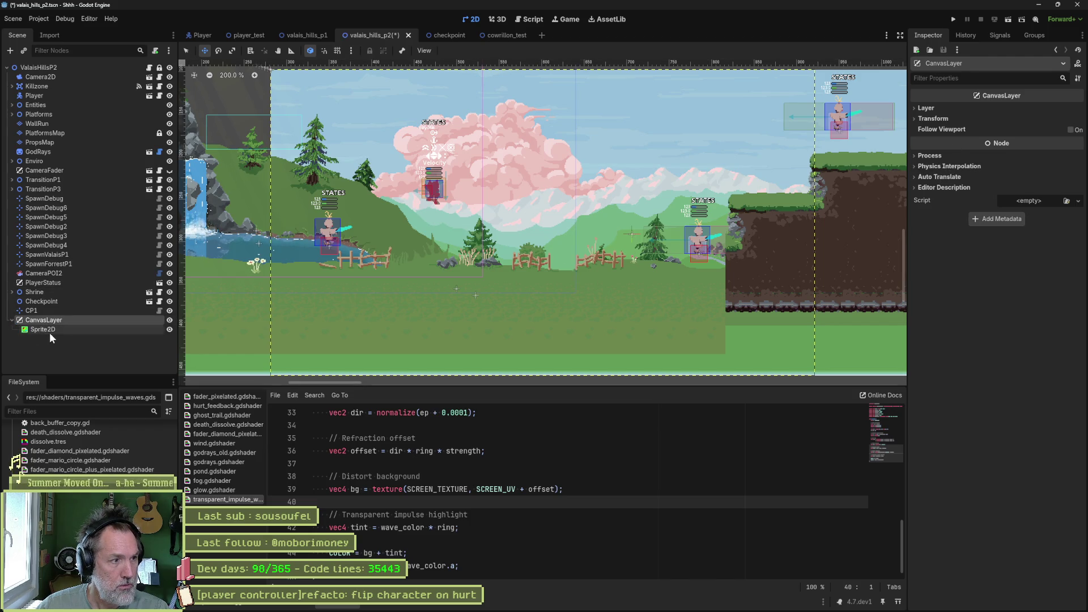
left_click(51, 332)
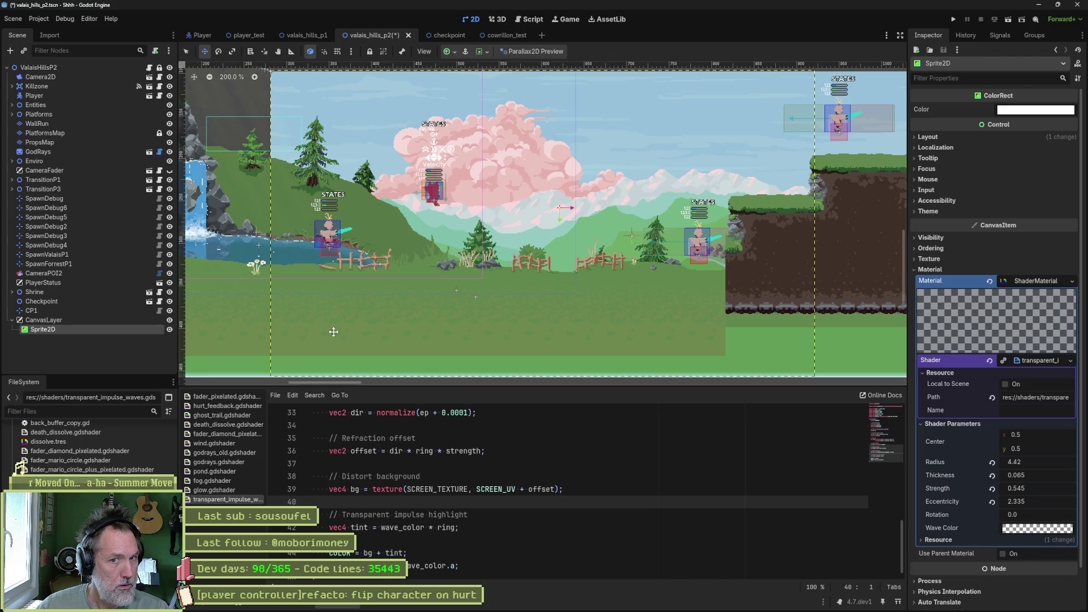
mouse_move(1037, 462)
left_mouse_down()
mouse_move(1012, 462)
mouse_move(1066, 462)
mouse_move(1020, 462)
left_mouse_up()
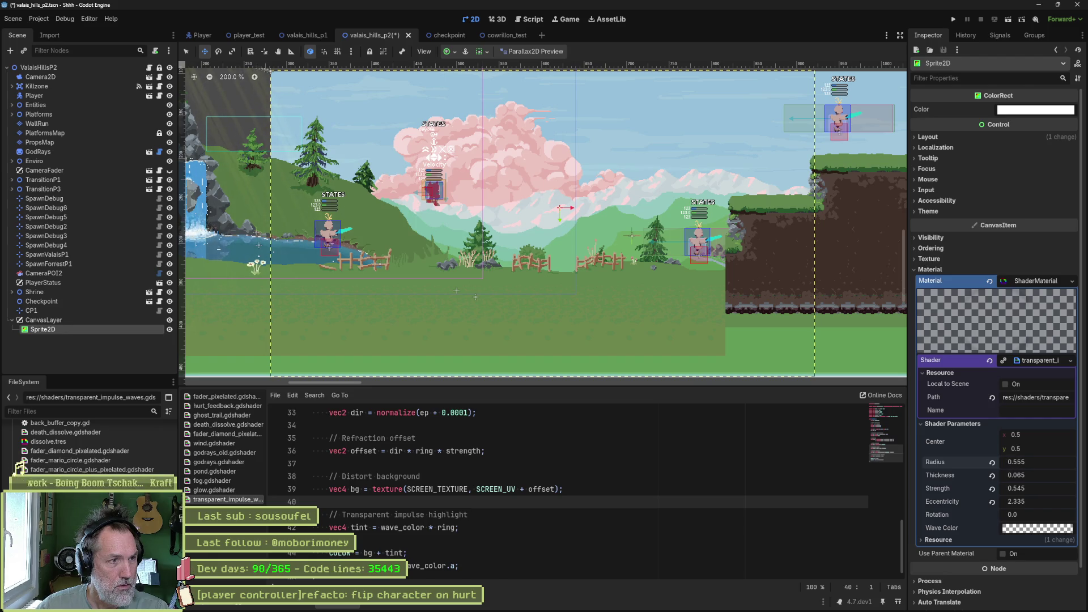
key("F6")
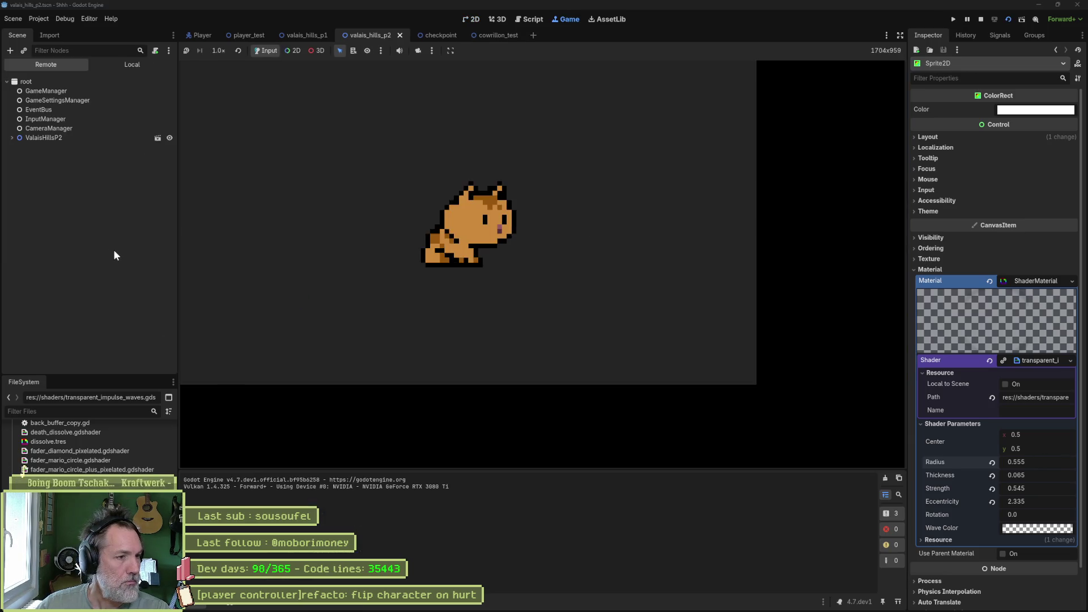
Step: Expand the running level's remote scene tree and inspect the Checkpoint node
left_click(12, 138)
scroll(43, 298, "down", 3)
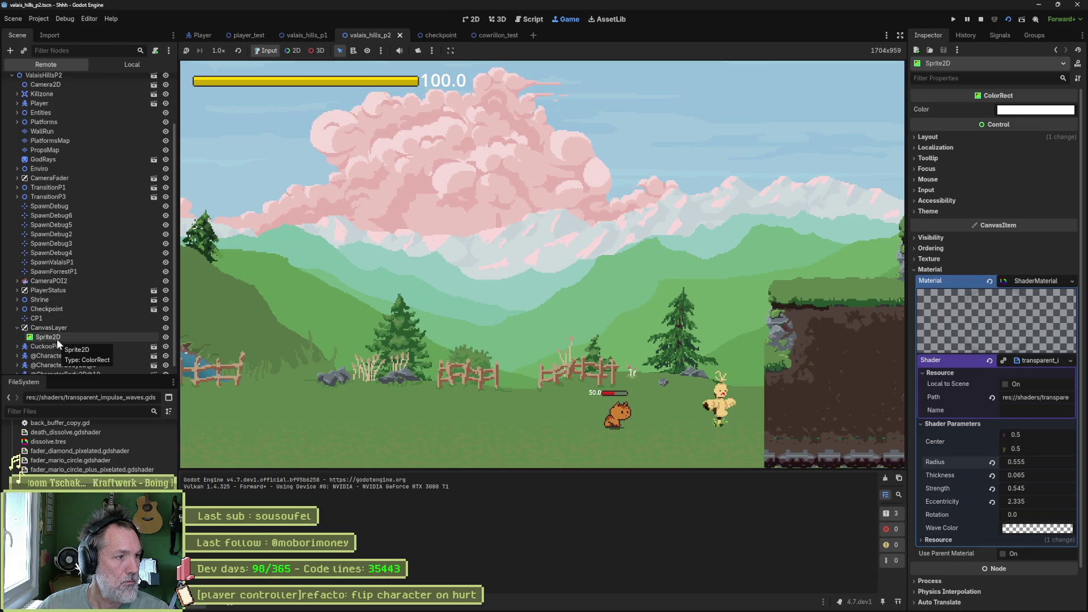
left_click(55, 338)
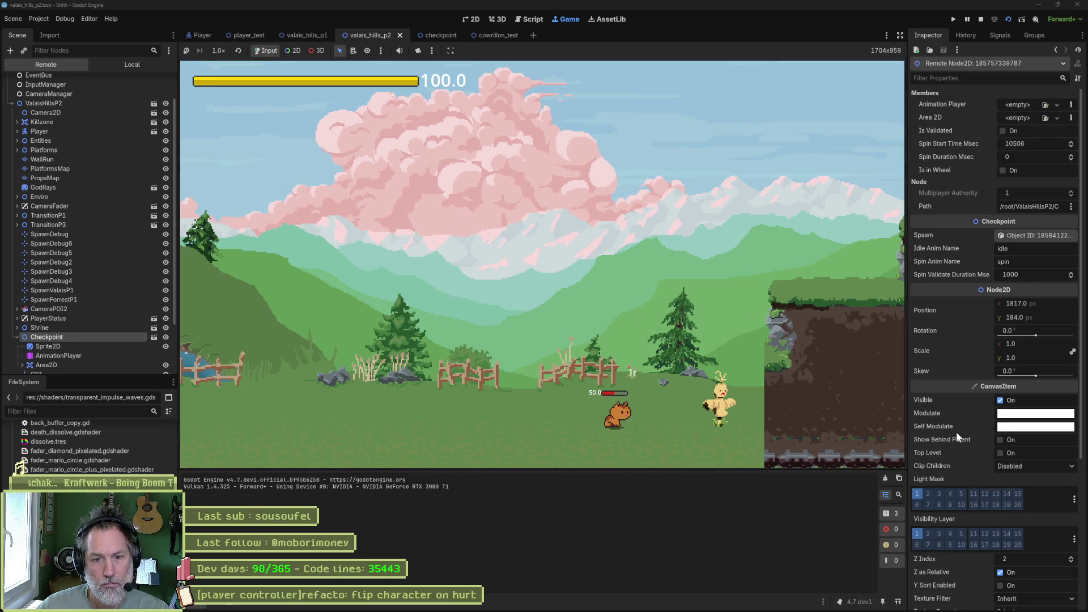
scroll(954, 390, "down", 5)
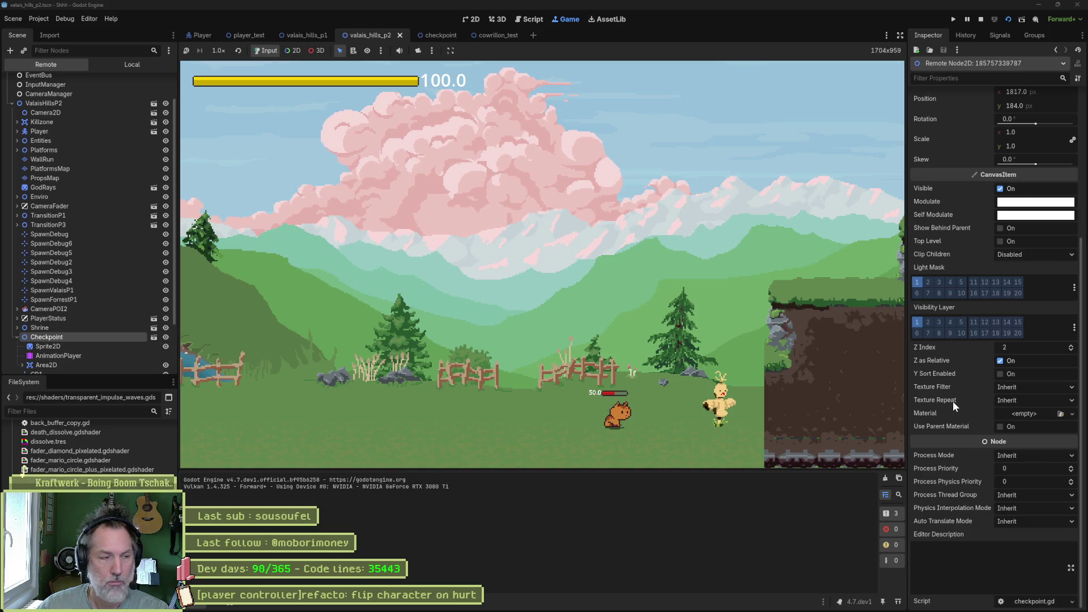
mouse_move(954, 401)
left_click(16, 336)
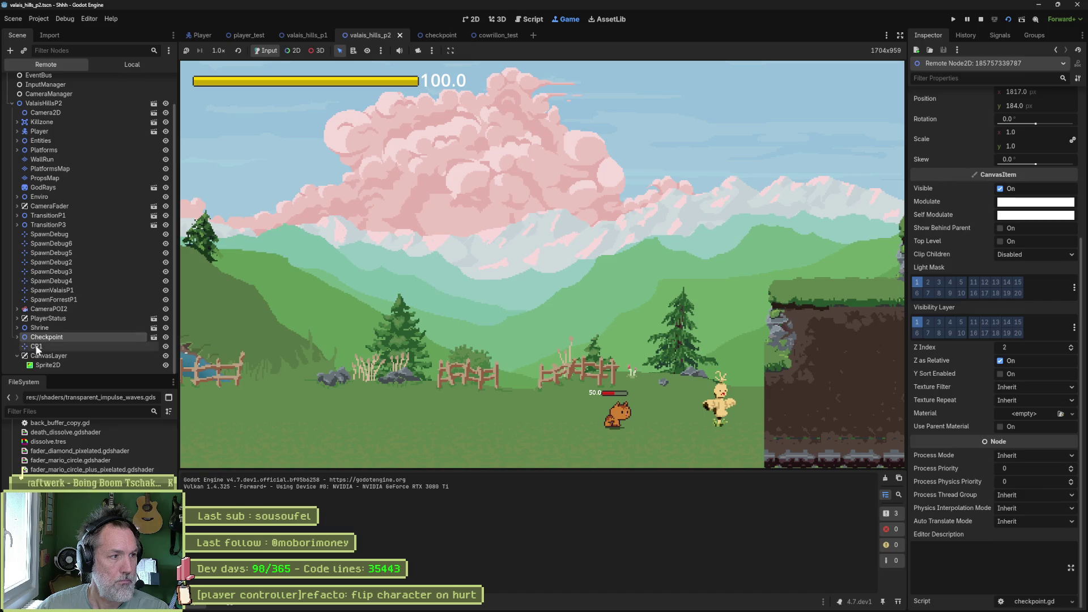
Step: Select the remote ColorRect under CanvasLayer and expand its ShaderMaterial parameters
left_click(57, 363)
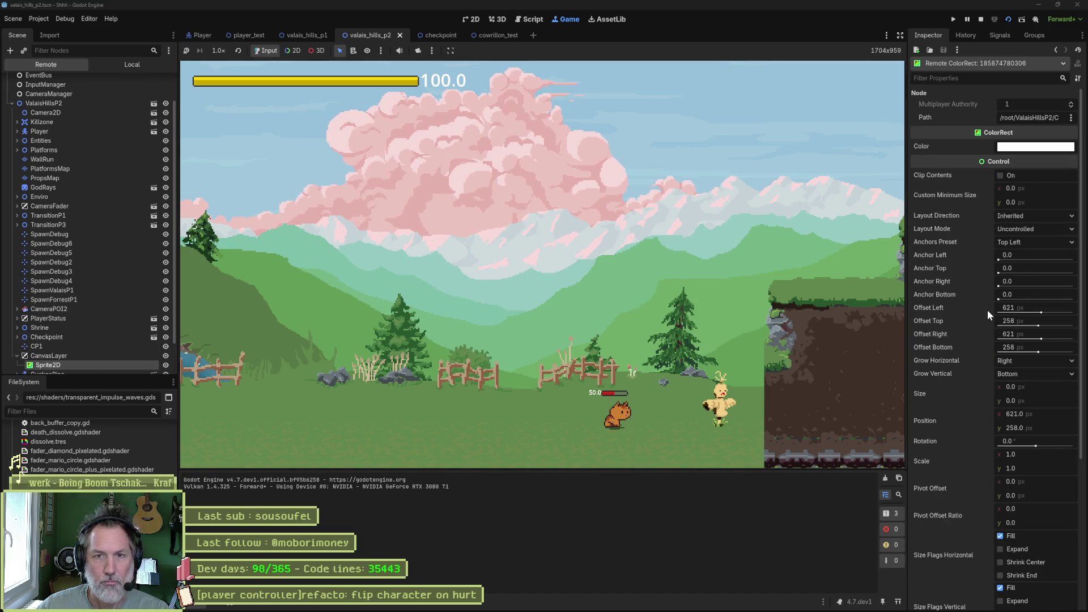
mouse_move(981, 228)
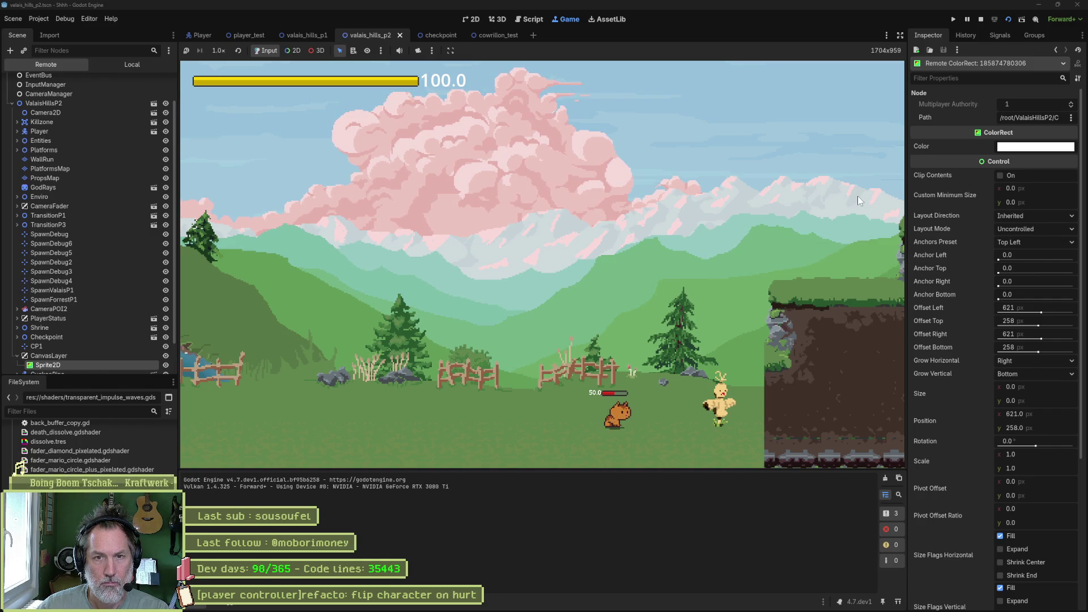
scroll(960, 223, "down", 5)
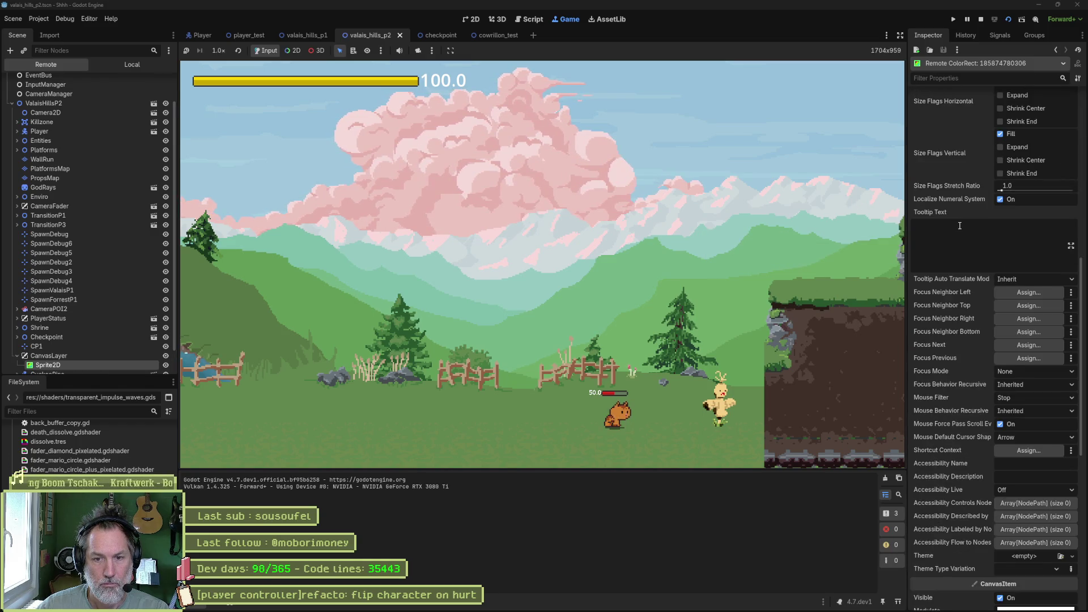
scroll(960, 226, "down", 7)
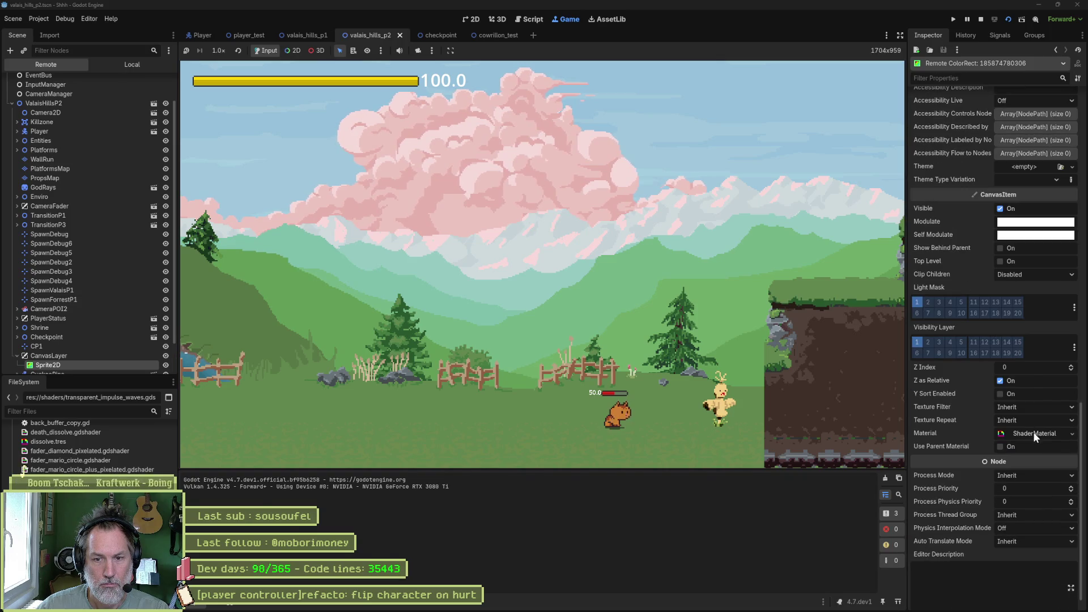
left_click(1033, 433)
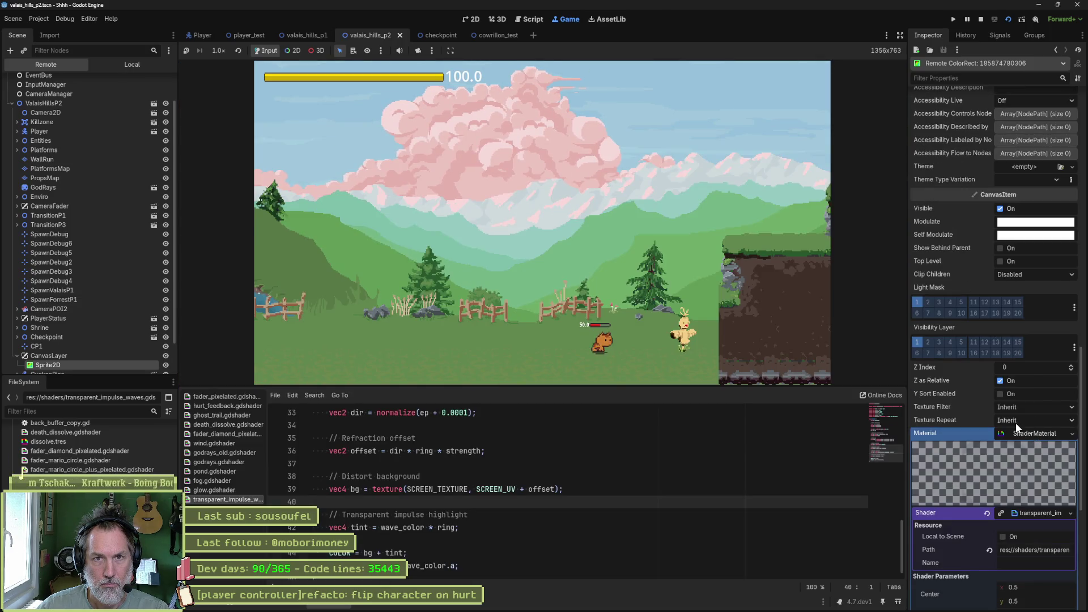
Step: Set the ring Radius to 0.415 and increase its Thickness and Eccentricity
scroll(971, 513, "down", 5)
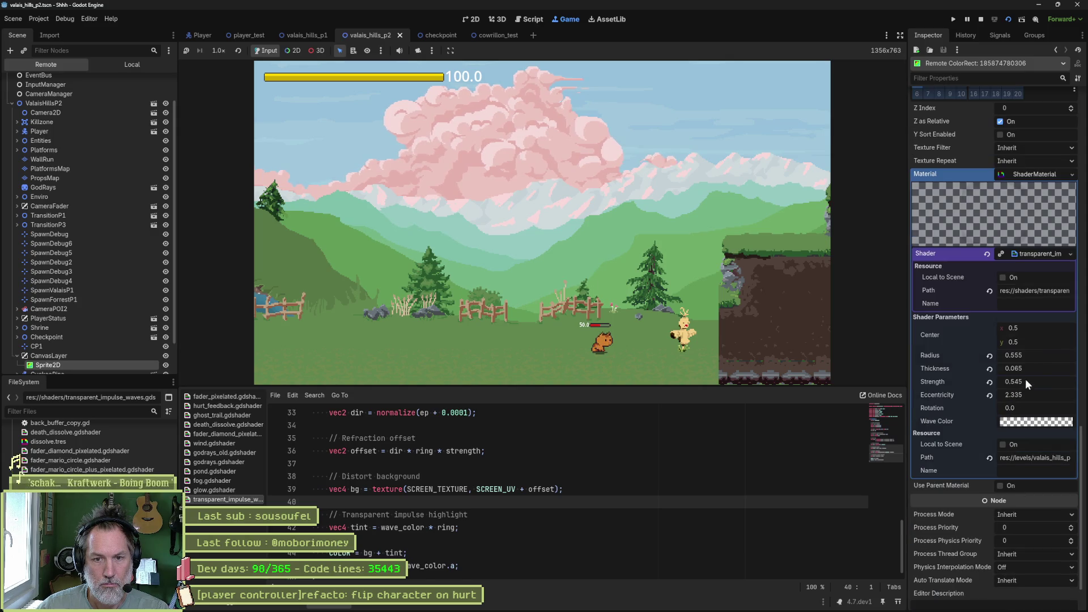
mouse_move(1037, 355)
left_mouse_down()
mouse_move(1055, 355)
mouse_move(963, 354)
left_mouse_up()
mouse_move(1042, 368)
left_mouse_down()
mouse_move(1066, 368)
mouse_move(1041, 382)
mouse_move(1065, 383)
mouse_move(1015, 368)
left_mouse_up()
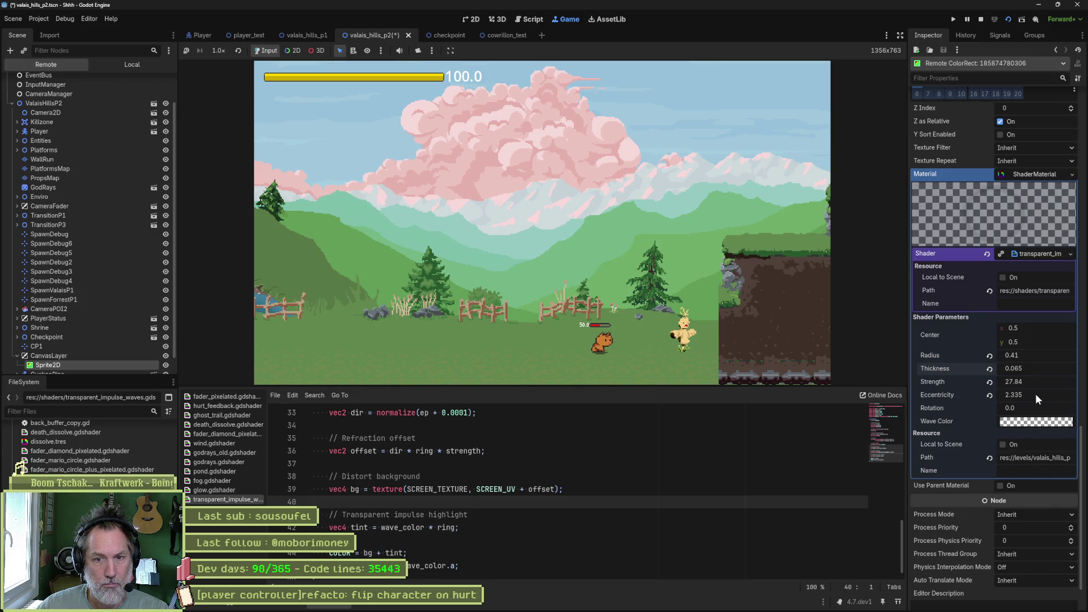
mouse_move(1036, 393)
left_mouse_down()
mouse_move(1060, 394)
mouse_move(1034, 394)
left_mouse_up()
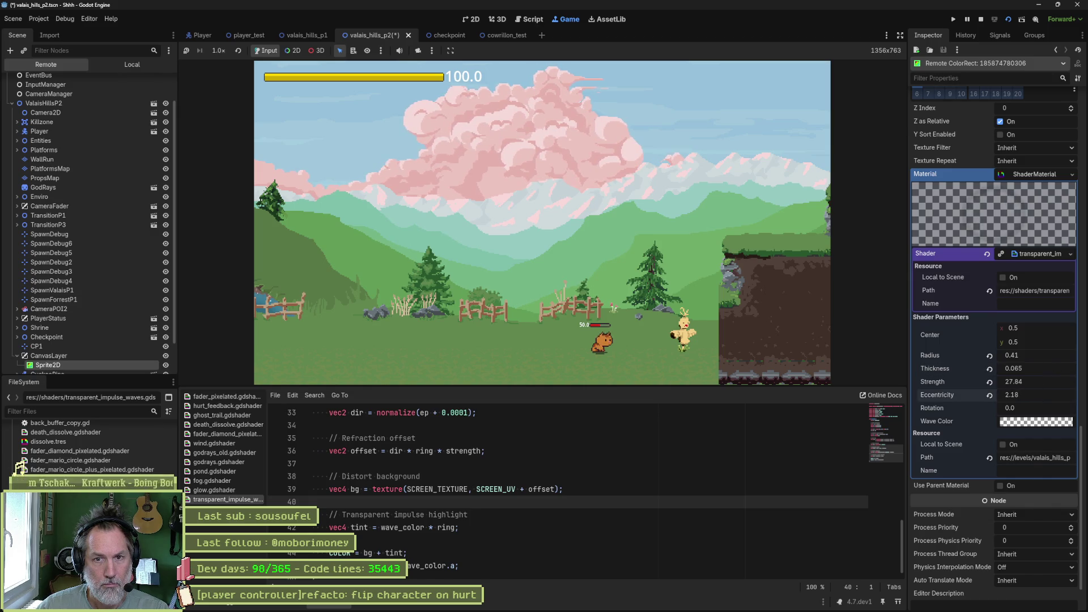
Step: Make the Wave Color a saturated, semi-opaque red, then stop the running game
left_click(1031, 424)
left_click_drag(973, 315, 1061, 313)
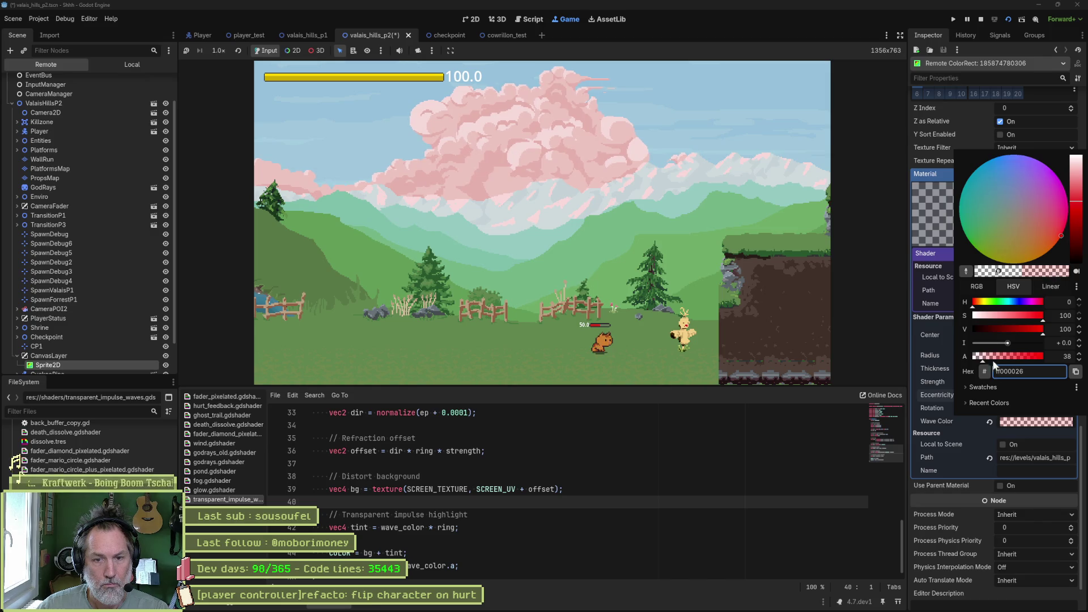
left_click(951, 423)
left_click(1025, 426)
left_click(1010, 355)
mouse_move(1011, 354)
left_mouse_down()
mouse_move(1025, 359)
mouse_move(992, 355)
mouse_move(1077, 355)
mouse_move(1001, 355)
left_mouse_up()
left_click(944, 422)
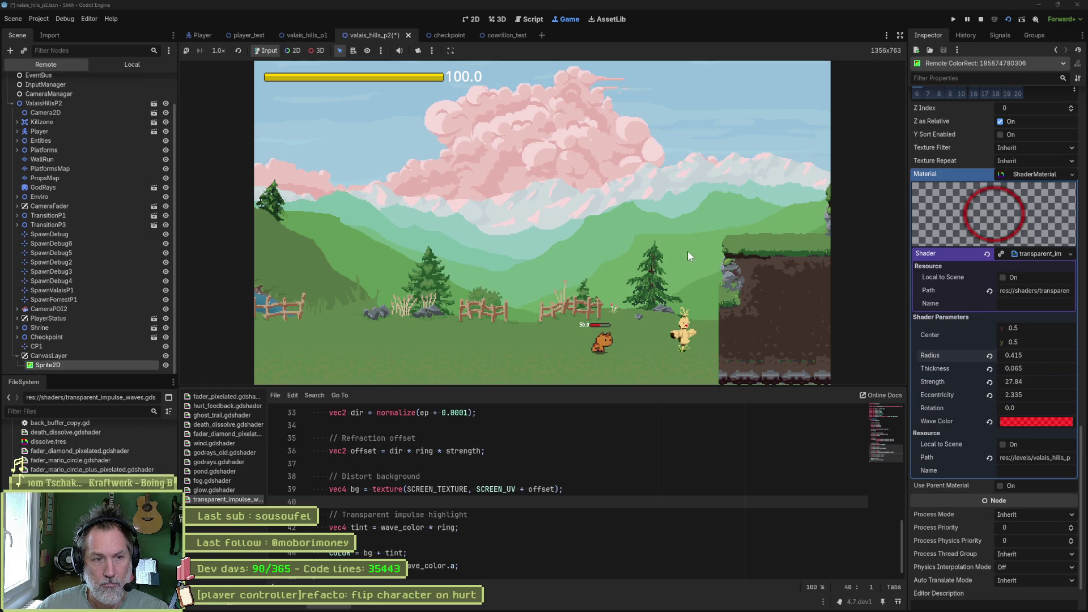
key("F8")
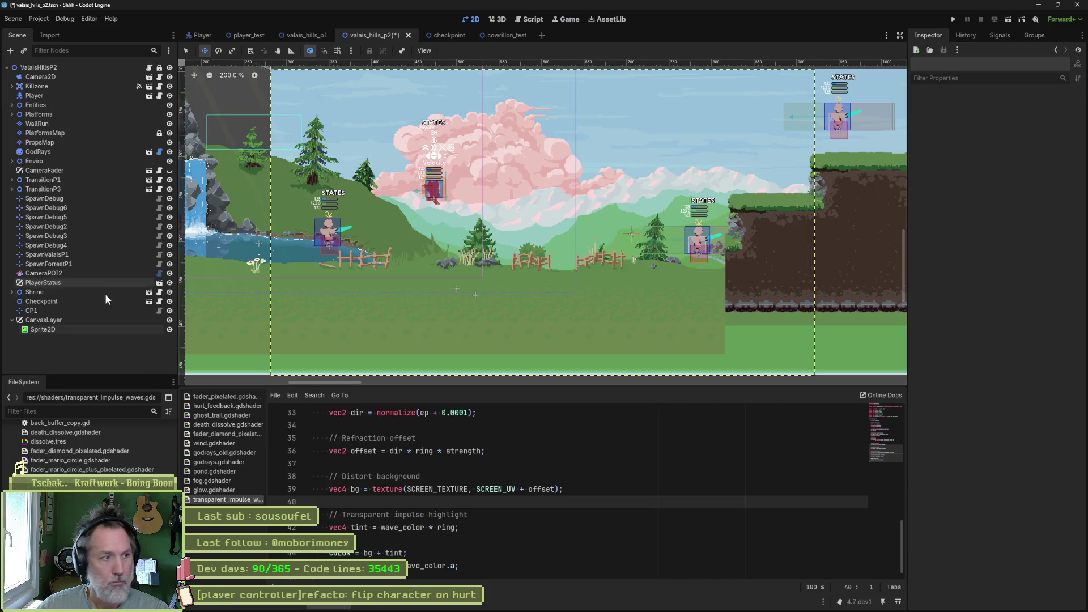
left_click(87, 329)
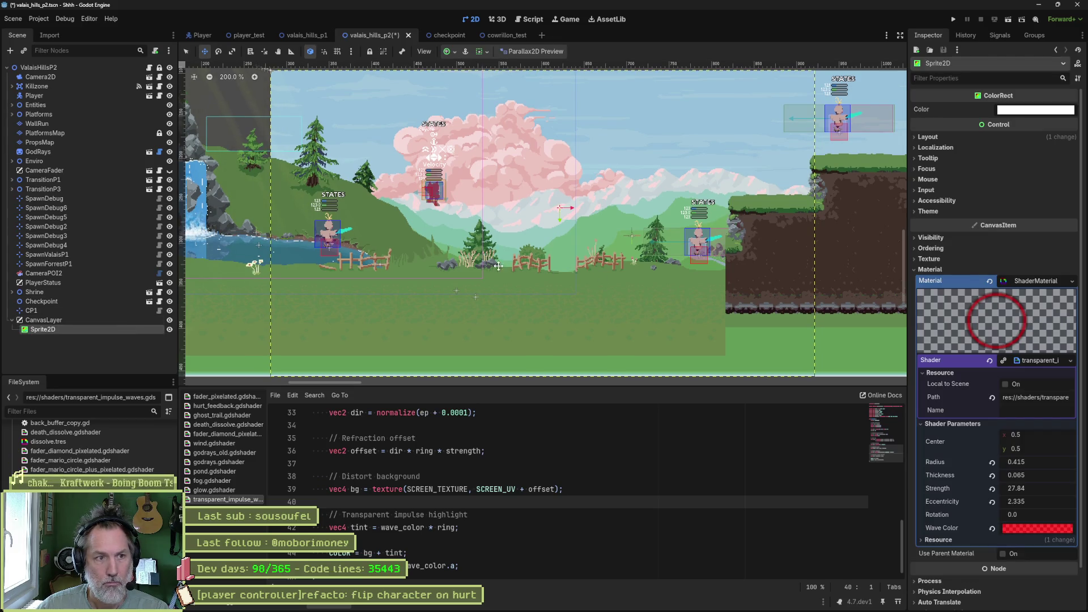
scroll(477, 242, "down", 3)
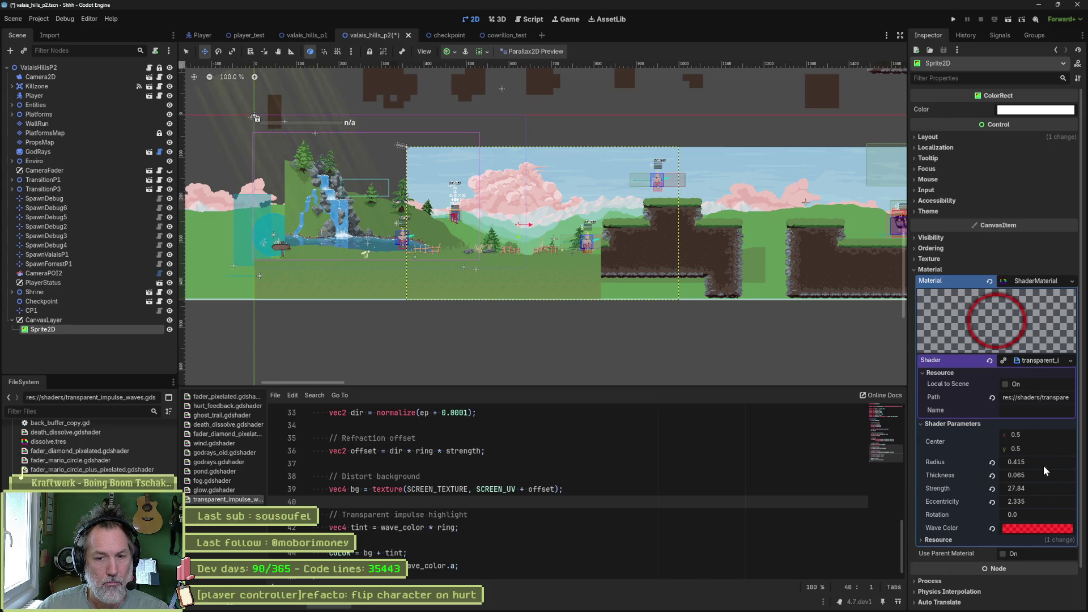
left_click_drag(1045, 464, 1083, 464)
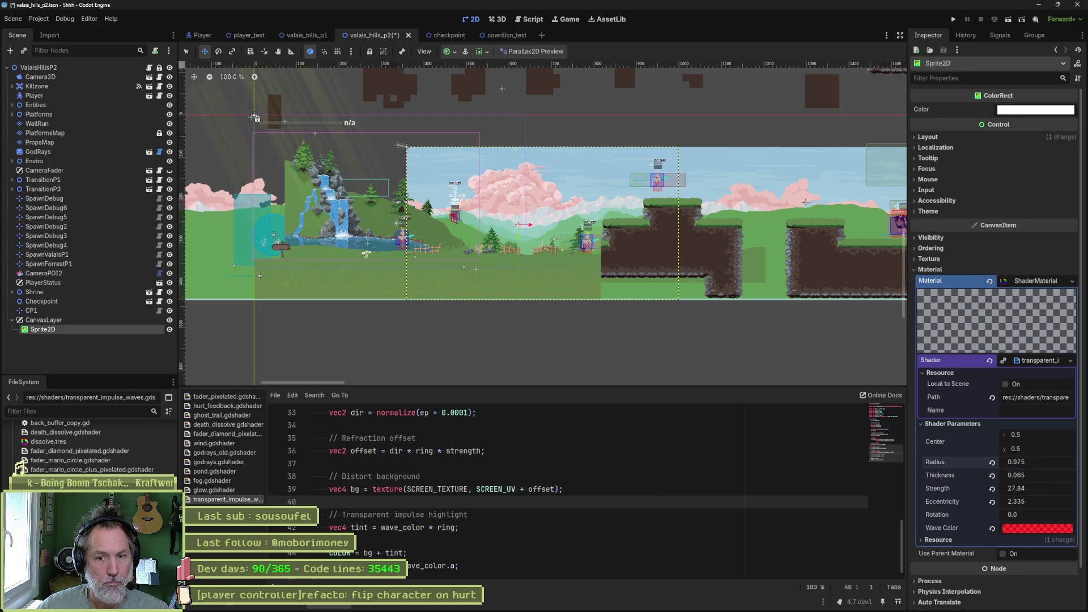
left_click_drag(1043, 462, 1015, 462)
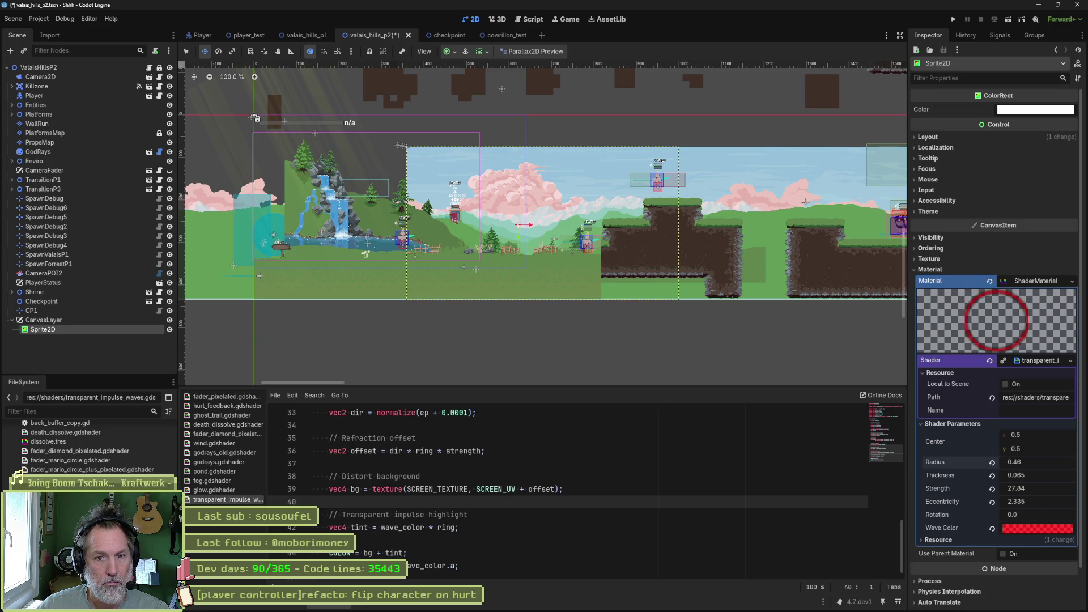
left_click(103, 320)
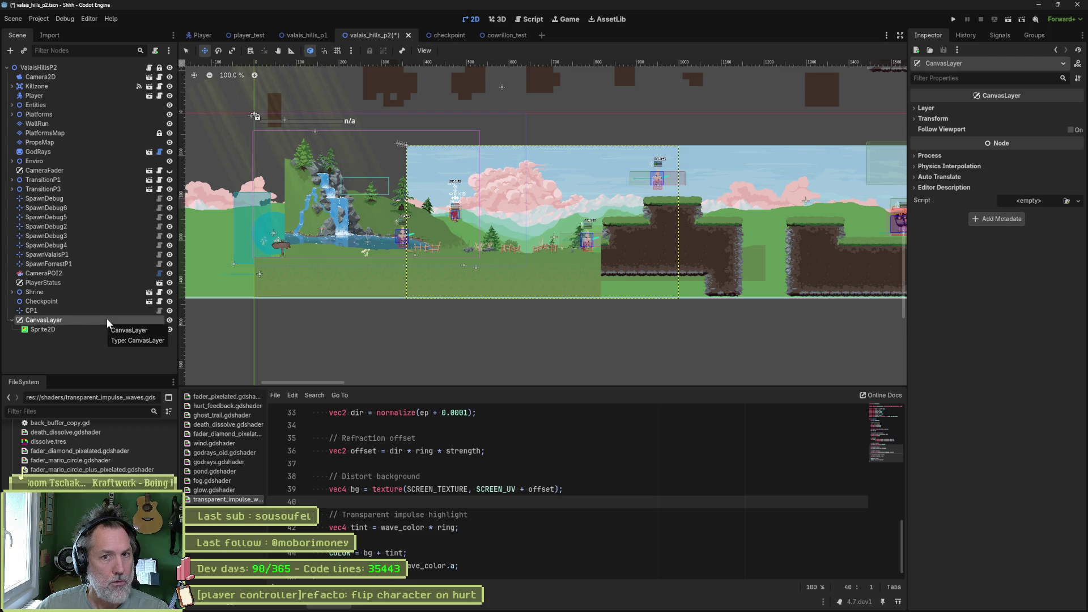
left_click(88, 338)
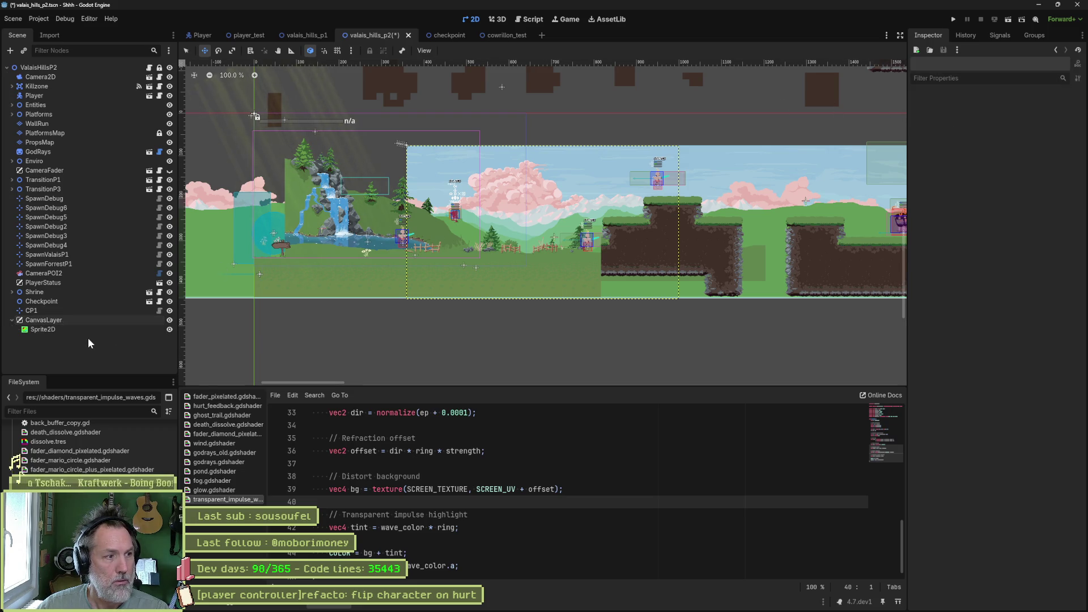
left_click(107, 333)
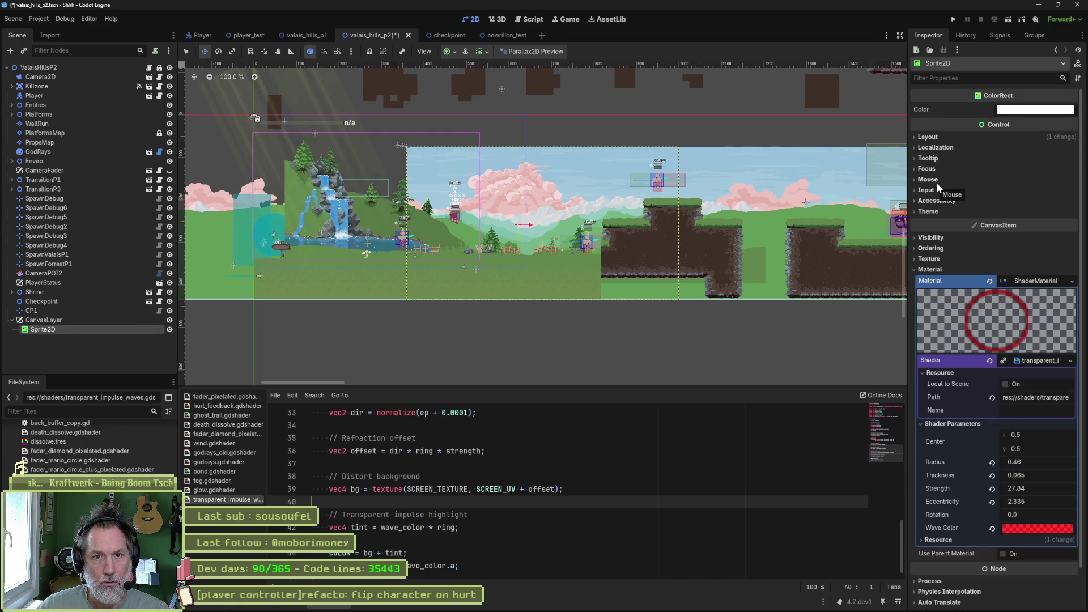
Step: Set the ColorRect's Custom Minimum Size to 1280 × 960 and reset its Position to (0, 0)
left_click(941, 137)
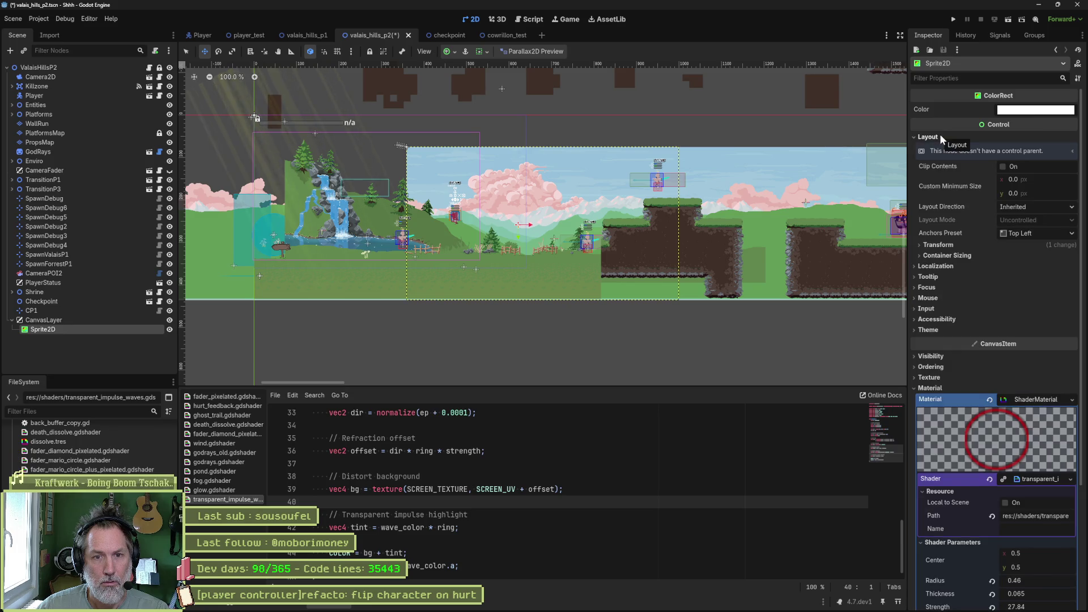
left_click(942, 245)
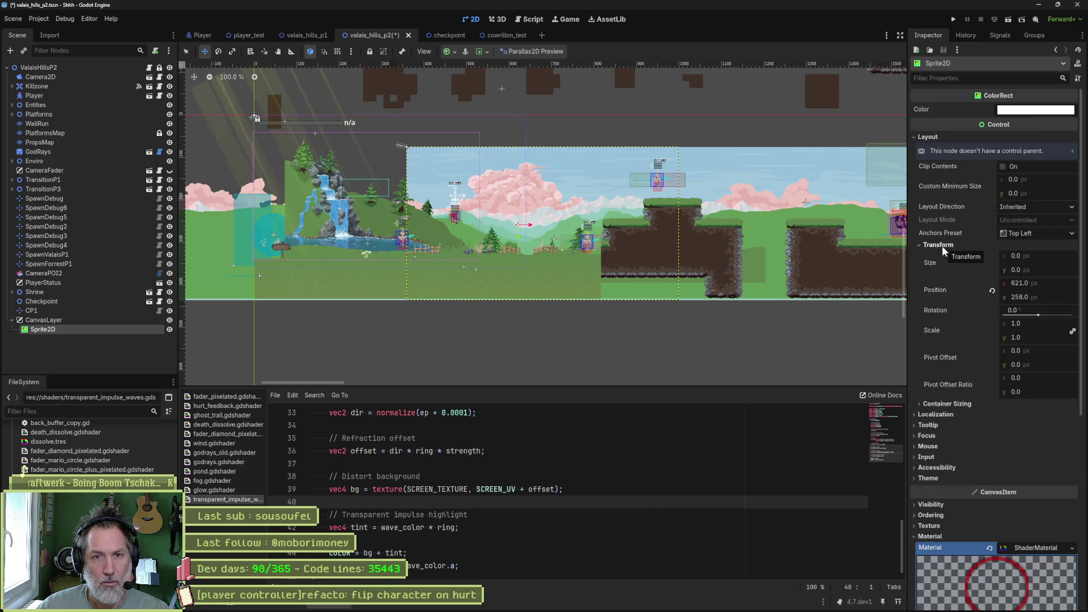
left_click(1056, 180)
type("12")
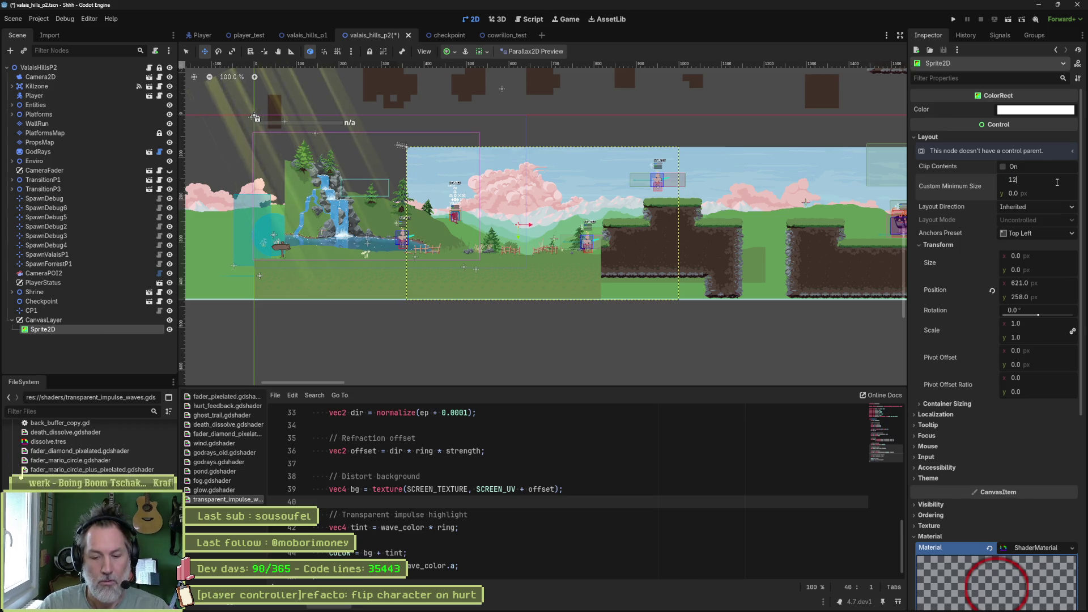
type("80")
key("Tab")
type("960")
key("Return")
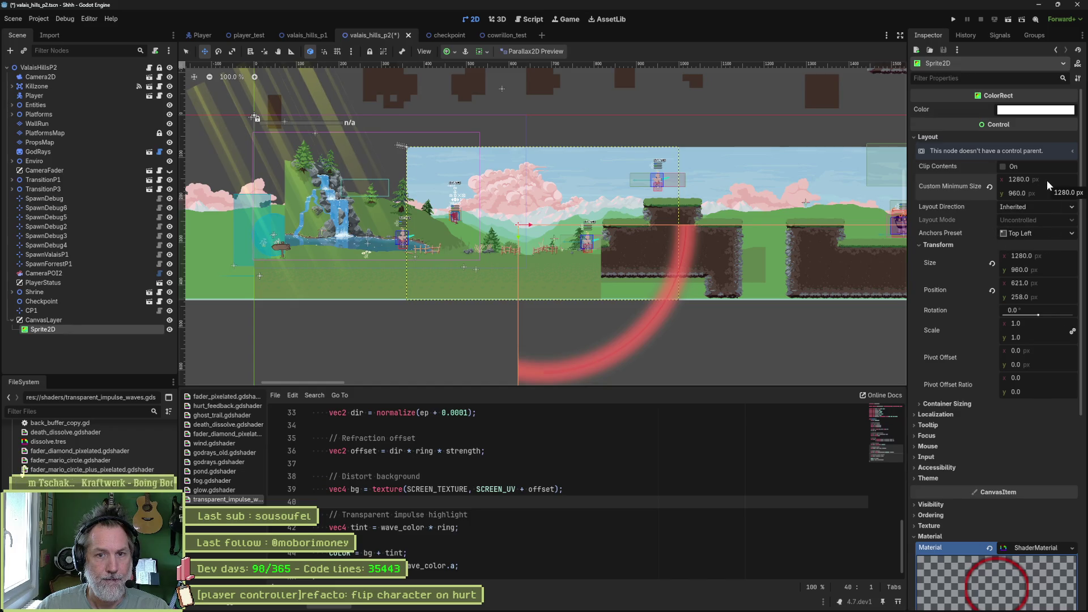
left_click(992, 291)
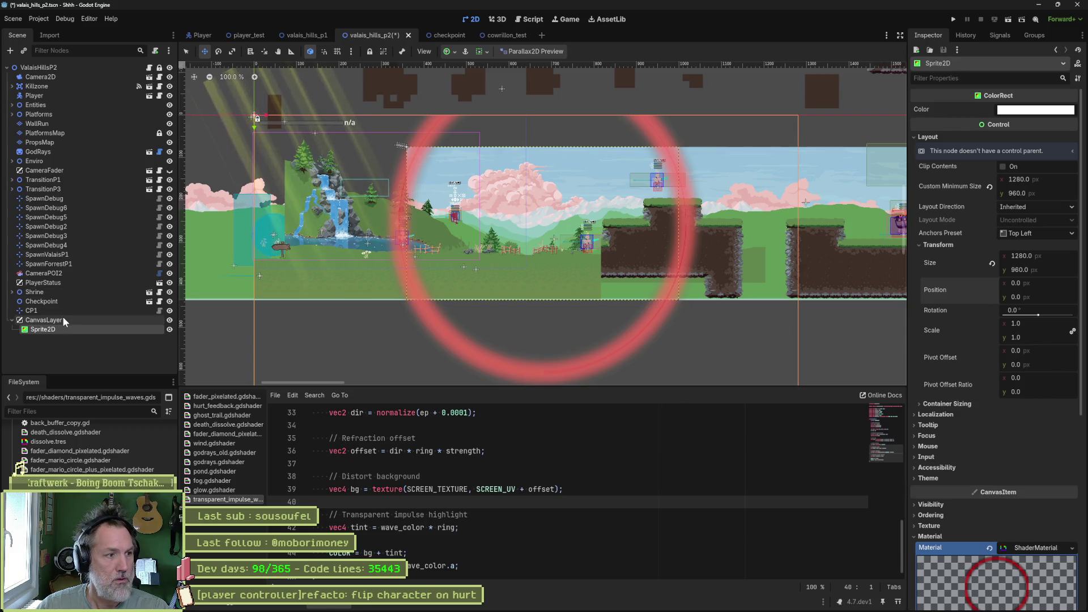
scroll(926, 357, "down", 5)
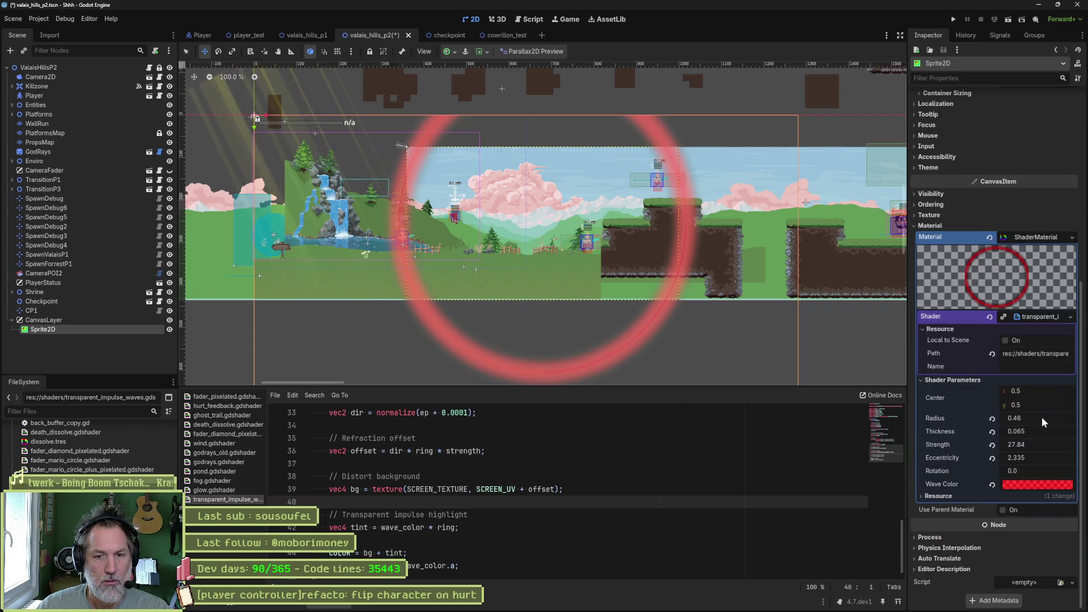
Step: Shrink the ring radius and revert the Wave Color to its transparent default
mouse_move(1042, 423)
left_mouse_down()
mouse_move(1000, 422)
mouse_move(1045, 424)
left_mouse_up()
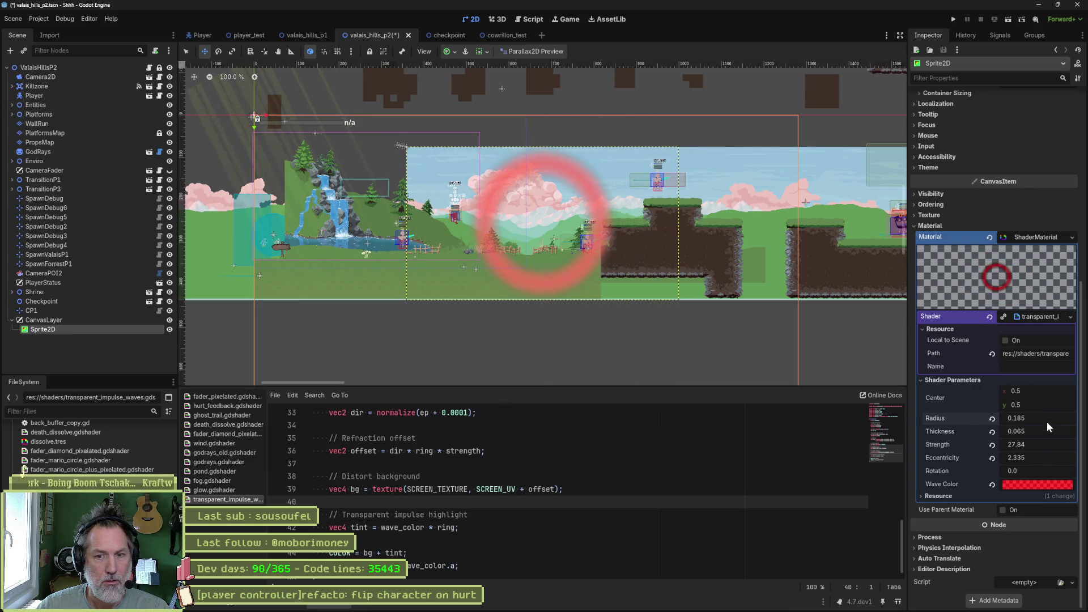
left_click(1036, 485)
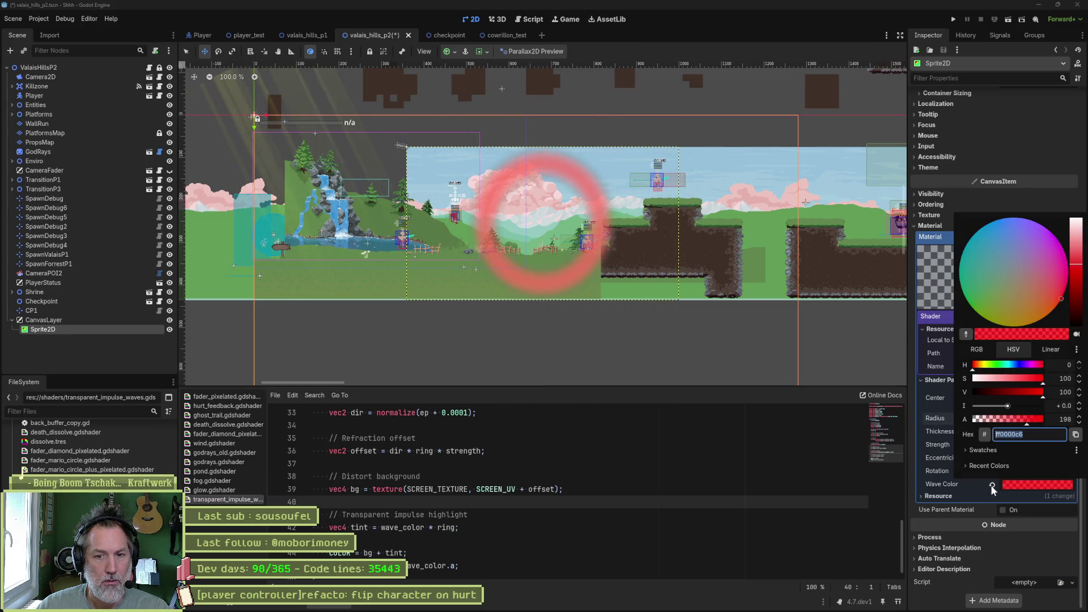
left_click(991, 485)
left_click(991, 485)
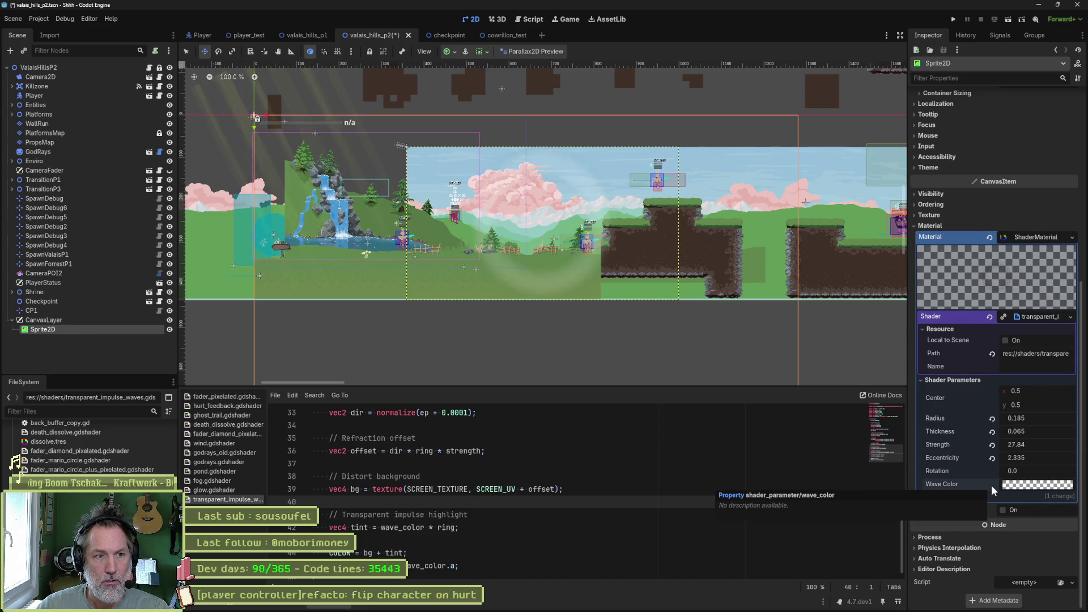
scroll(573, 208, "up", 5)
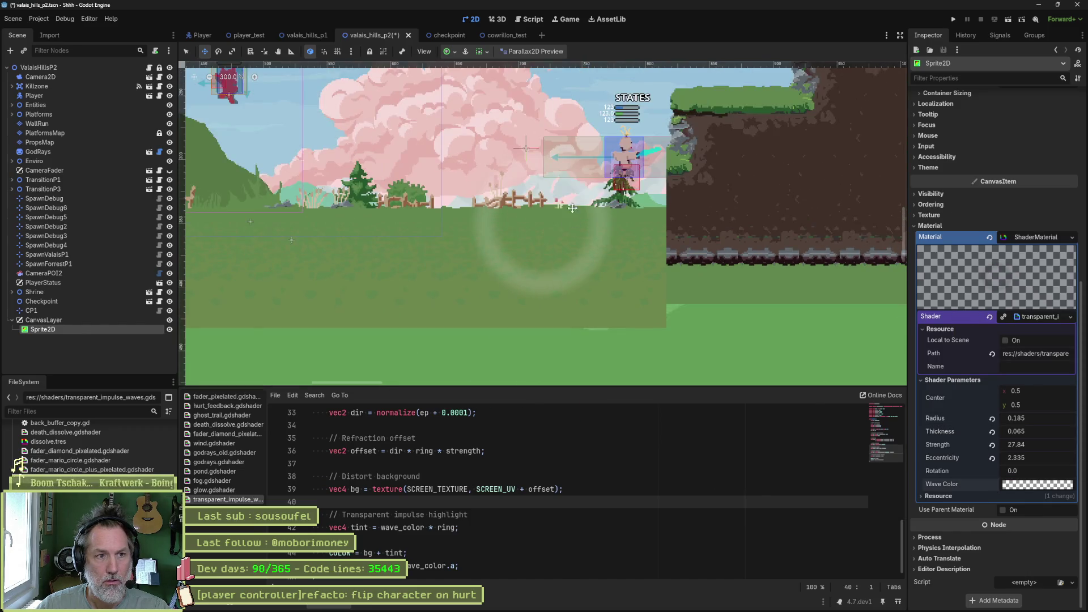
scroll(572, 208, "up", 1)
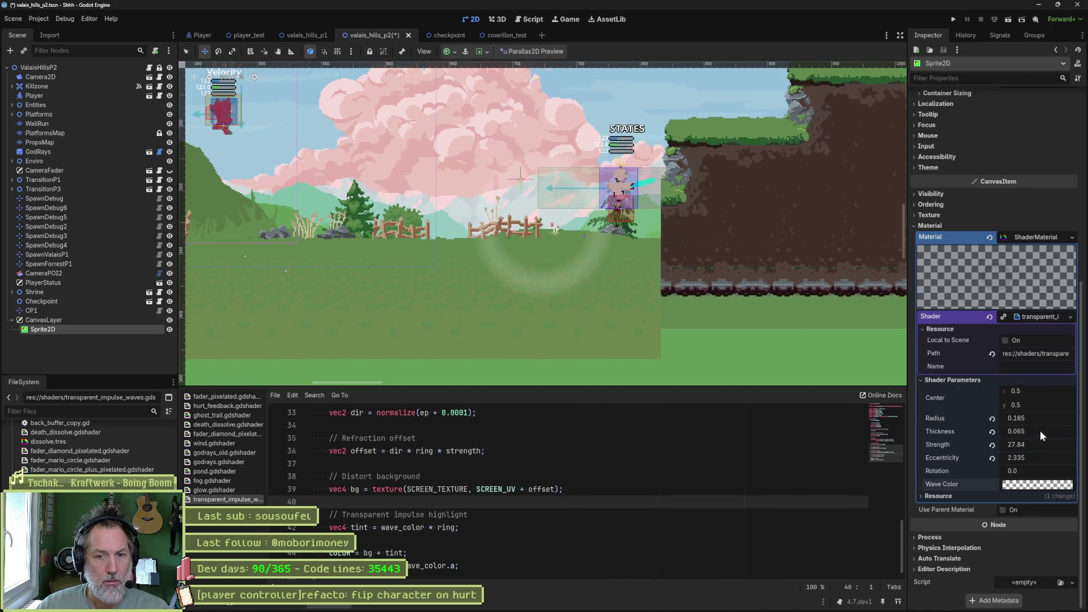
Step: Set the ring radius to 0.255, strength to 2.01 and thickness to 0.14
left_click_drag(1043, 419, 1060, 420)
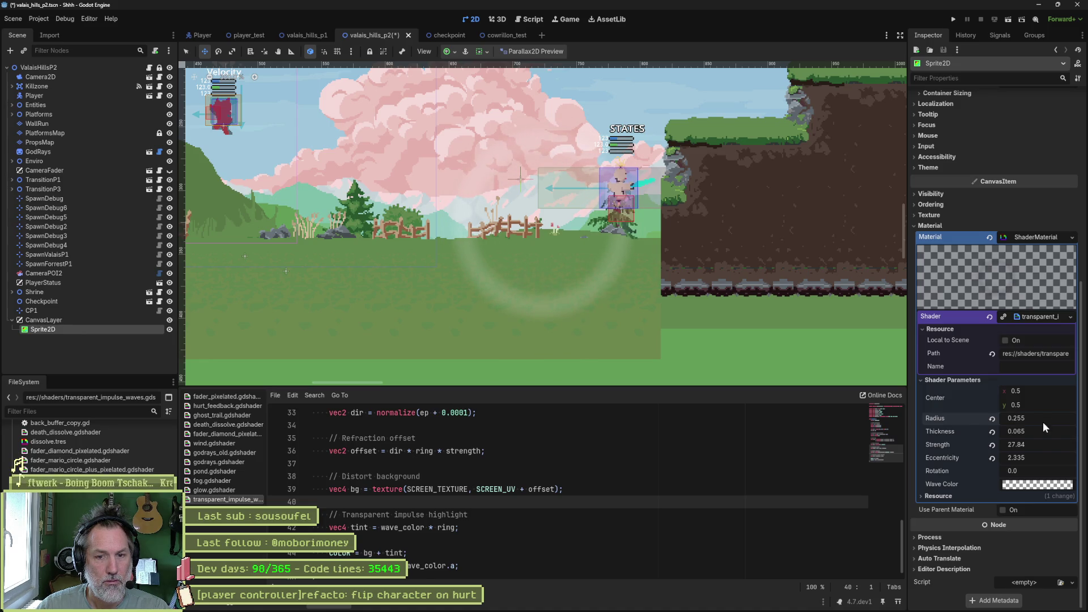
left_click_drag(1039, 444, 1032, 445)
left_click_drag(1037, 445, 1015, 444)
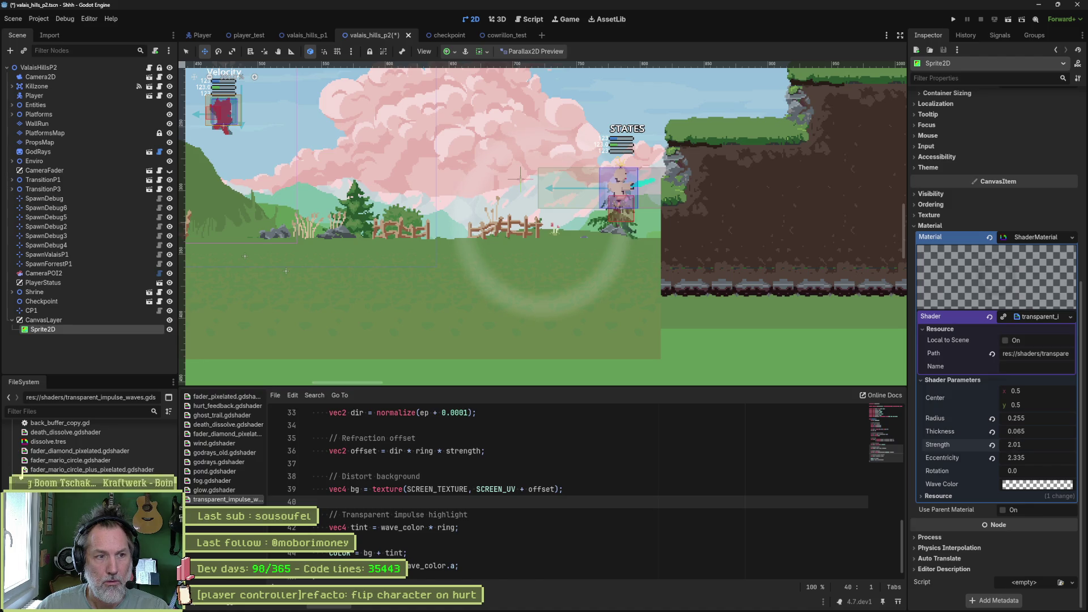
left_click_drag(1037, 431, 1063, 431)
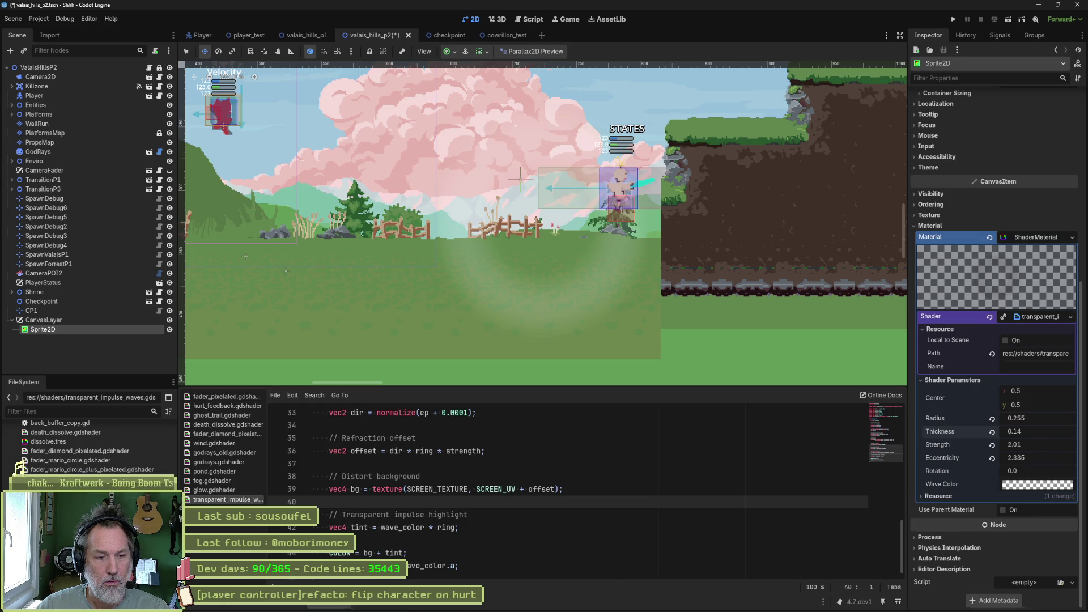
left_click(498, 602)
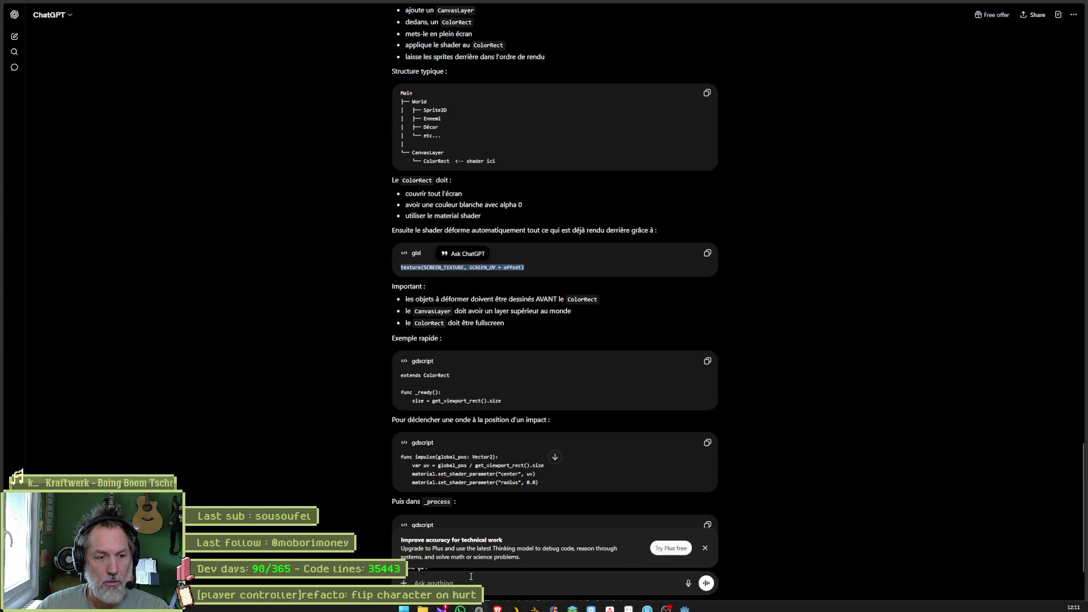
Step: Send 'je veux que ca deplace les pixels derrierr comme une onde d'eau devant l'image' and copy the returned glsl shader
left_click(522, 556)
type("je veux que ca deplace le")
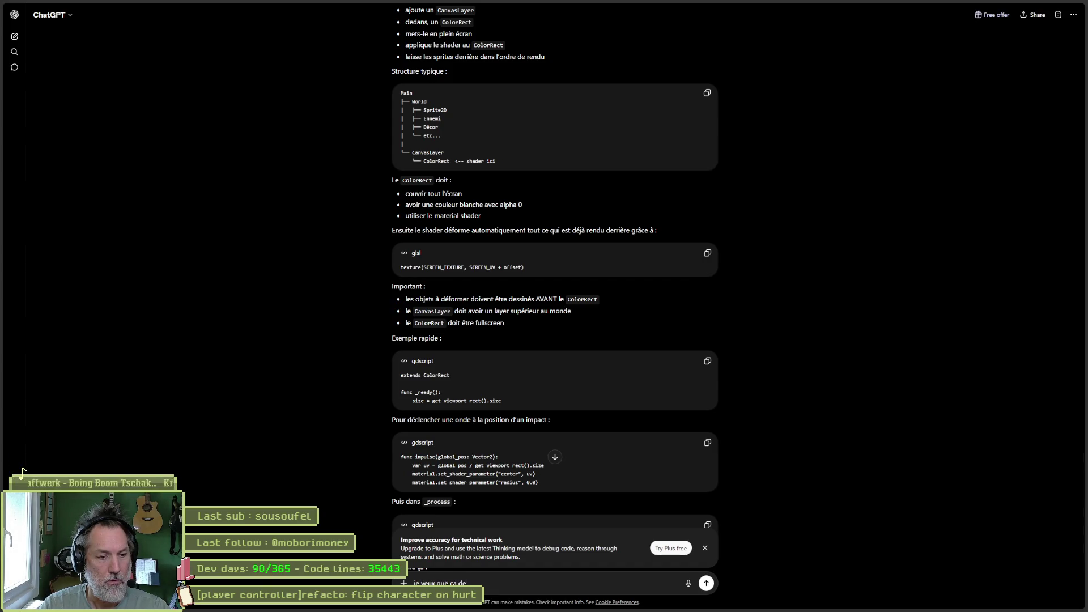
type("s pixels ")
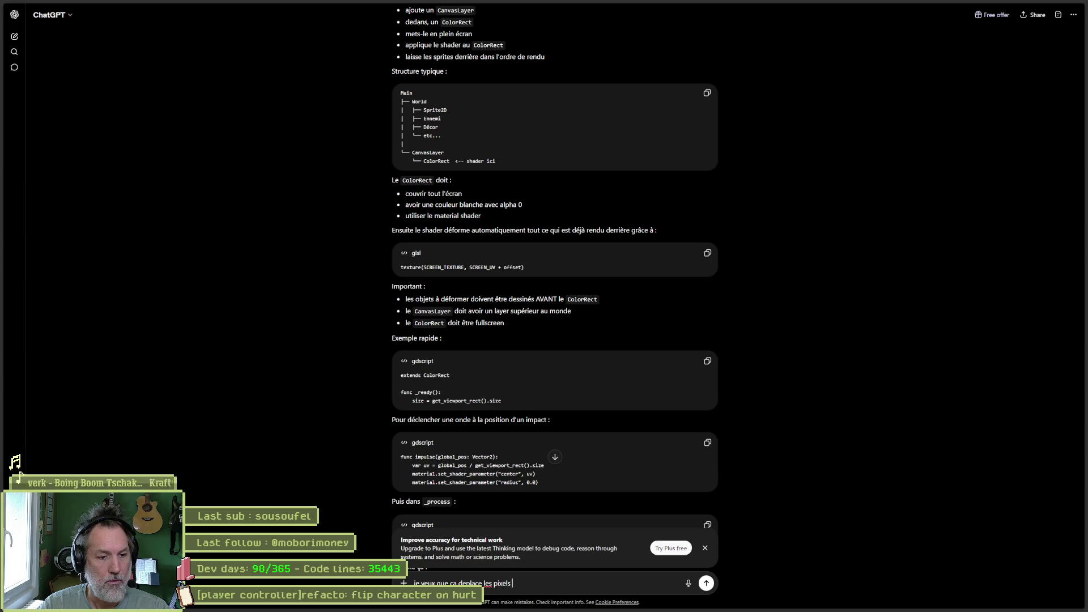
type("derrierr comme une onde d'eau devant l'image")
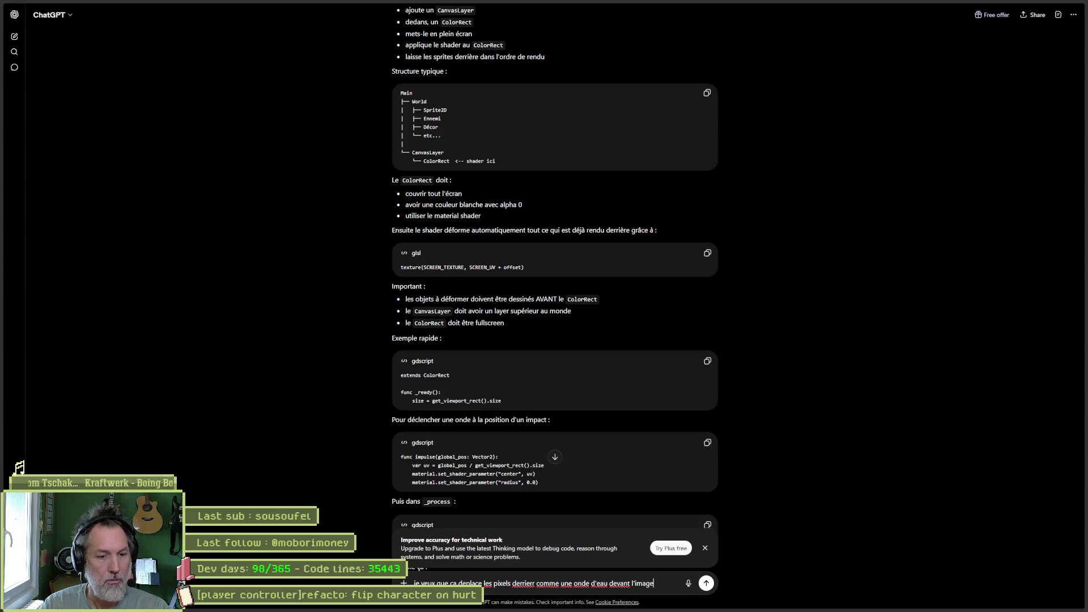
key("Return")
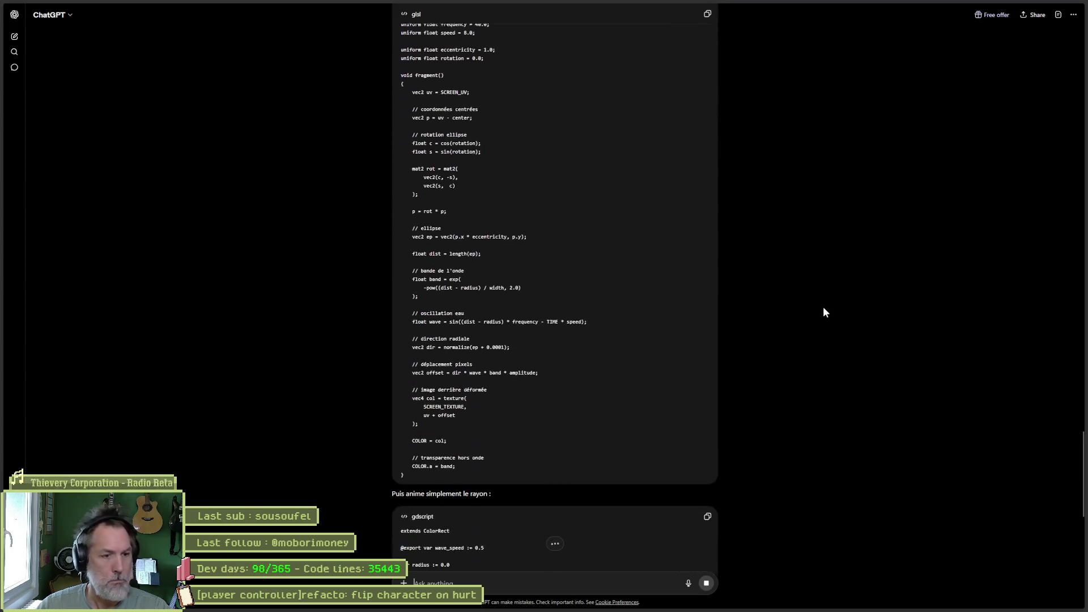
scroll(823, 308, "up", 4)
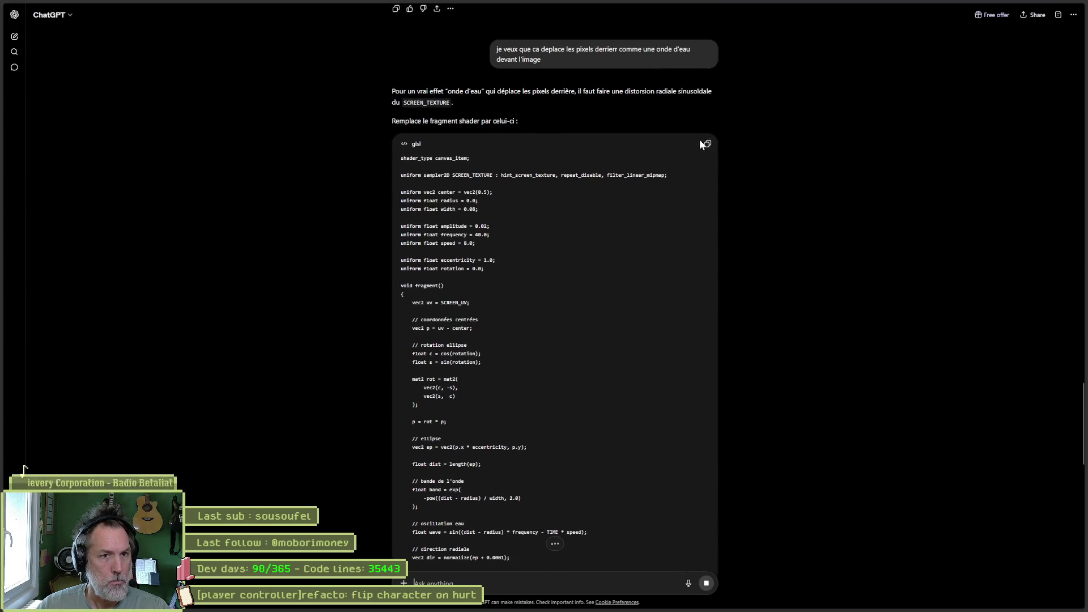
left_click(708, 144)
Step: Replace the shader code with the new water-wave shader and save it
mouse_move(676, 608)
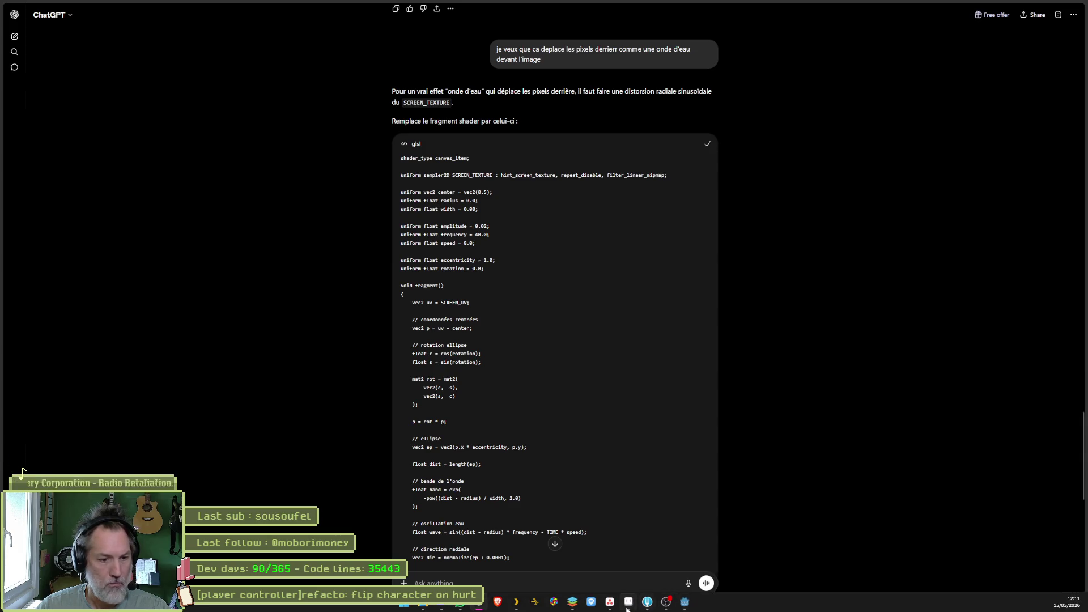
left_click(685, 602)
left_click(635, 486)
key("ctrl+a")
key("ctrl+v")
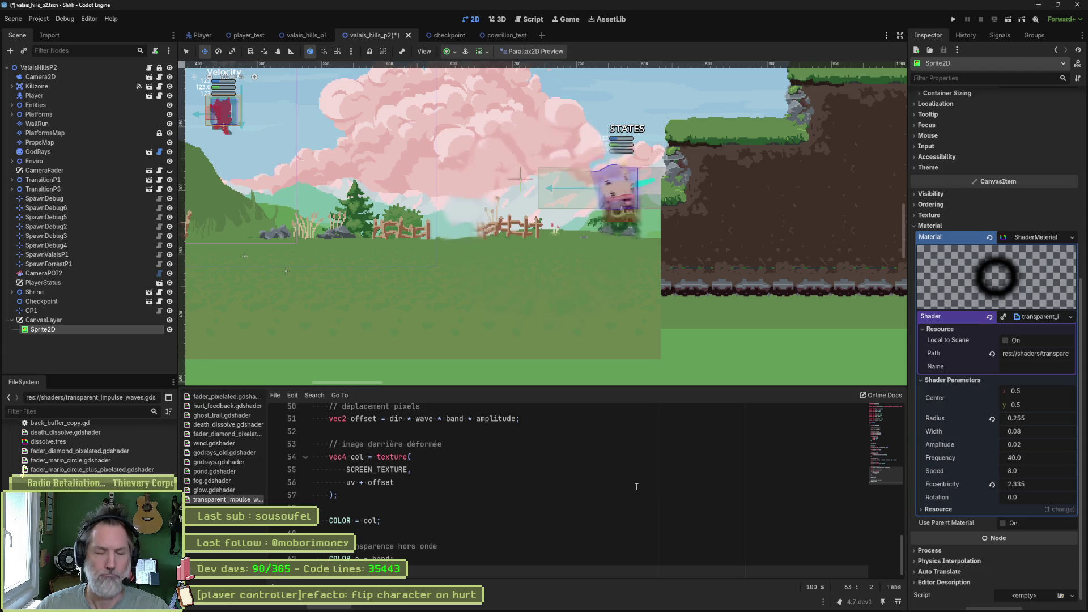
left_click(630, 492)
key("ctrl+s")
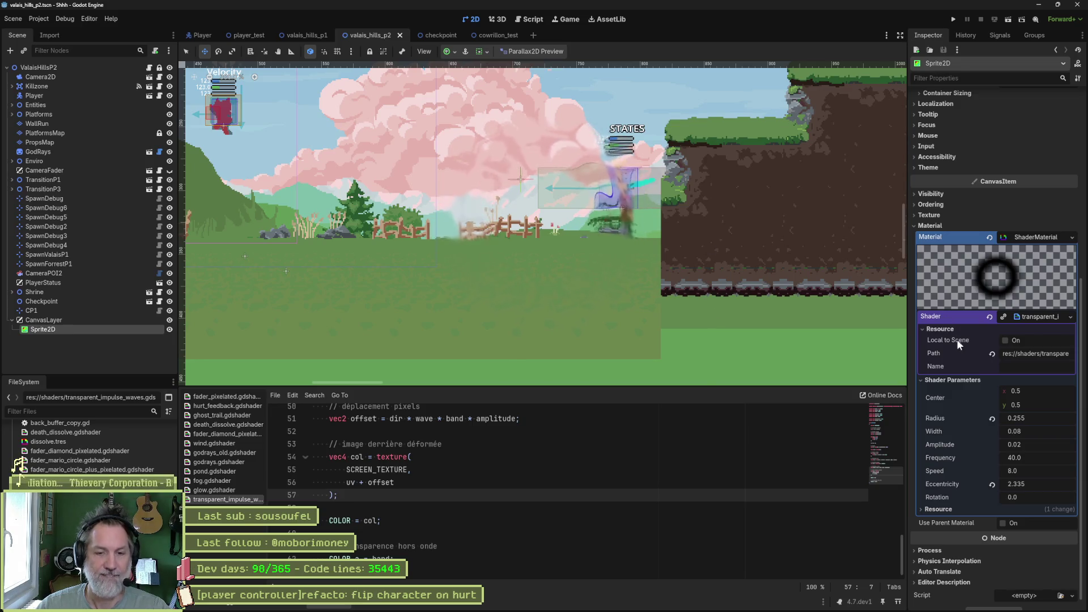
Step: Try a Width of 0.385, undo it, and set Amplitude to -0.015
left_click_drag(1037, 433, 1080, 433)
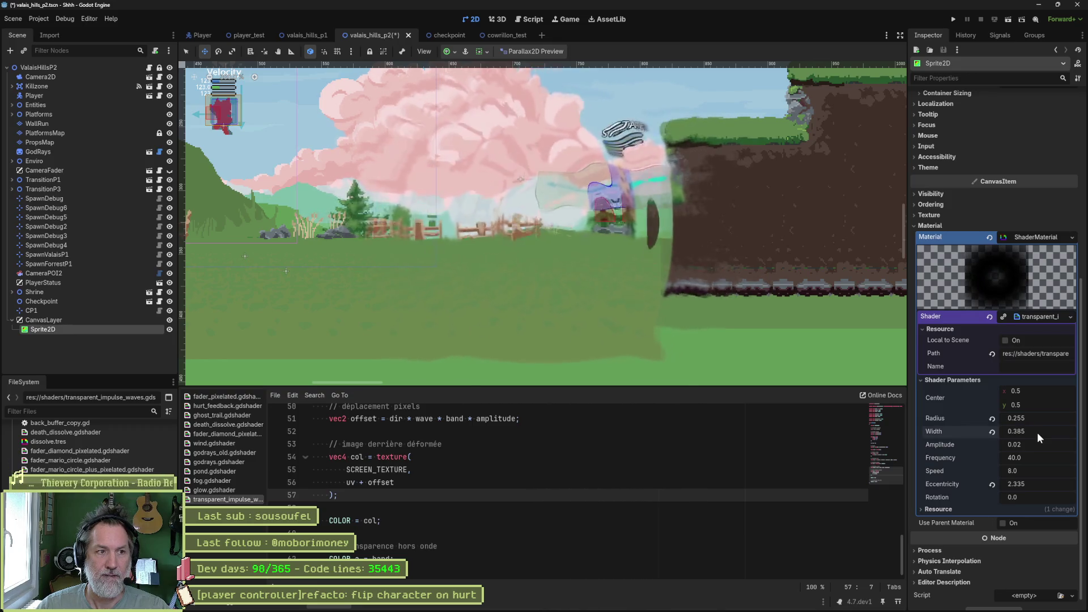
key("ctrl+z")
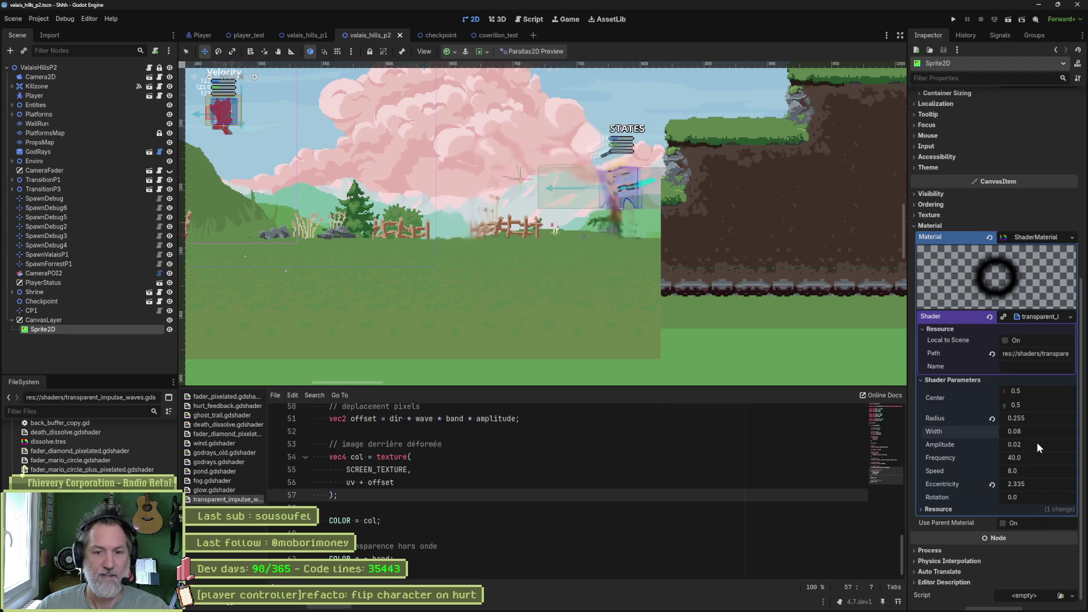
left_click_drag(1038, 442, 1021, 442)
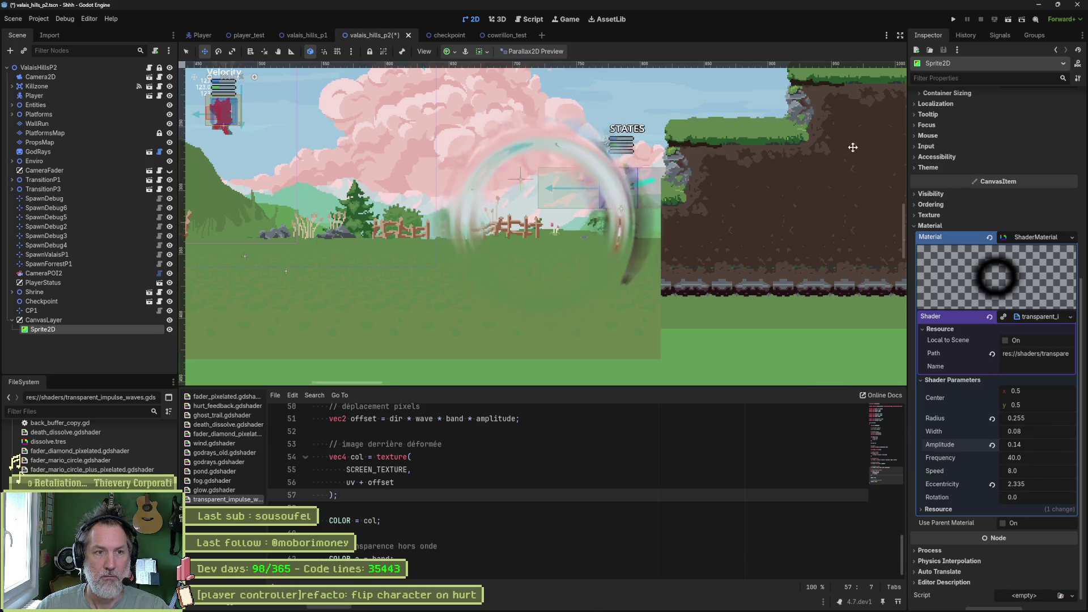
Step: Save the valais_hills_p2 scene and reselect the shader Sprite2D node
key("ctrl+s")
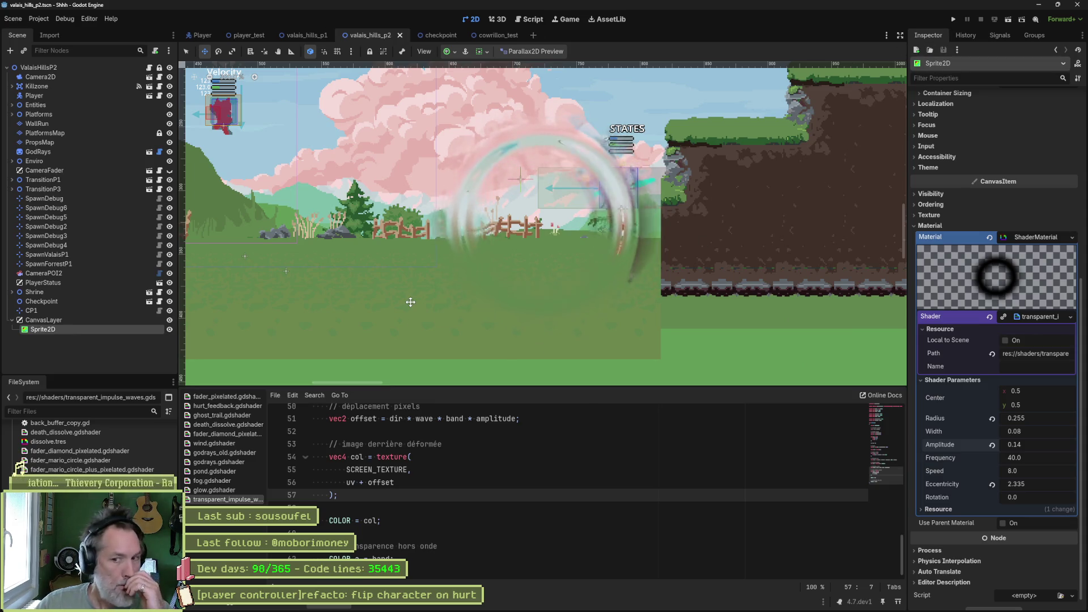
left_click(77, 348)
left_click(66, 329)
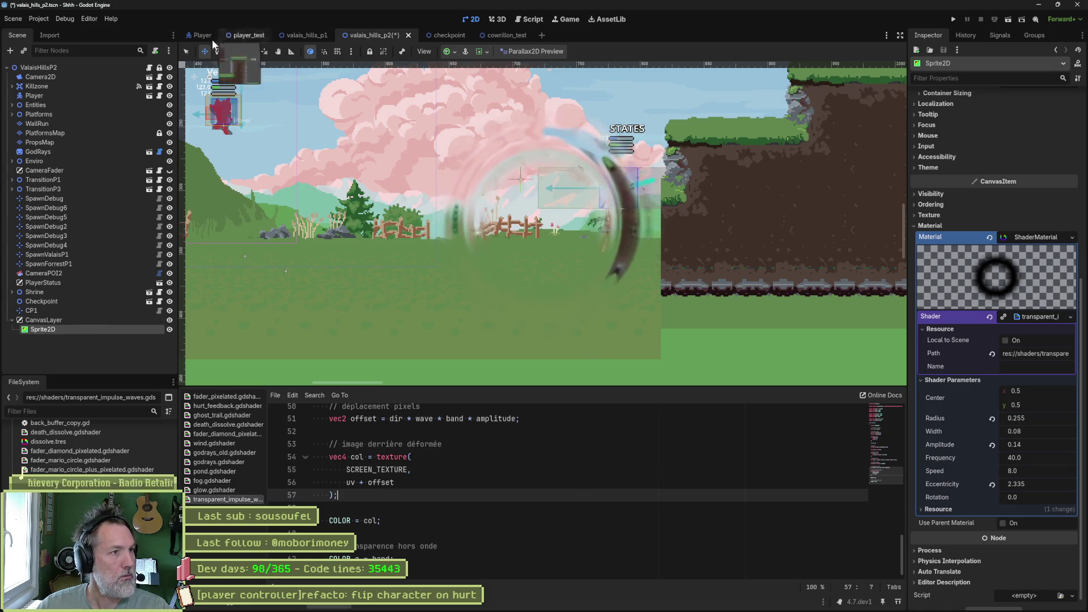
Step: In the Player scene, collapse StateMachine and paste the copied node under FlipRoot
left_click(195, 35)
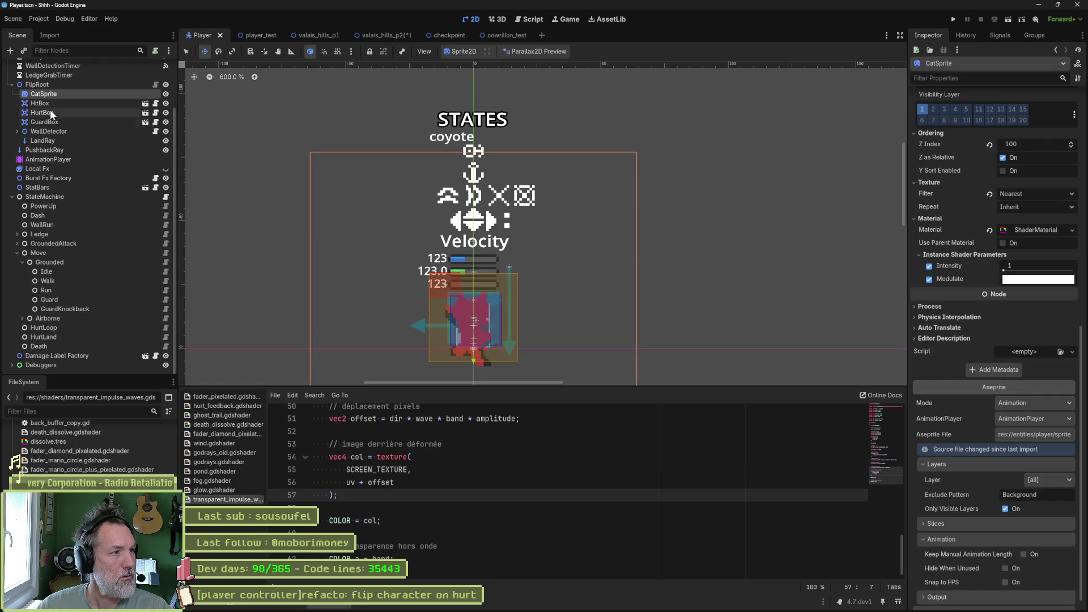
left_click(12, 197)
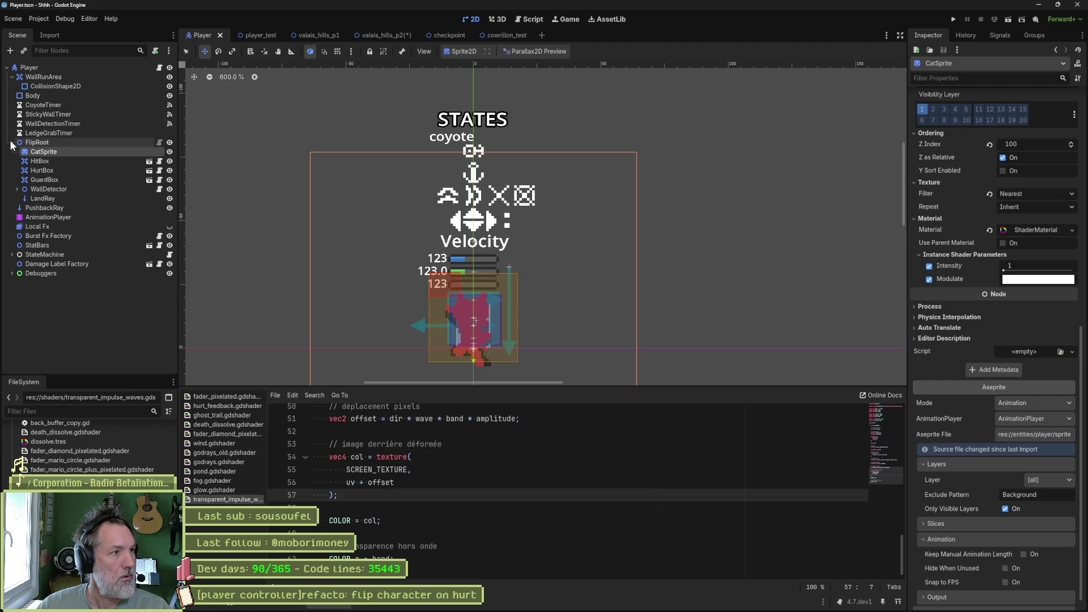
left_click(35, 142)
key("ctrl+v")
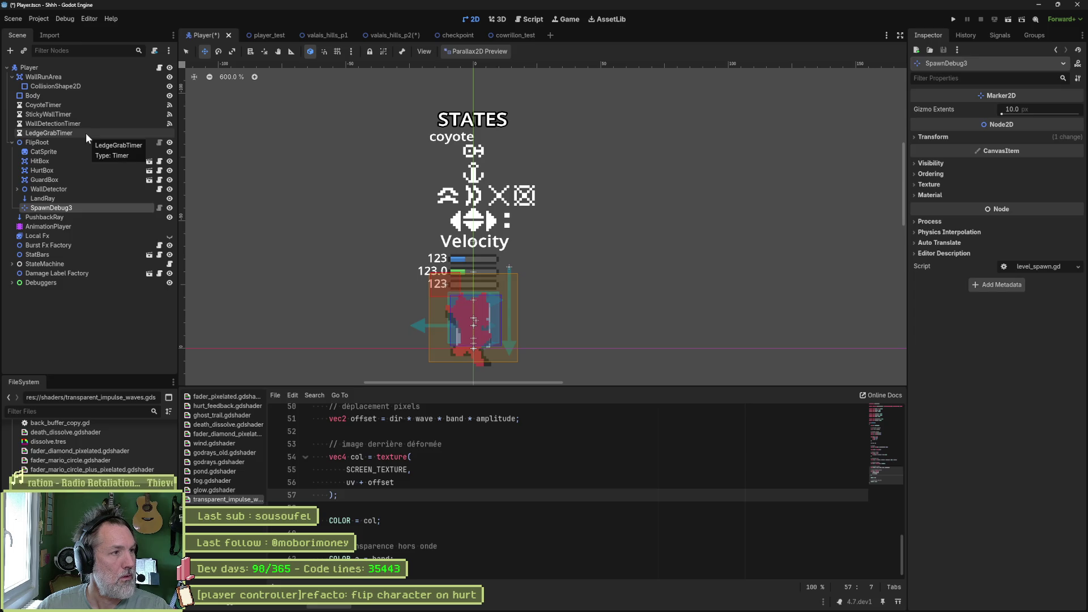
Step: Look over the valais_hills_p1 level and compare it with the Player scene
left_click(325, 36)
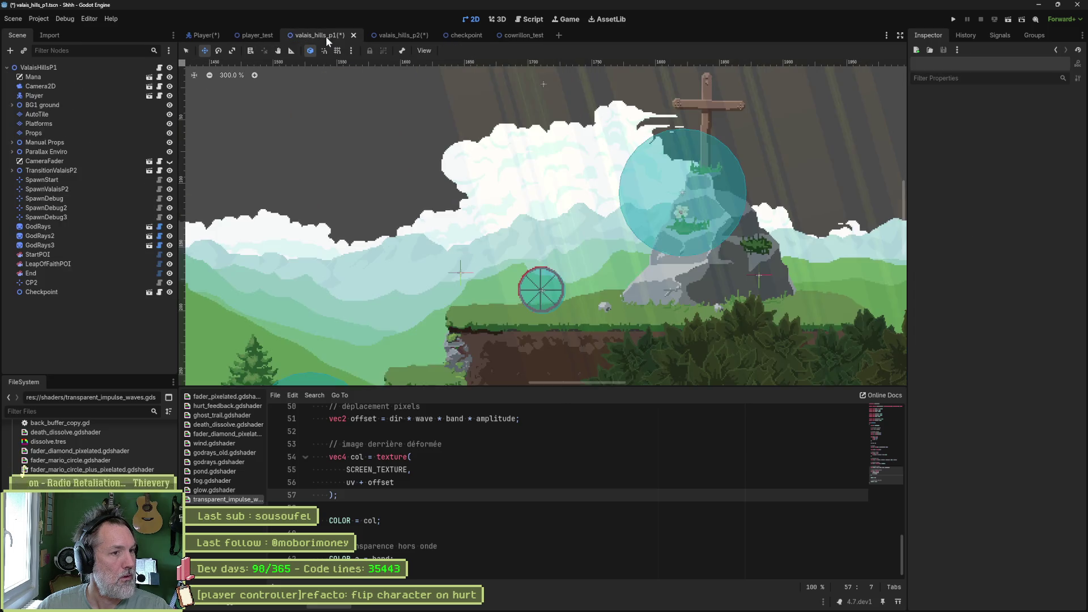
scroll(649, 195, "down", 5)
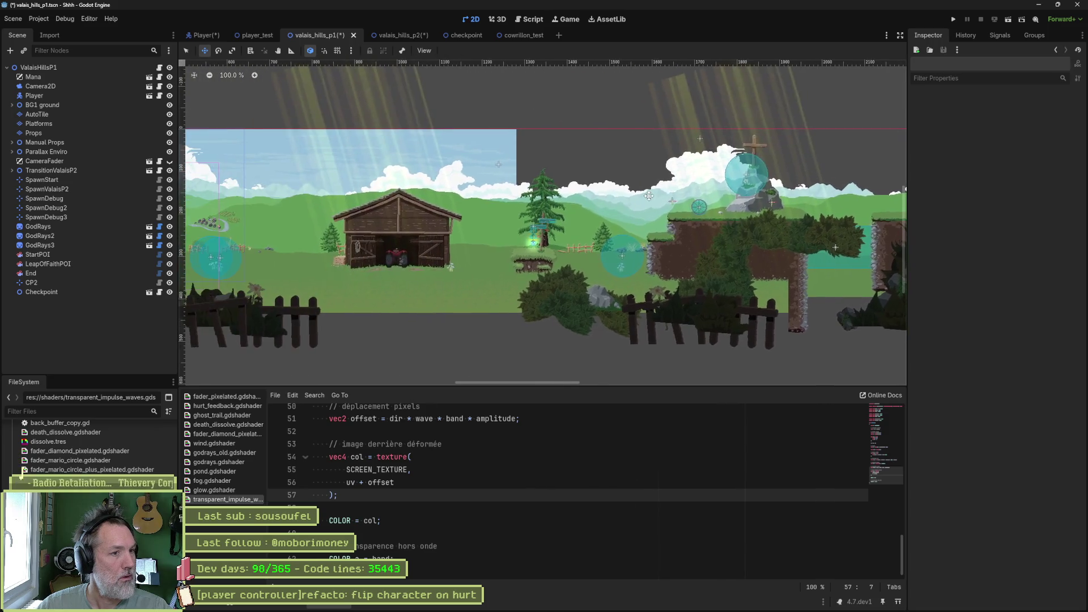
scroll(733, 205, "left", 5)
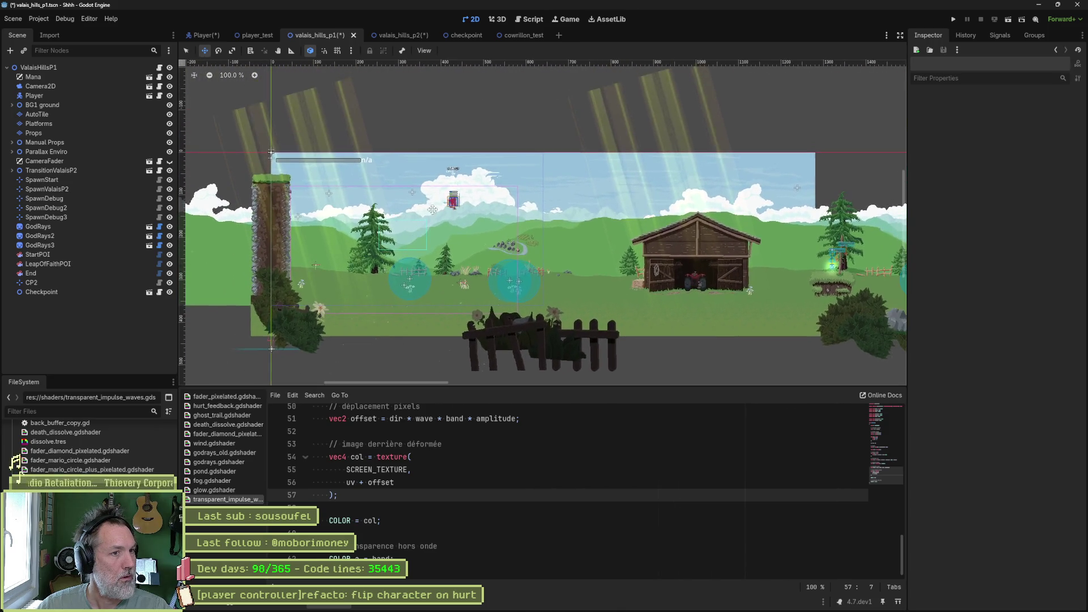
scroll(425, 176, "up", 5)
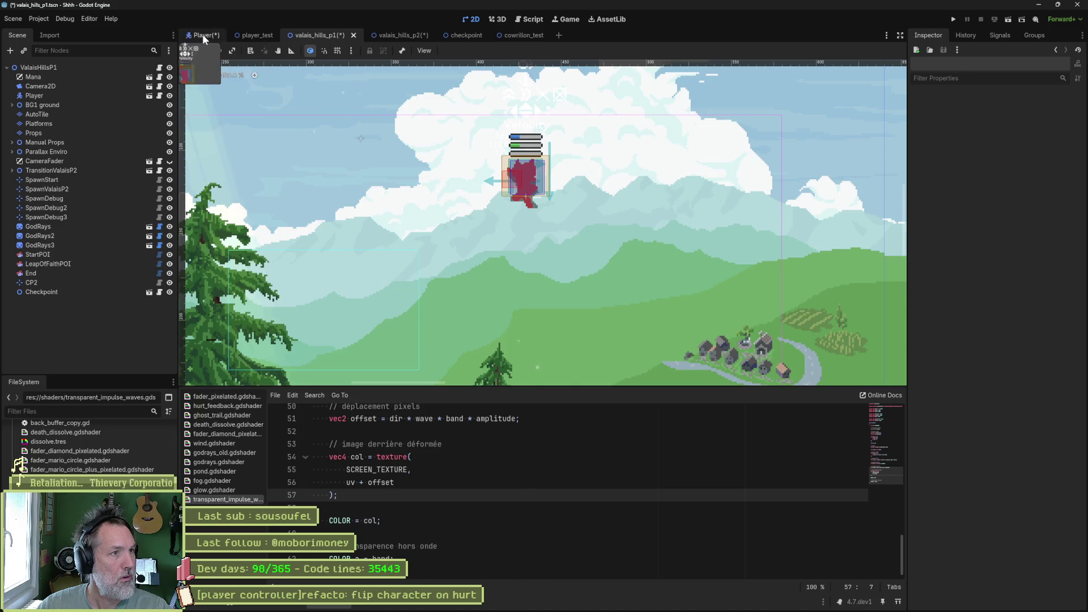
left_click(205, 35)
left_click(314, 36)
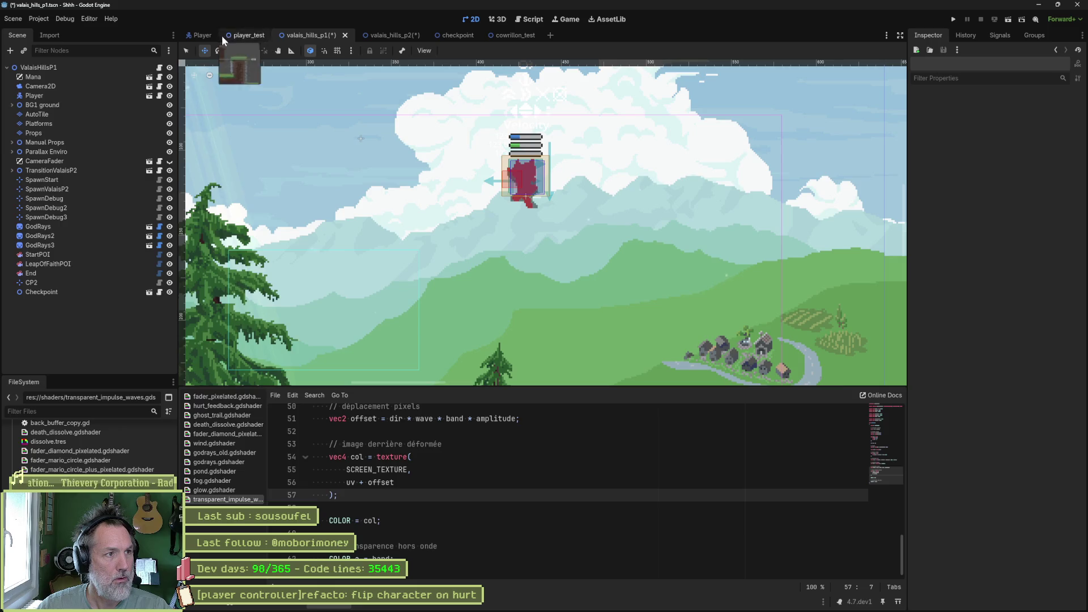
left_click(200, 36)
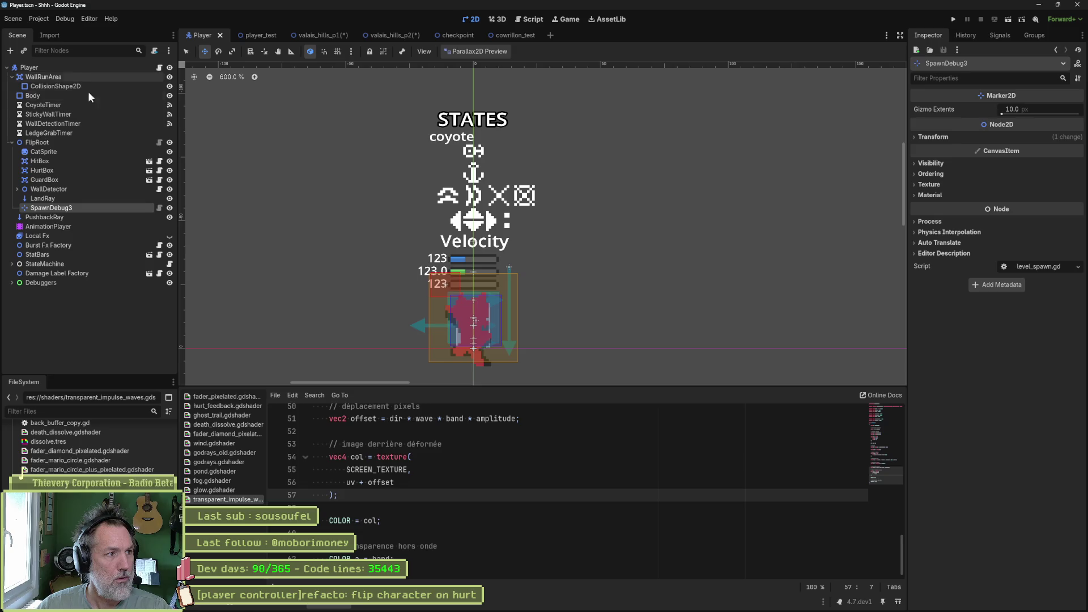
left_click(325, 37)
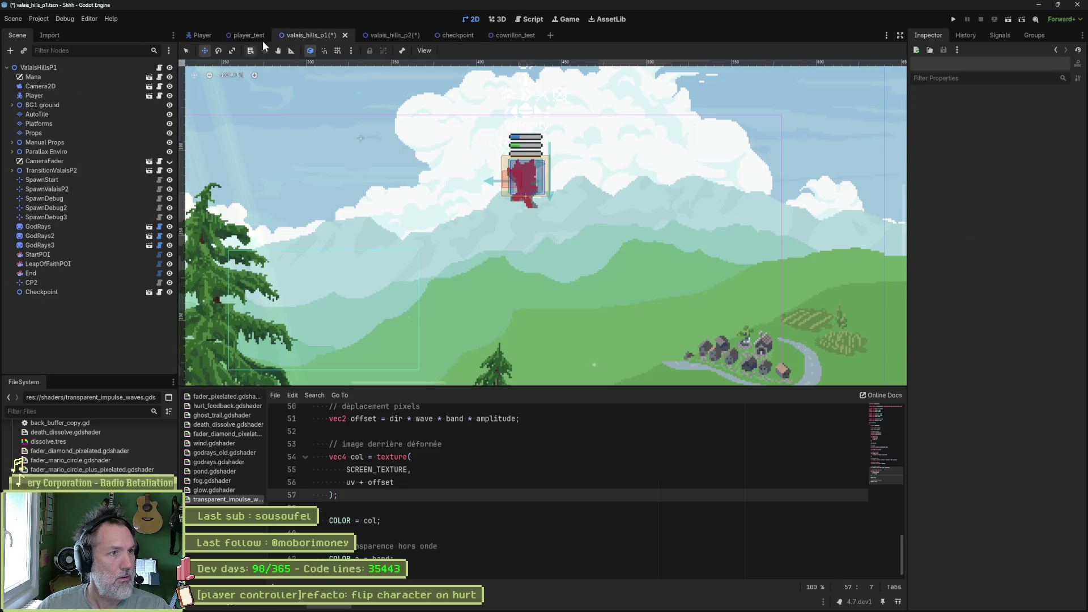
Step: Select the shader Sprite2D in valais_hills_p2 and undo the stray SpawnDebug3 paste in Player
left_click(381, 35)
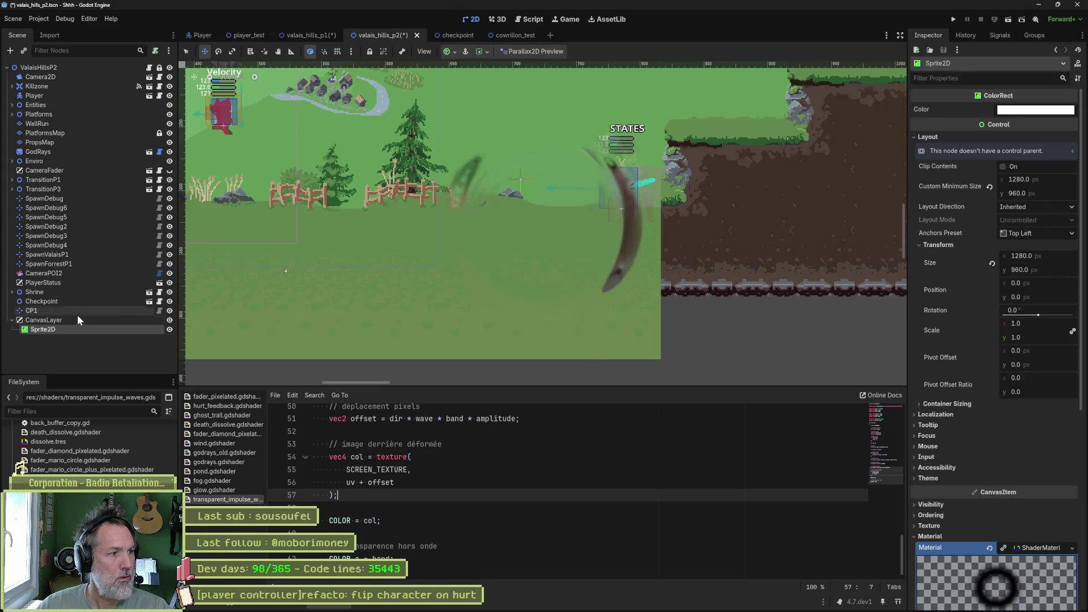
left_click(77, 320)
left_click(73, 331)
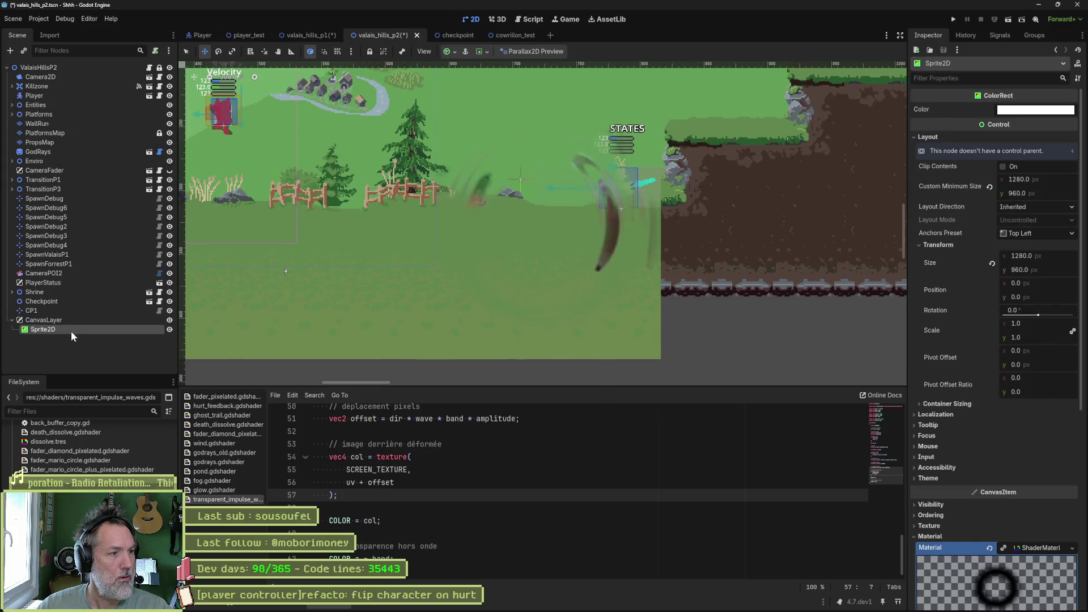
left_click(196, 37)
key("ctrl+v")
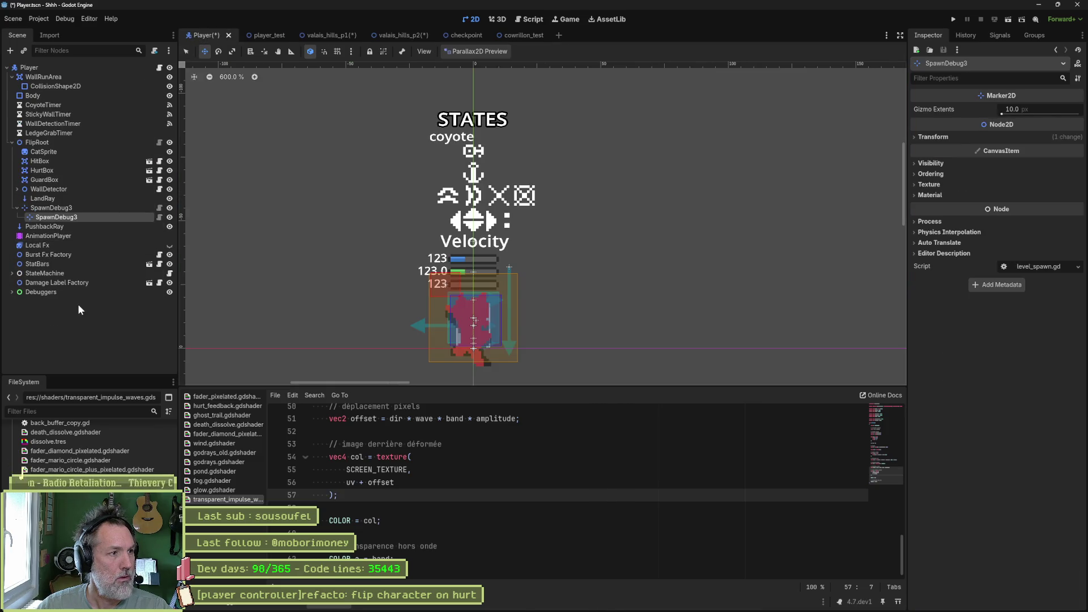
key("ctrl+z")
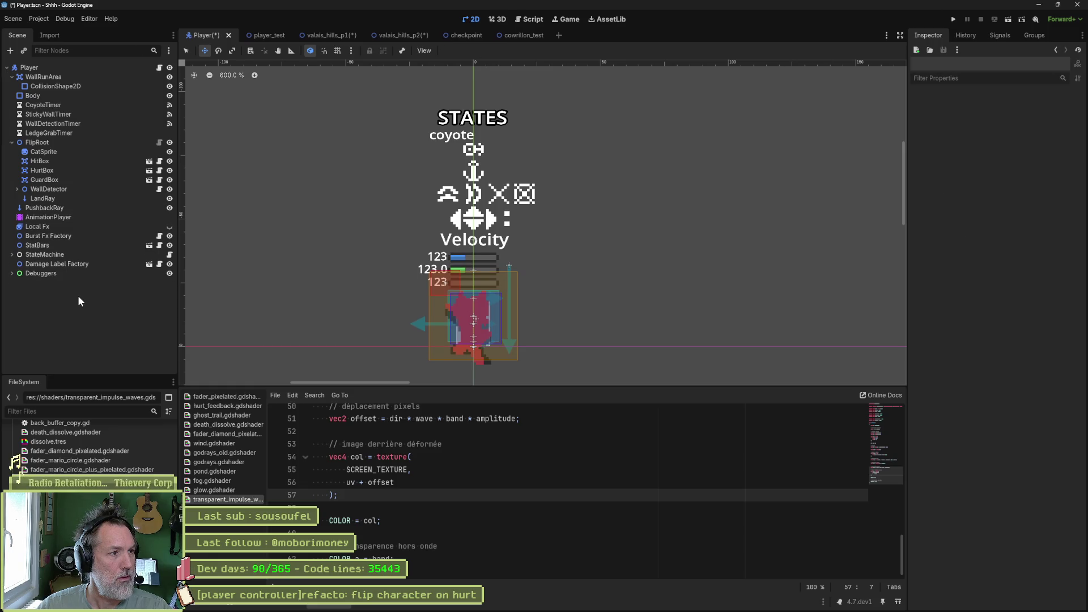
left_click(324, 36)
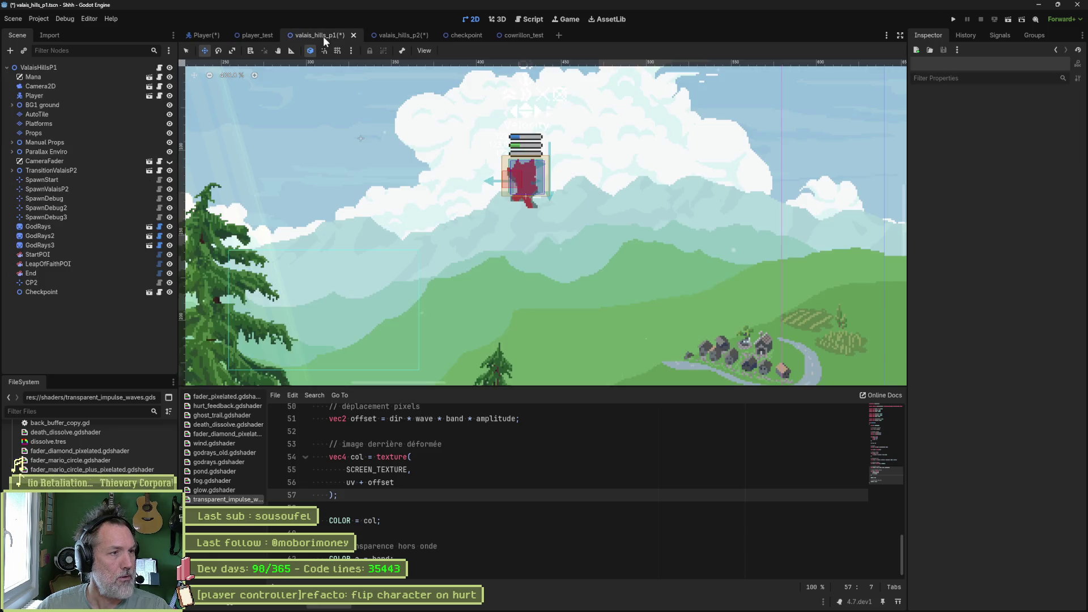
left_click(397, 35)
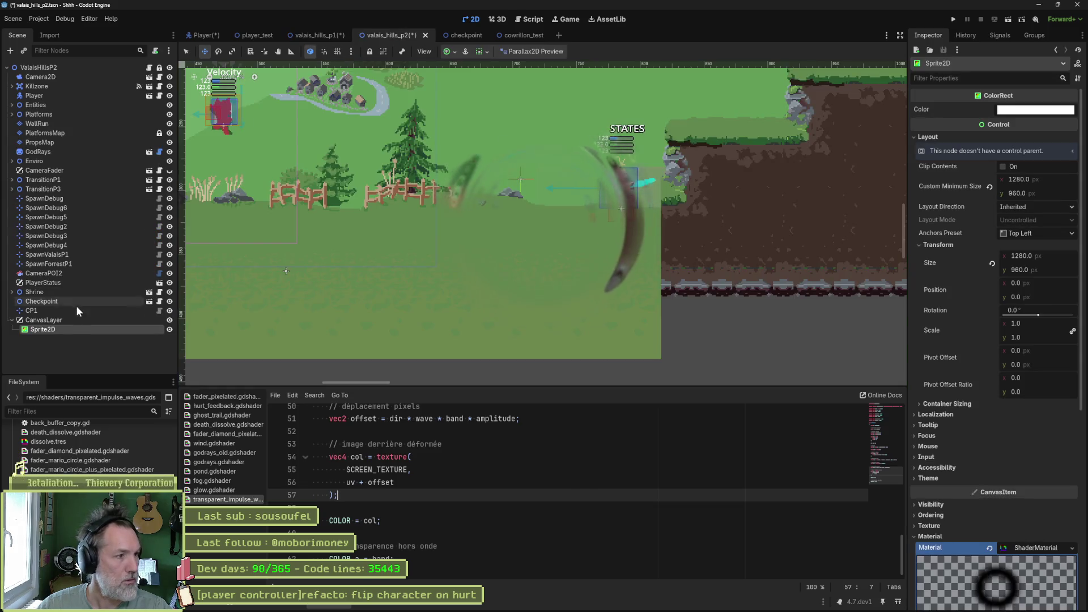
right_click(48, 330)
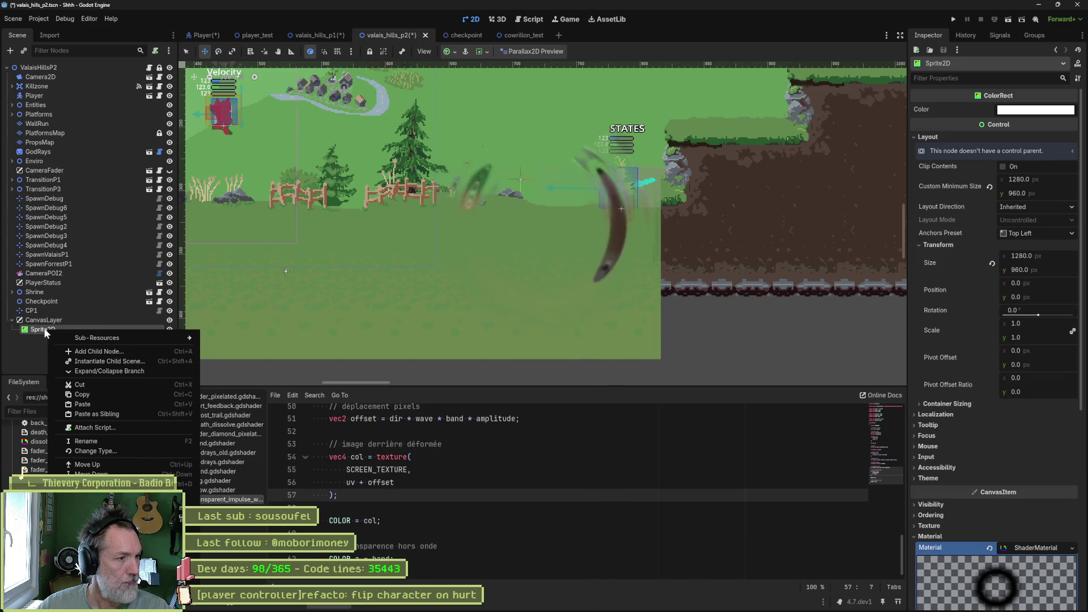
Step: Copy the shader Sprite2D onto the Player root, save Player, then view valais_hills_p1
left_click(100, 393)
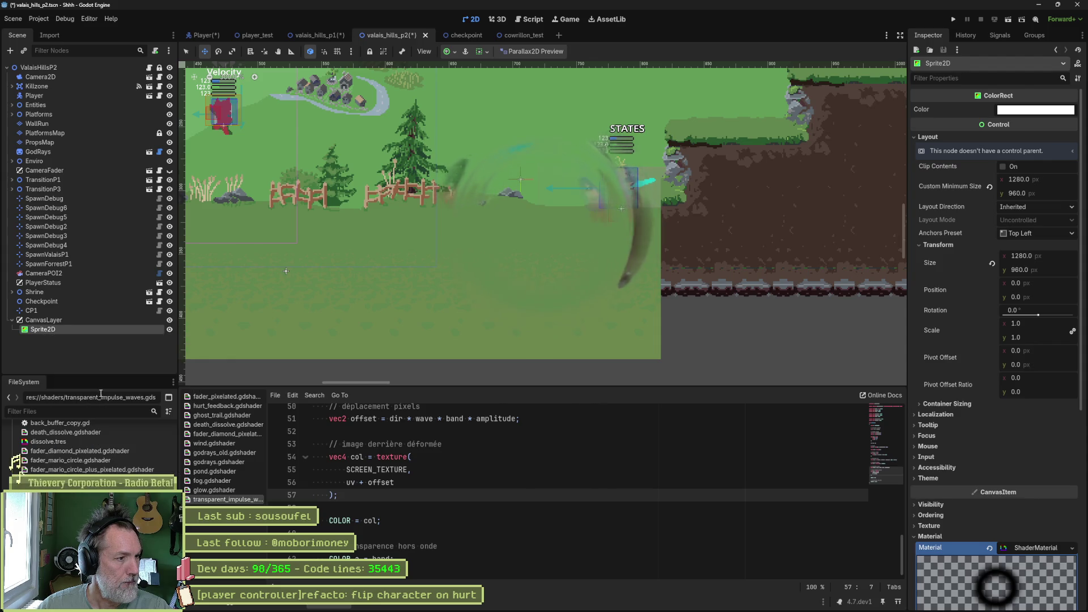
left_click(206, 35)
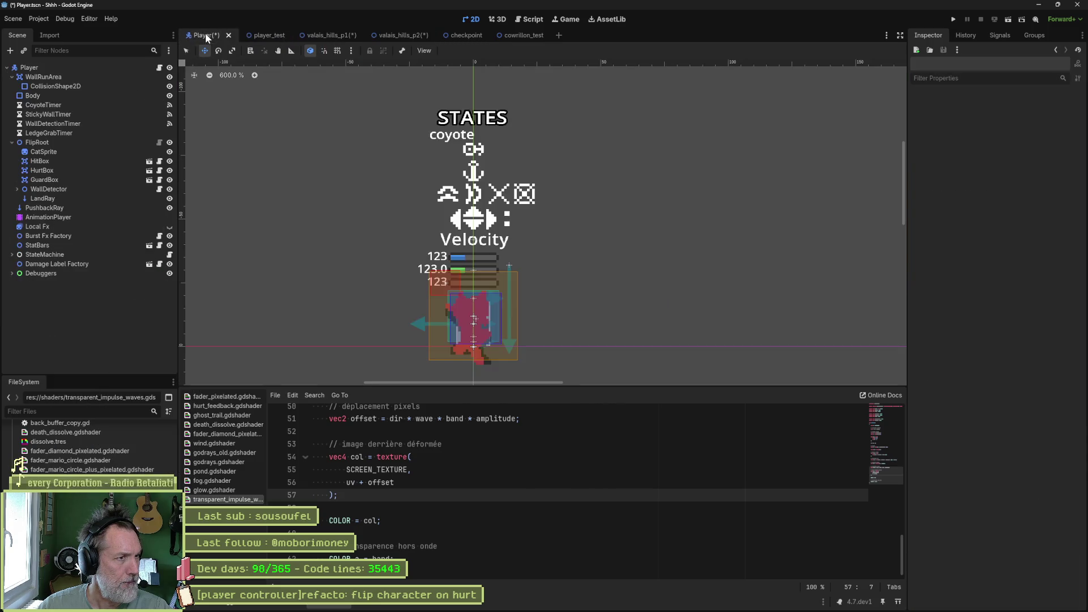
right_click(25, 67)
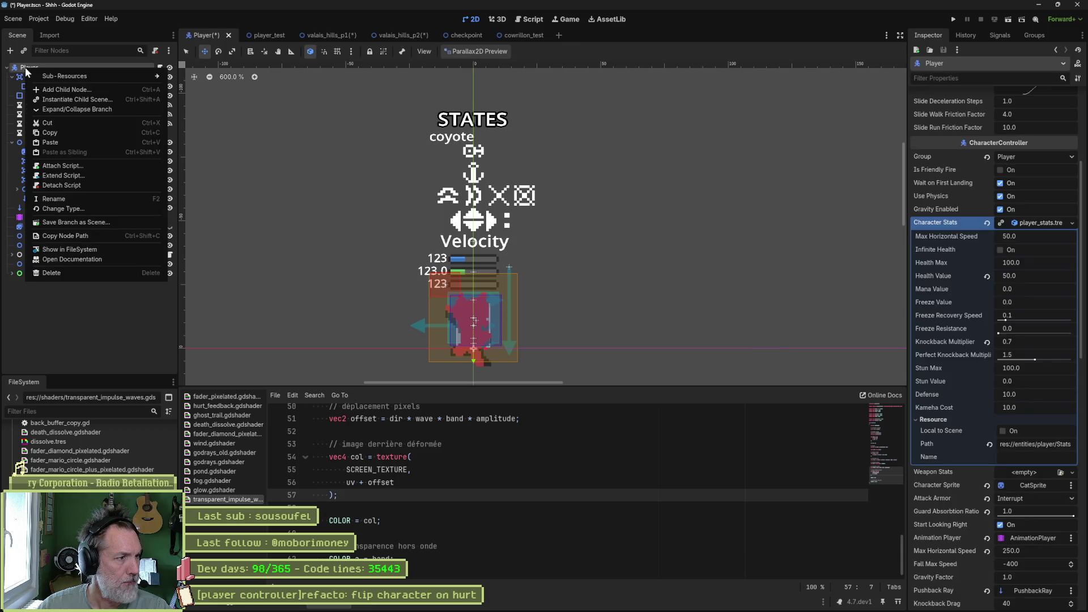
left_click(79, 143)
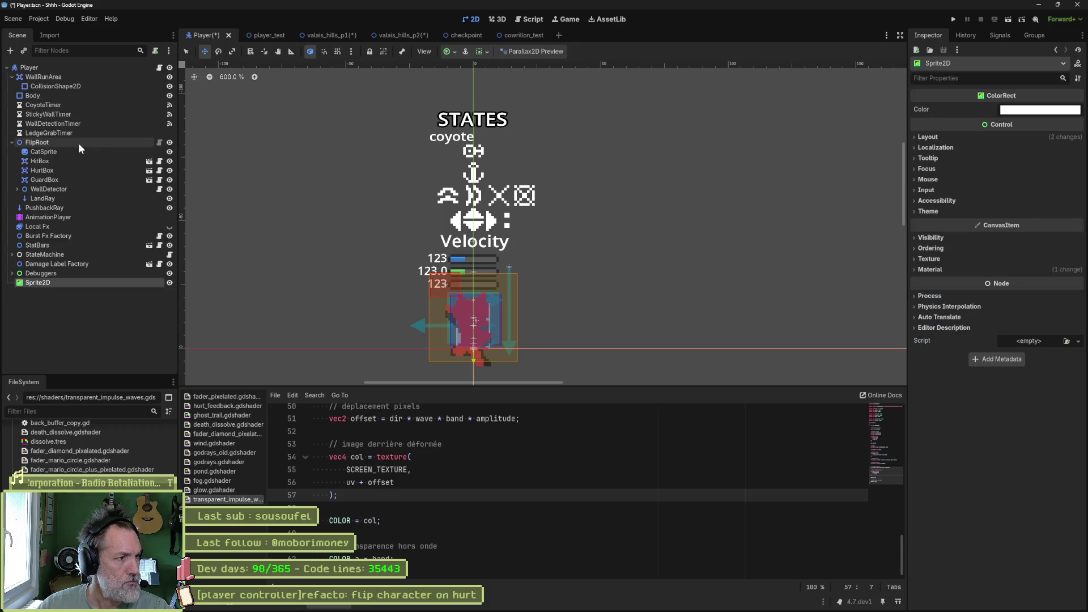
key("ctrl+s")
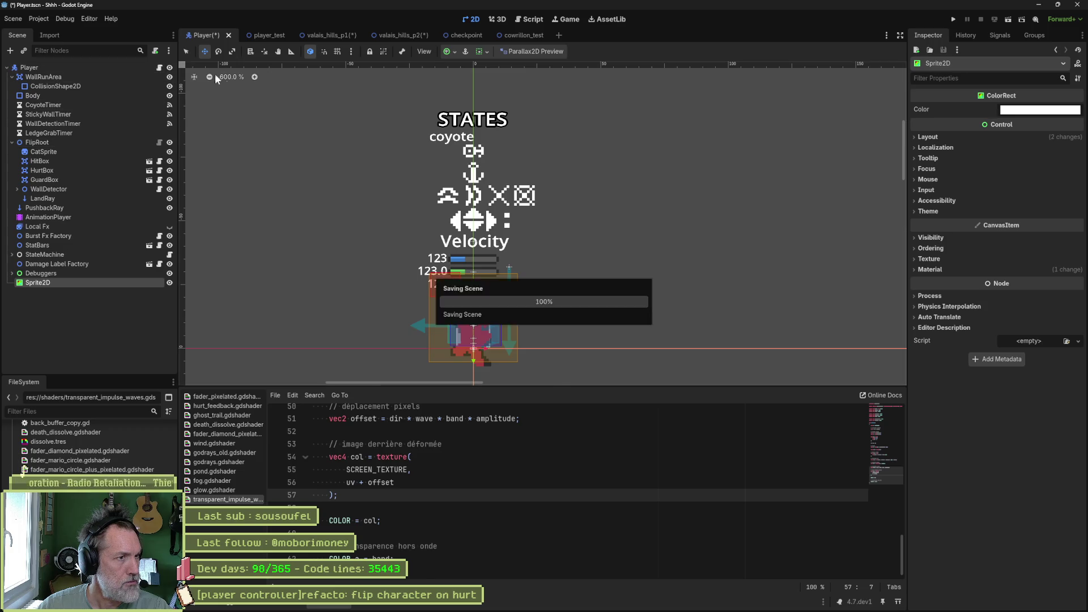
left_click(266, 36)
left_click(320, 33)
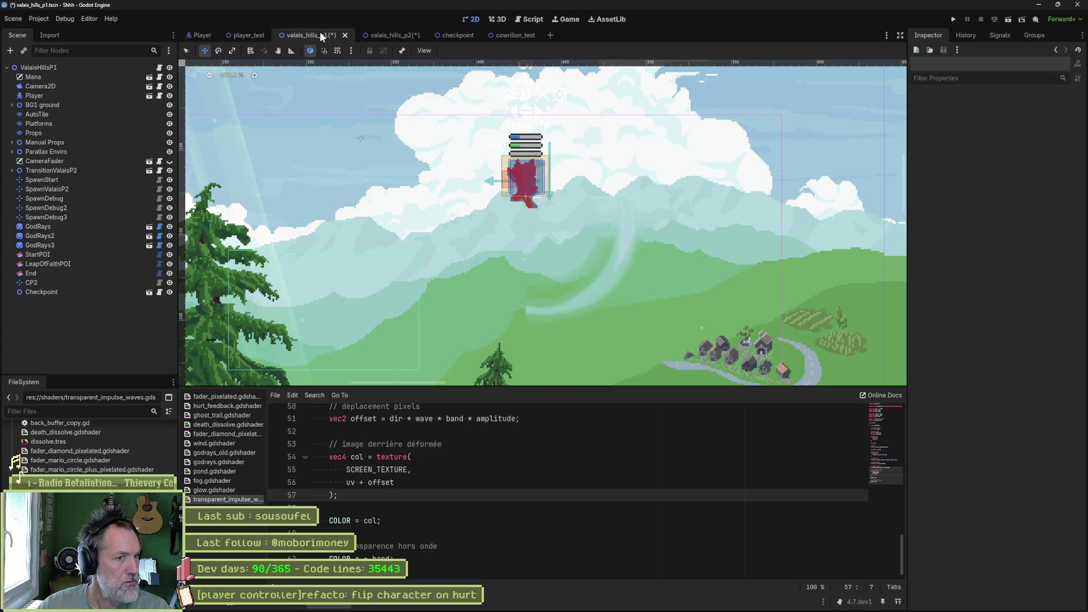